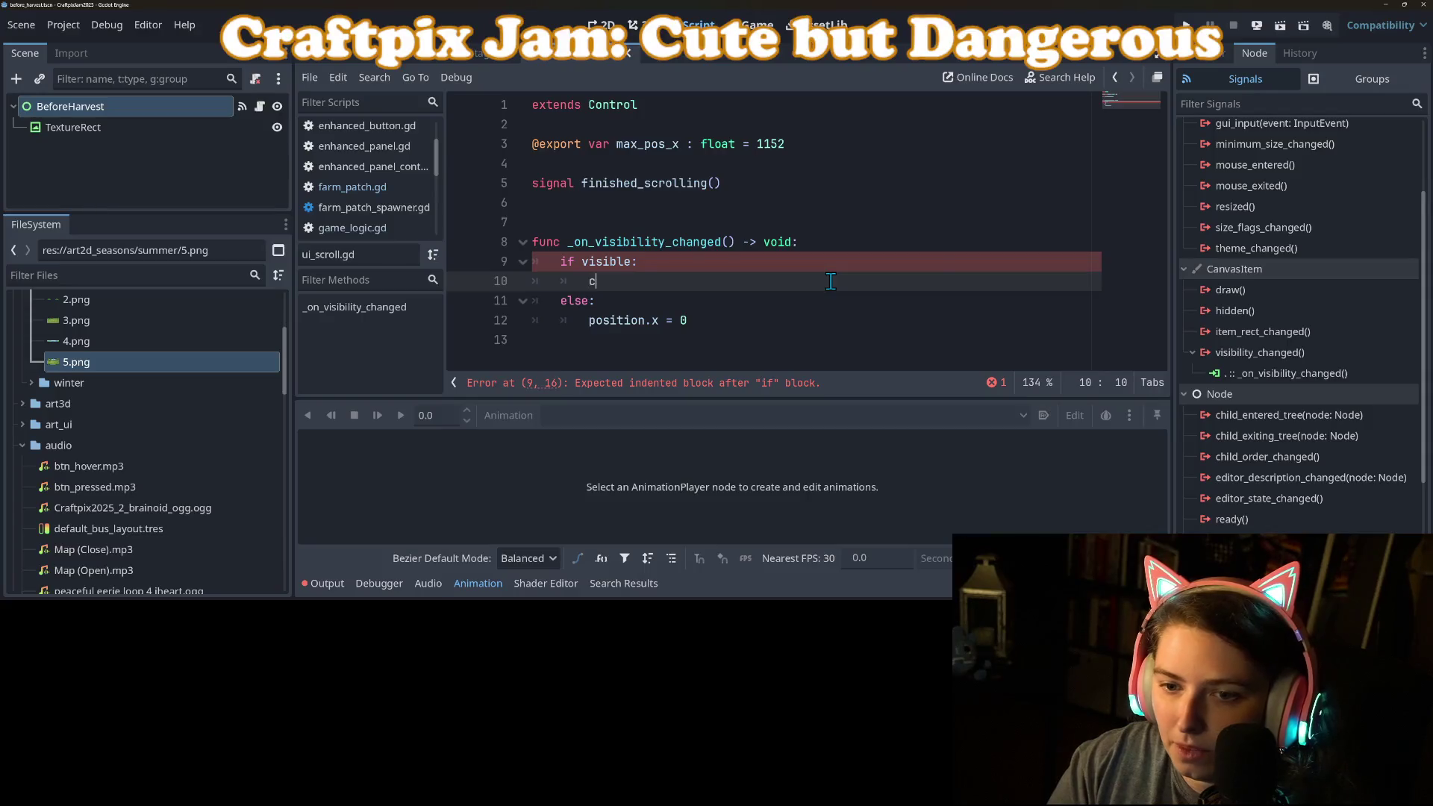
# Under 'if visible:', add 'var tweener = create_tween()' and a tween_property call moving "position:x" to max_pos_x.
pyautogui.write('tweener')
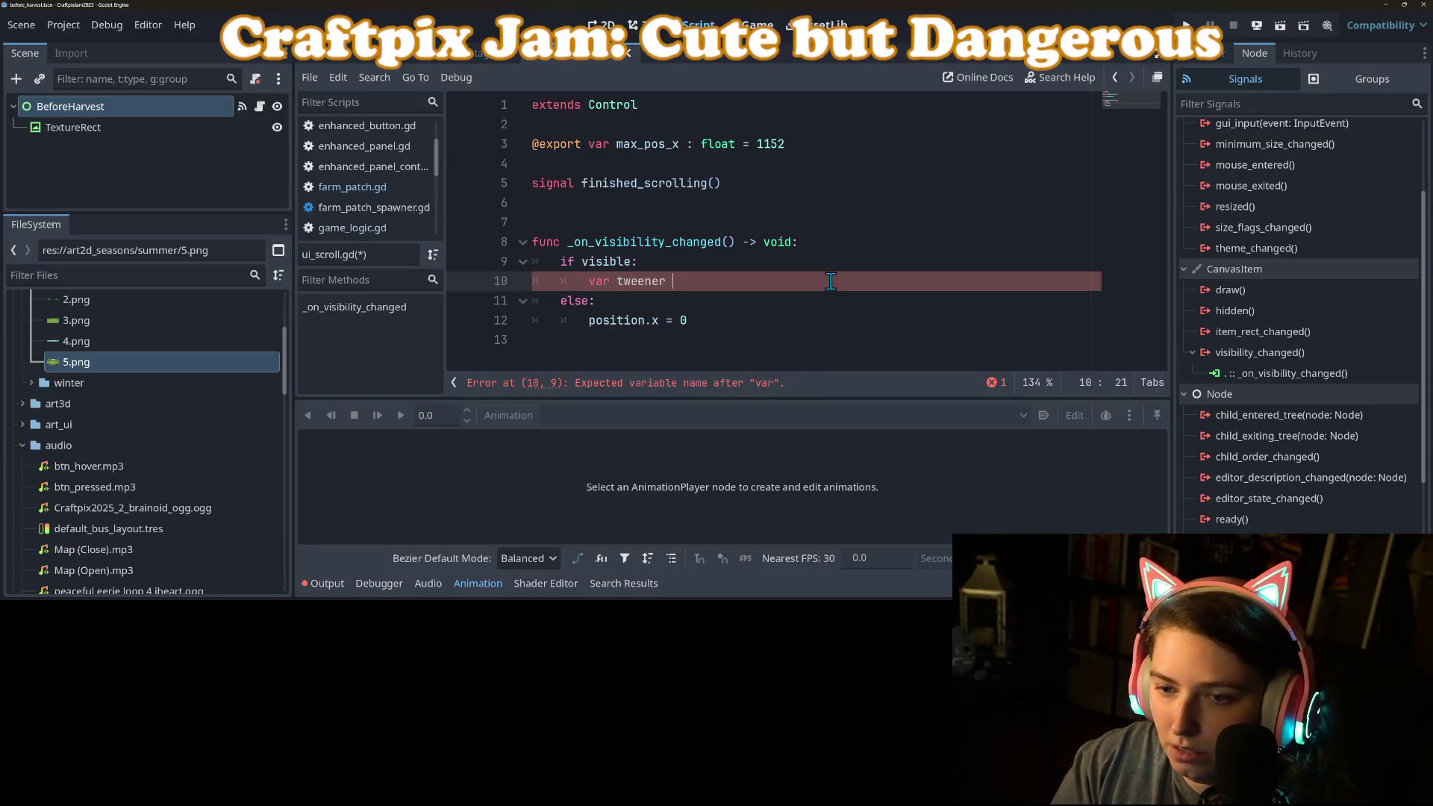
pyautogui.write('_')
pyautogui.press('Return')
pyautogui.press('Return')
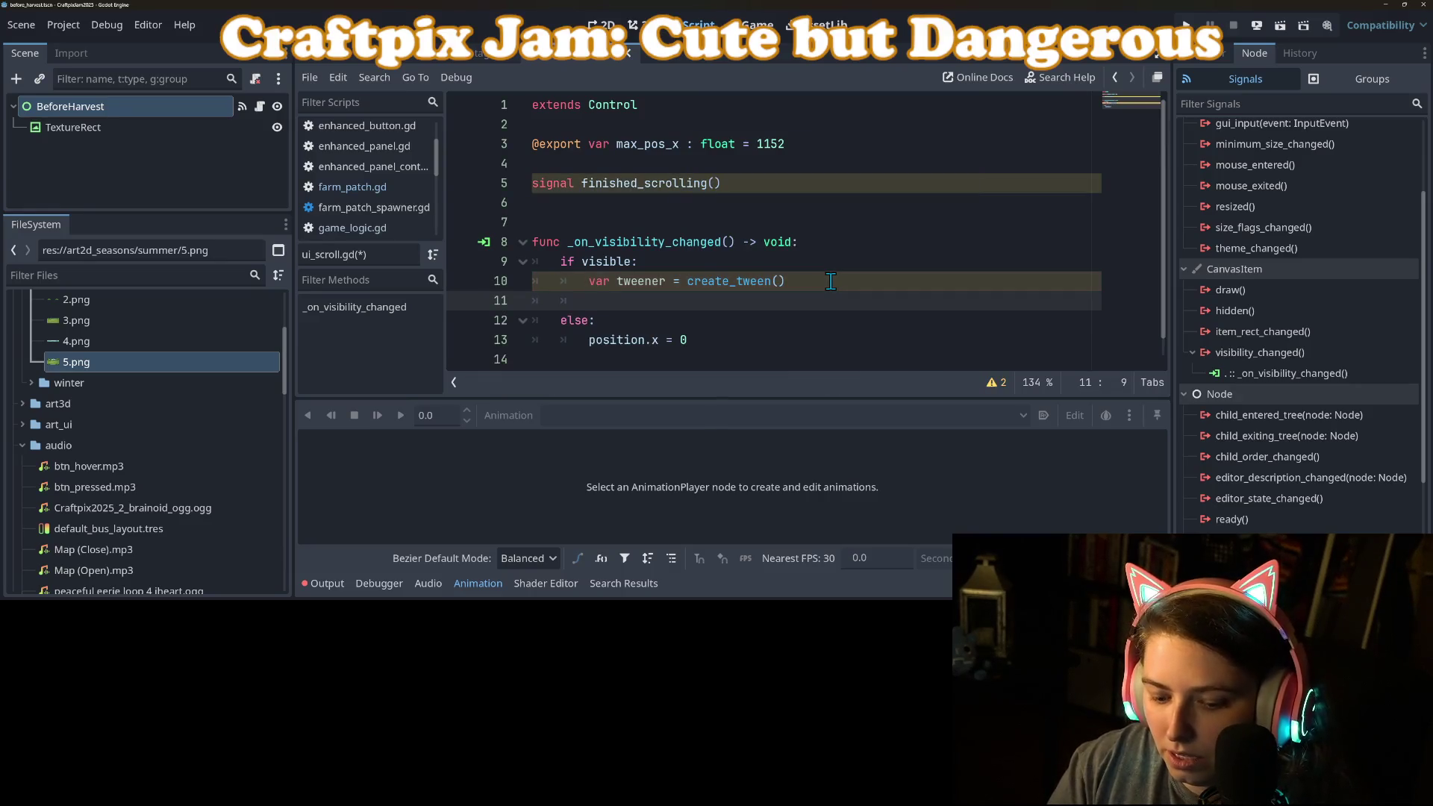
pyautogui.write('tweene')
pyautogui.press('Return')
pyautogui.write('.')
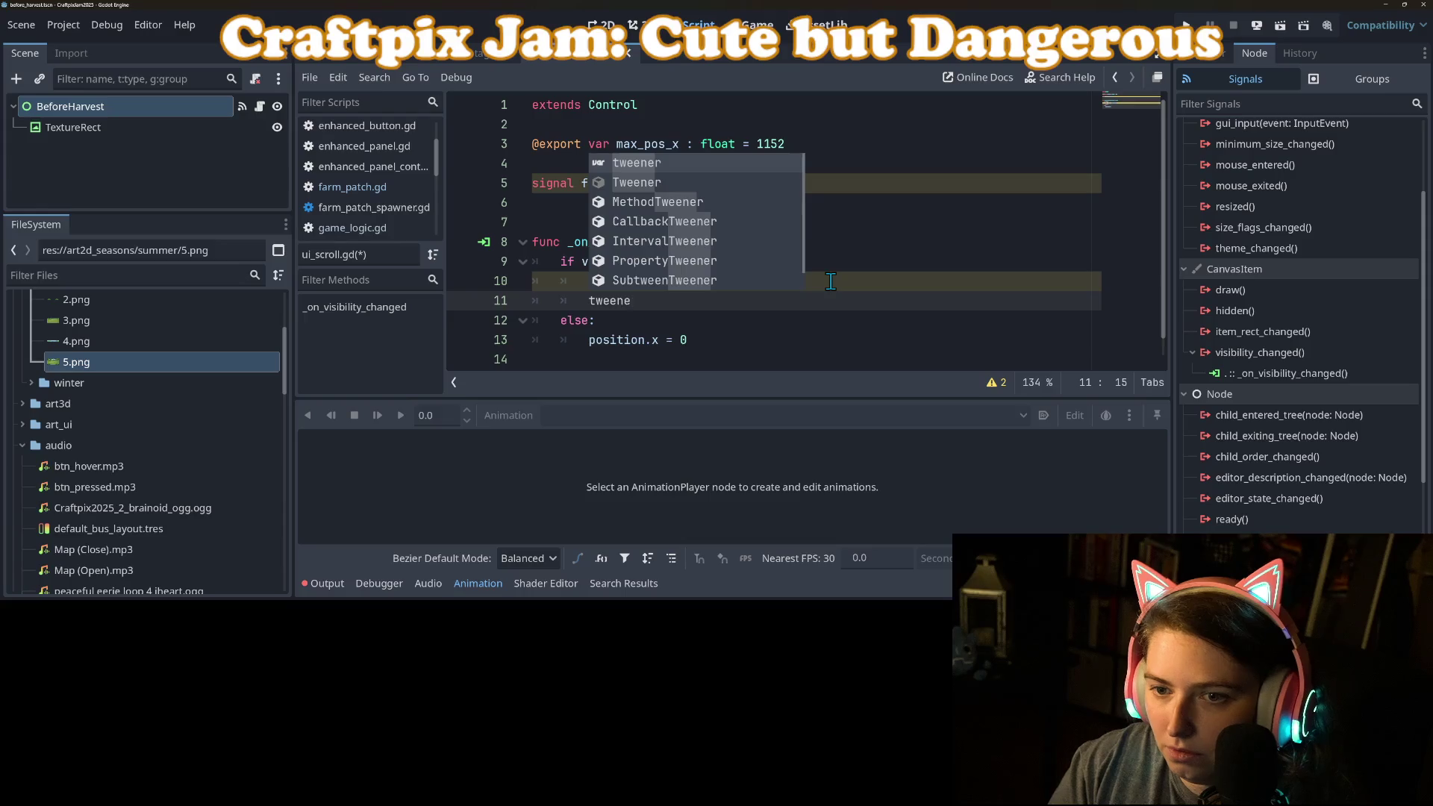
pyautogui.write('prop')
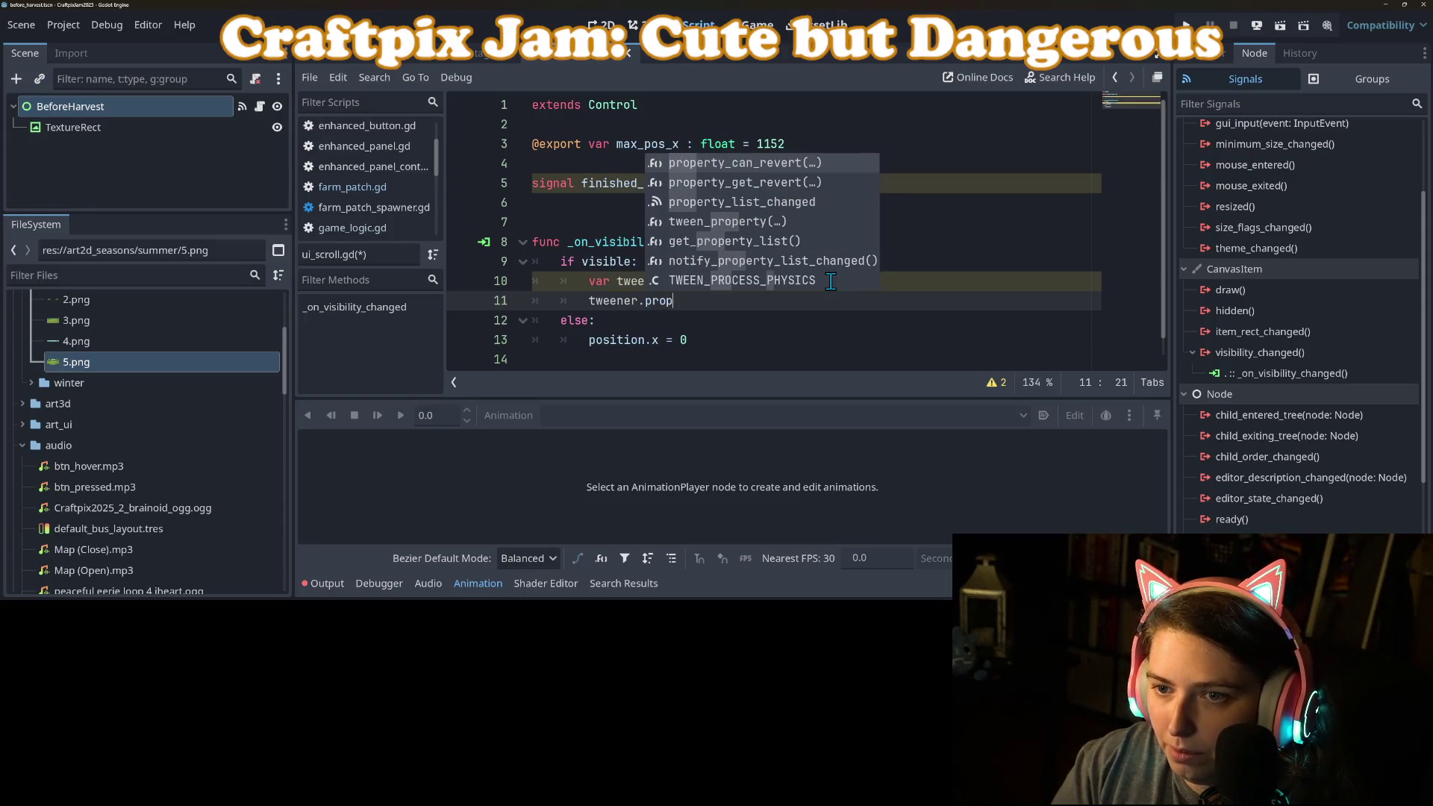
pyautogui.press('Down')
pyautogui.press('Down')
pyautogui.press('Return')
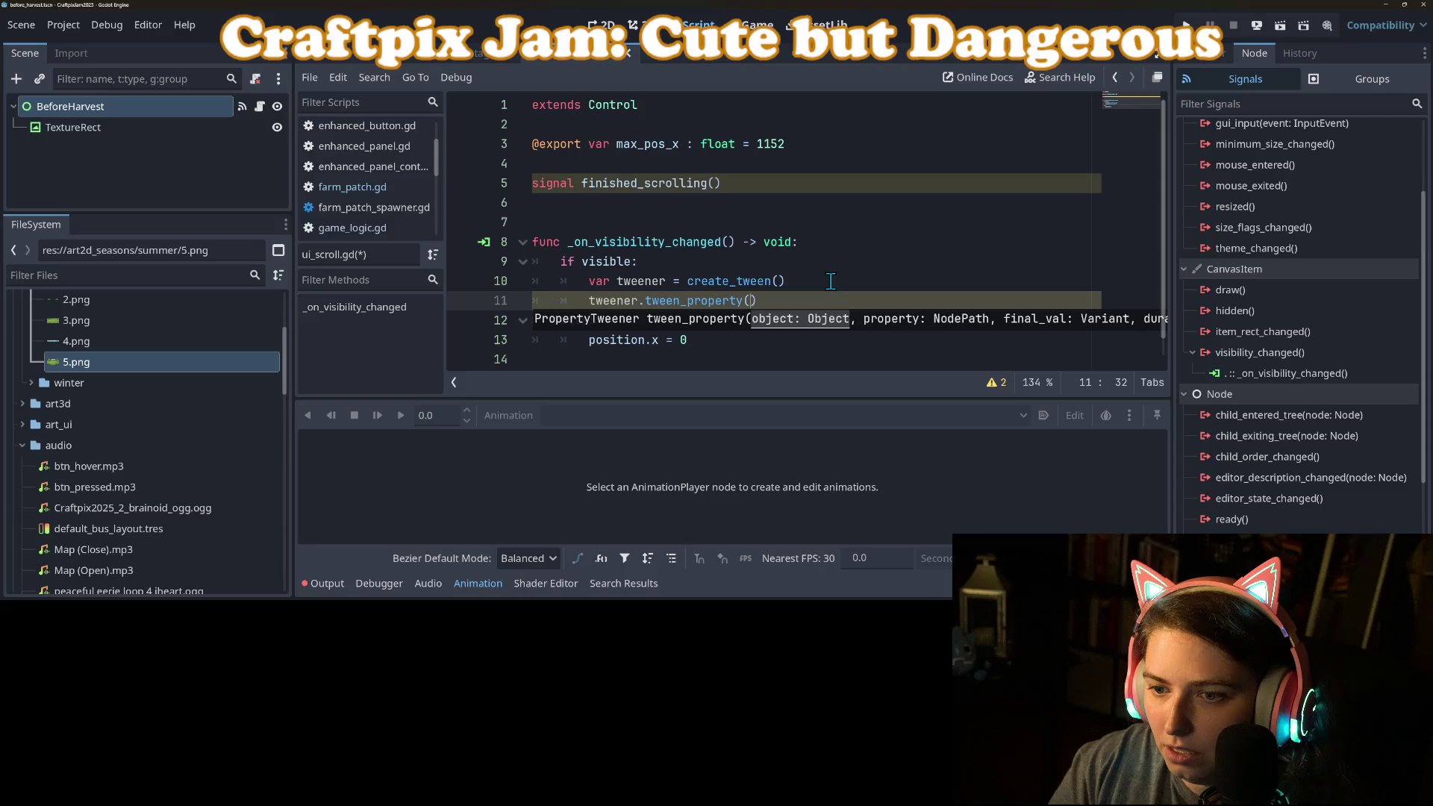
pyautogui.write('"positi')
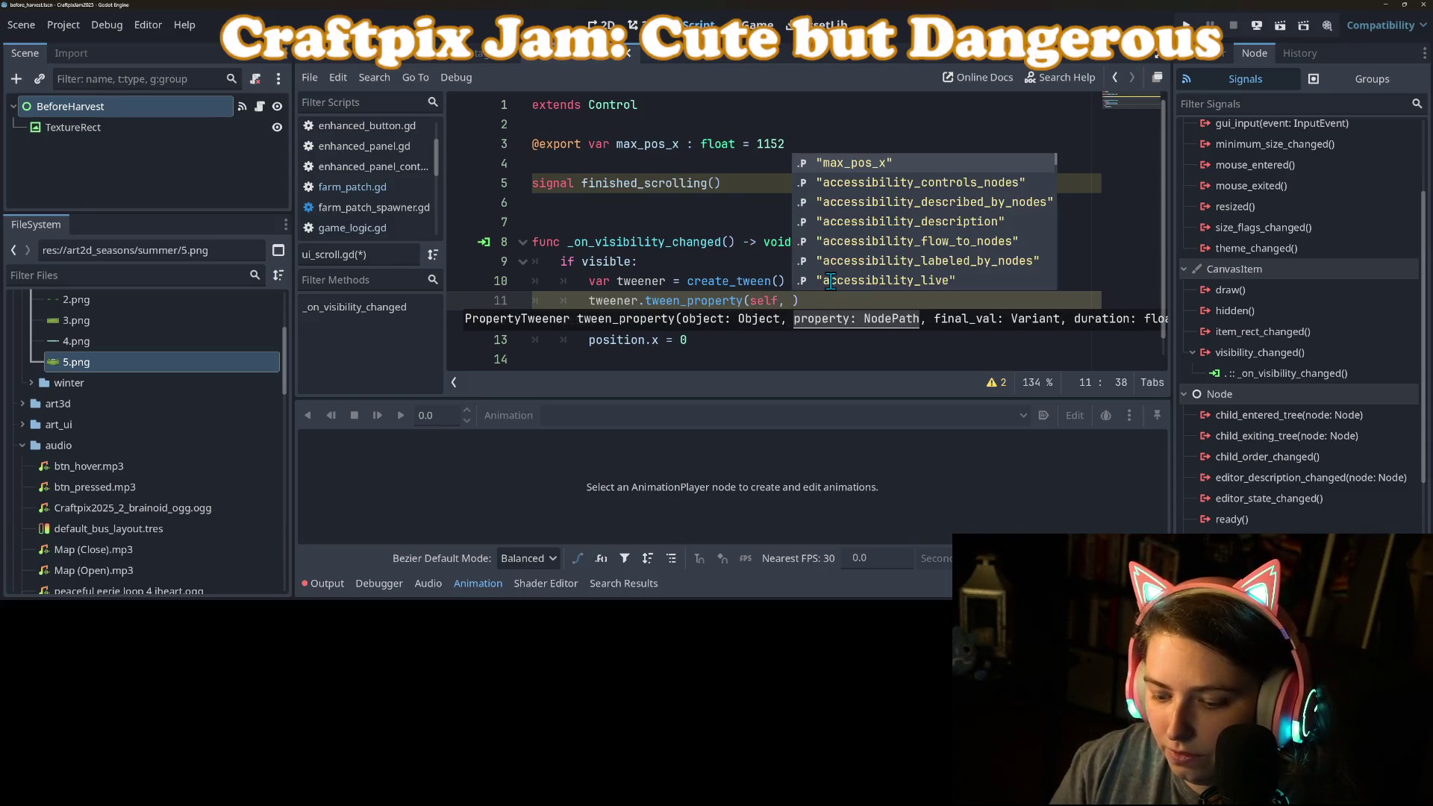
pyautogui.write('on:x"')
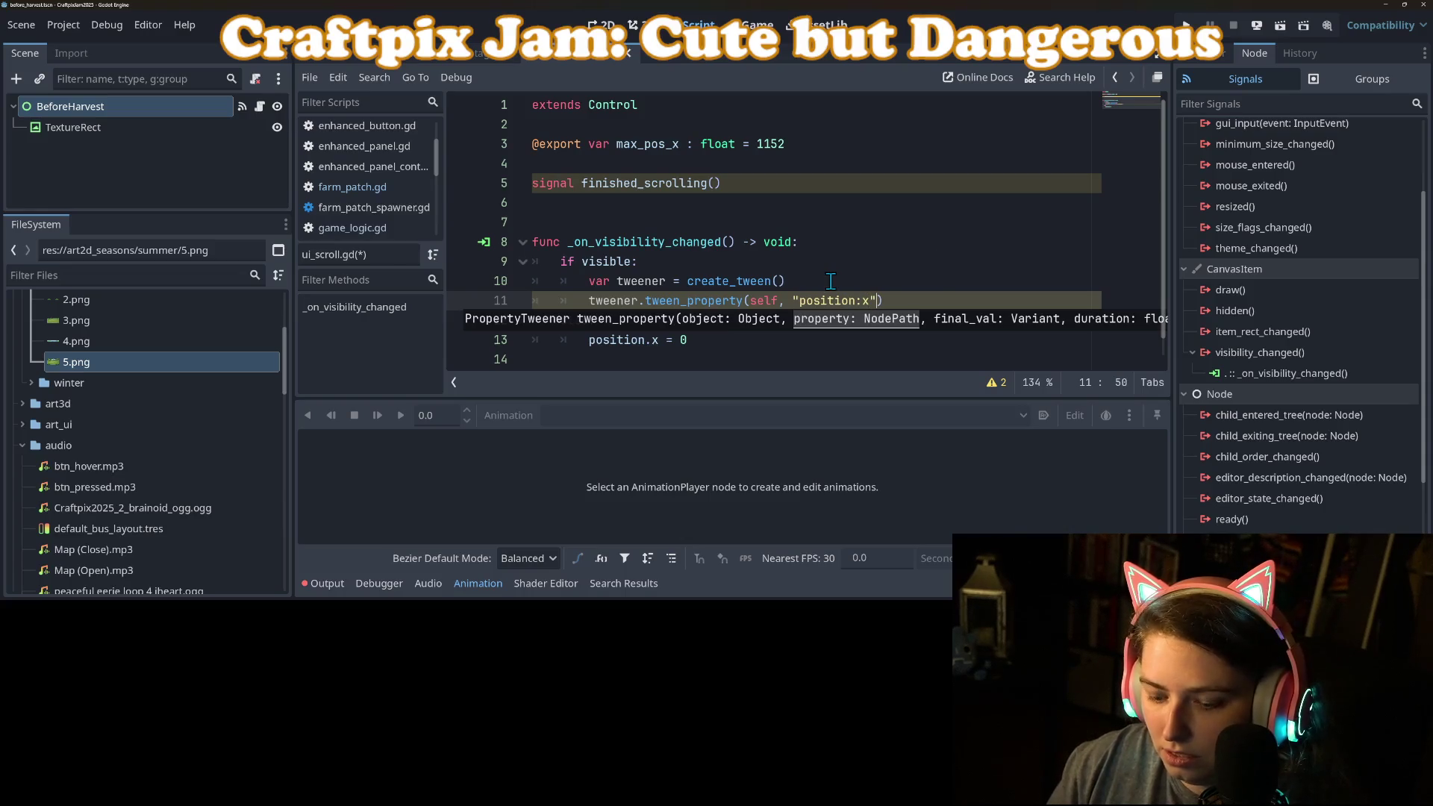
pyautogui.write(', max')
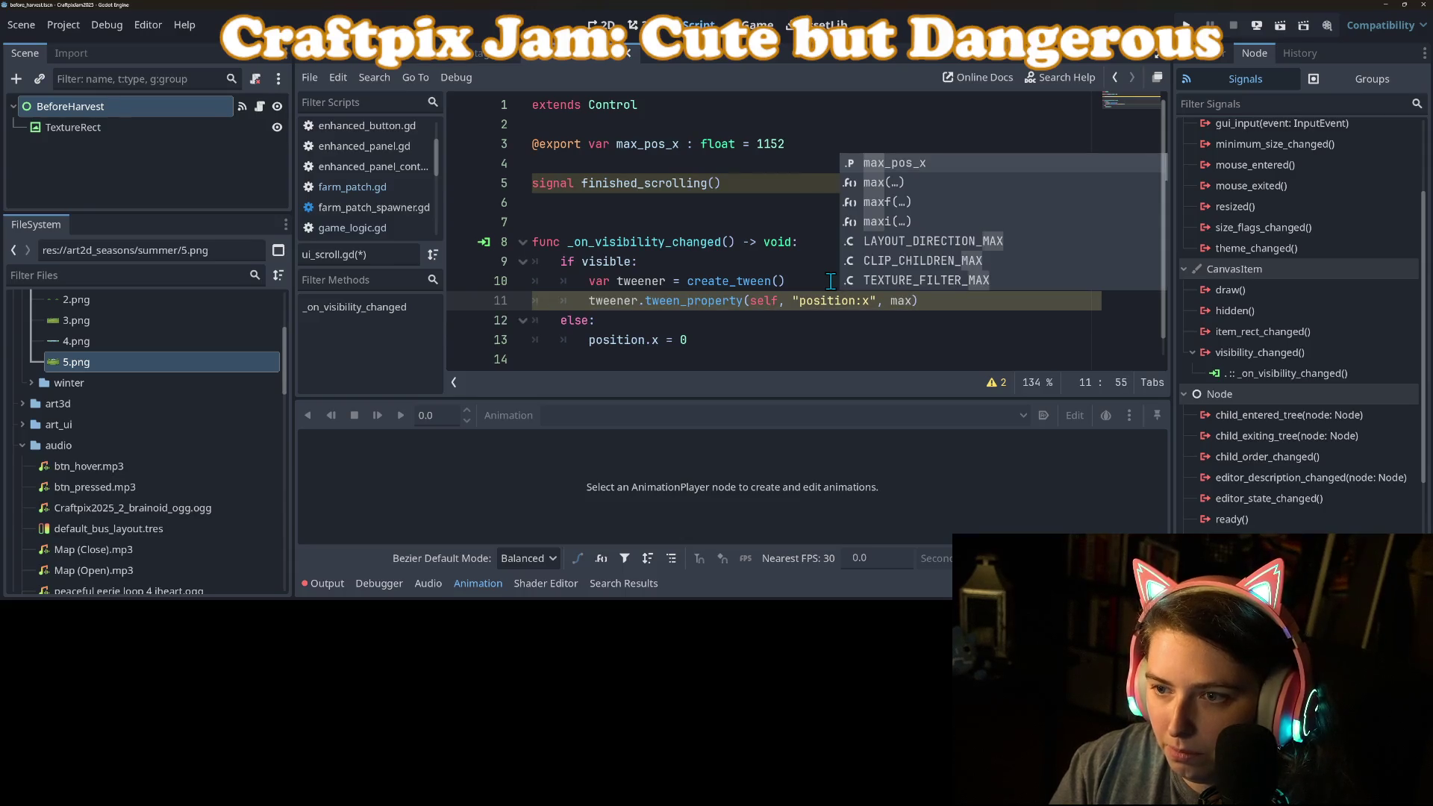
pyautogui.press('Return')
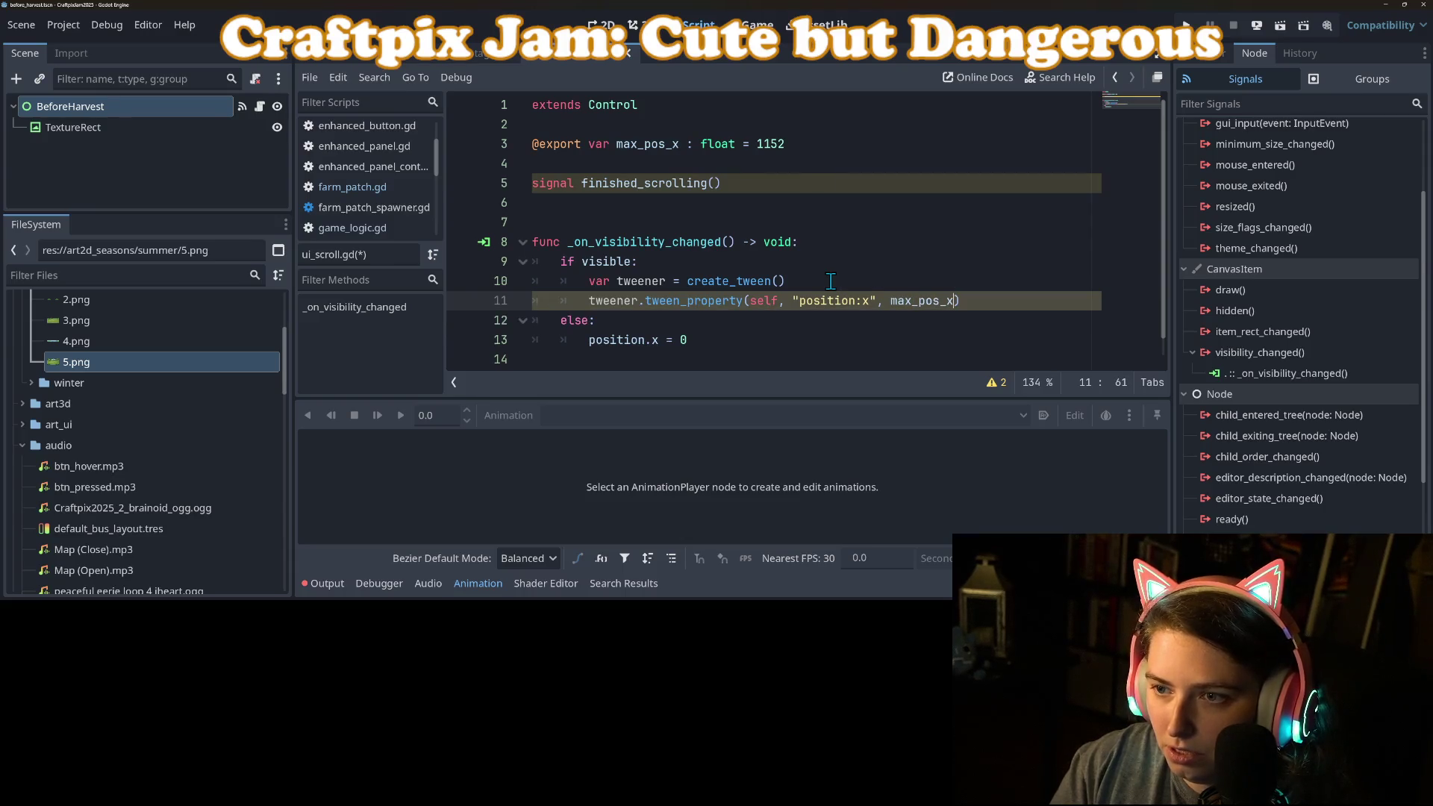
pyautogui.write(',')
pyautogui.click(828, 145)
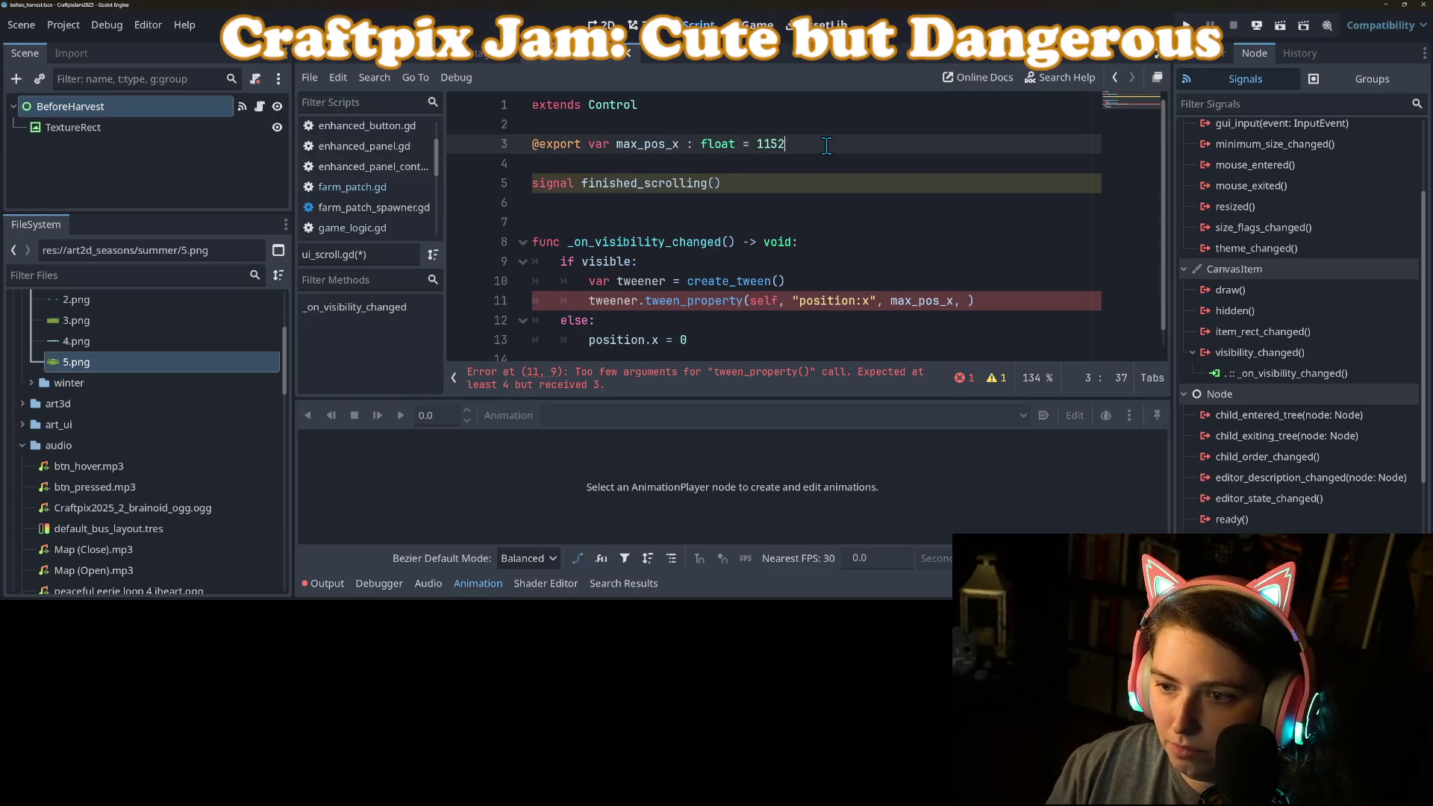
pyautogui.press('Return')
pyautogui.write('@export var')
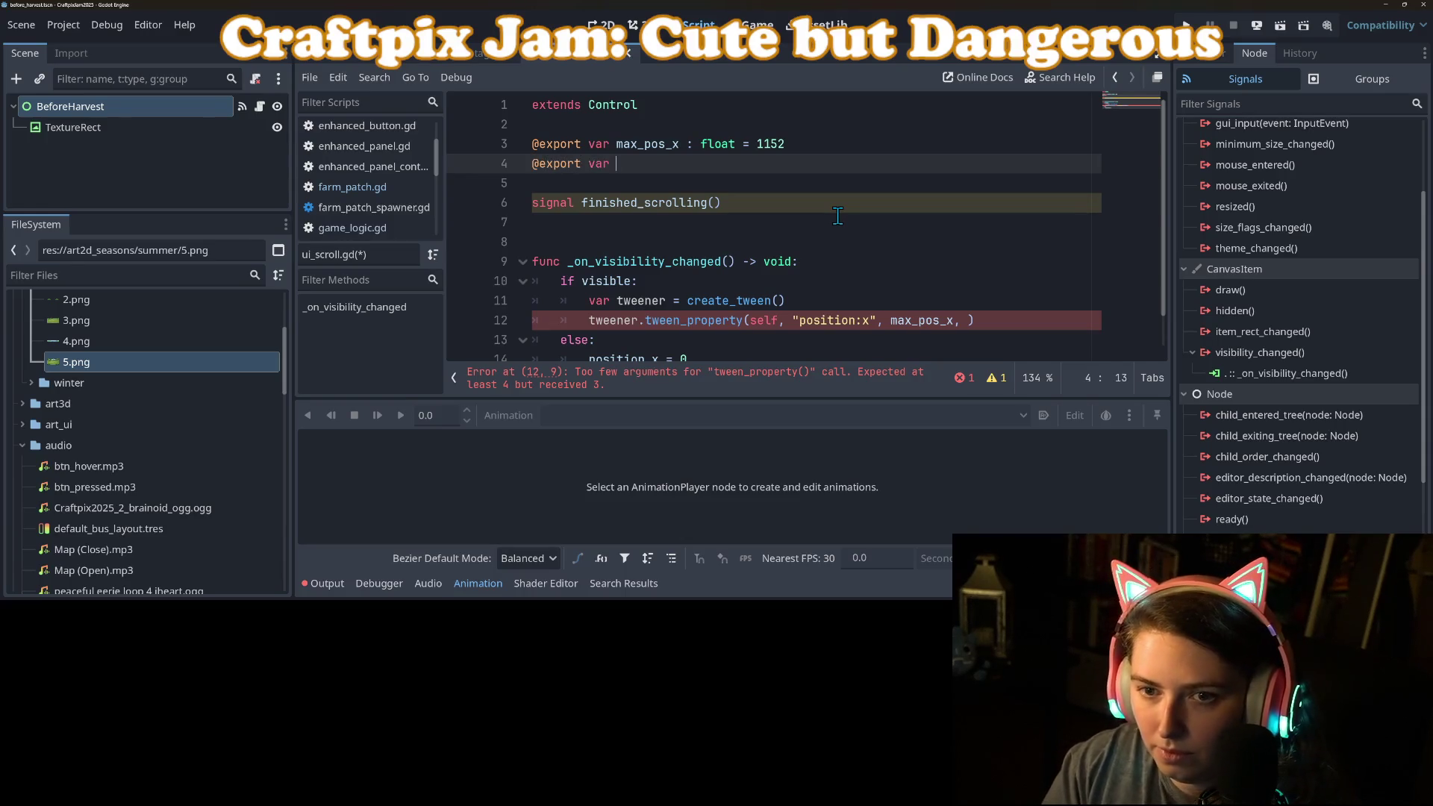
# Add an exported scroll_speed of 400 and pass max_pos_x/scroll_speed as the tween duration.
pyautogui.write('scroll_speed')
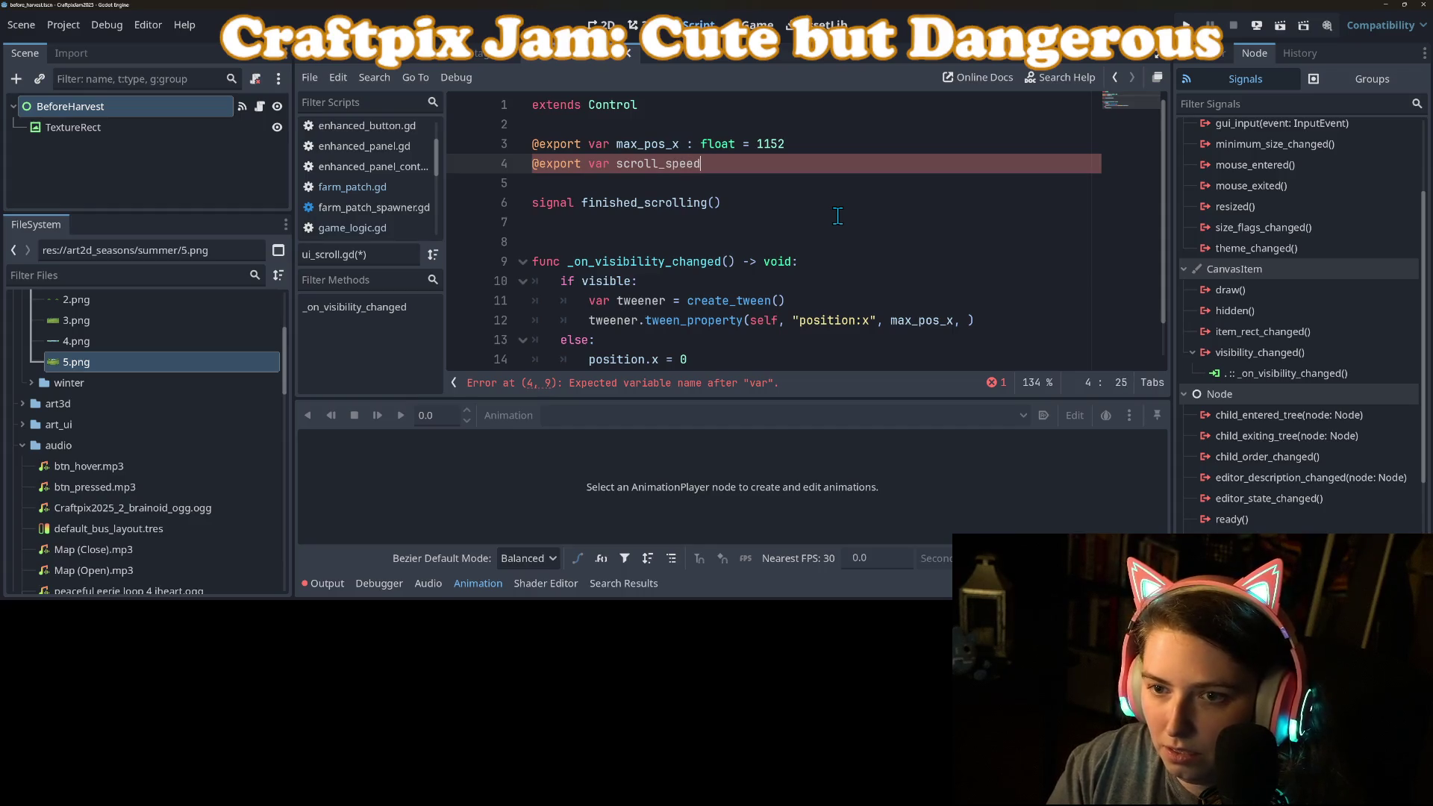
pyautogui.write(' : float =')
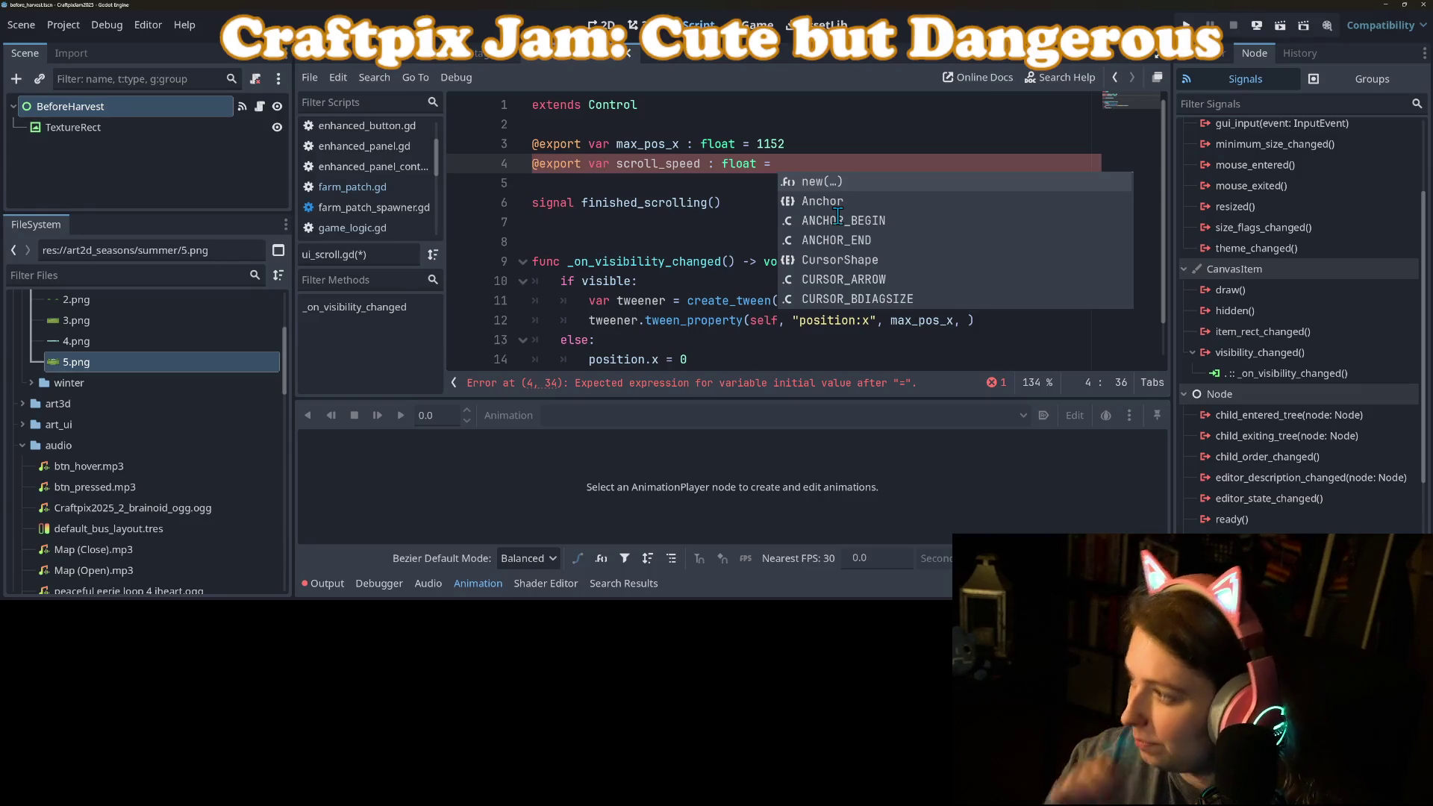
pyautogui.write('1000')
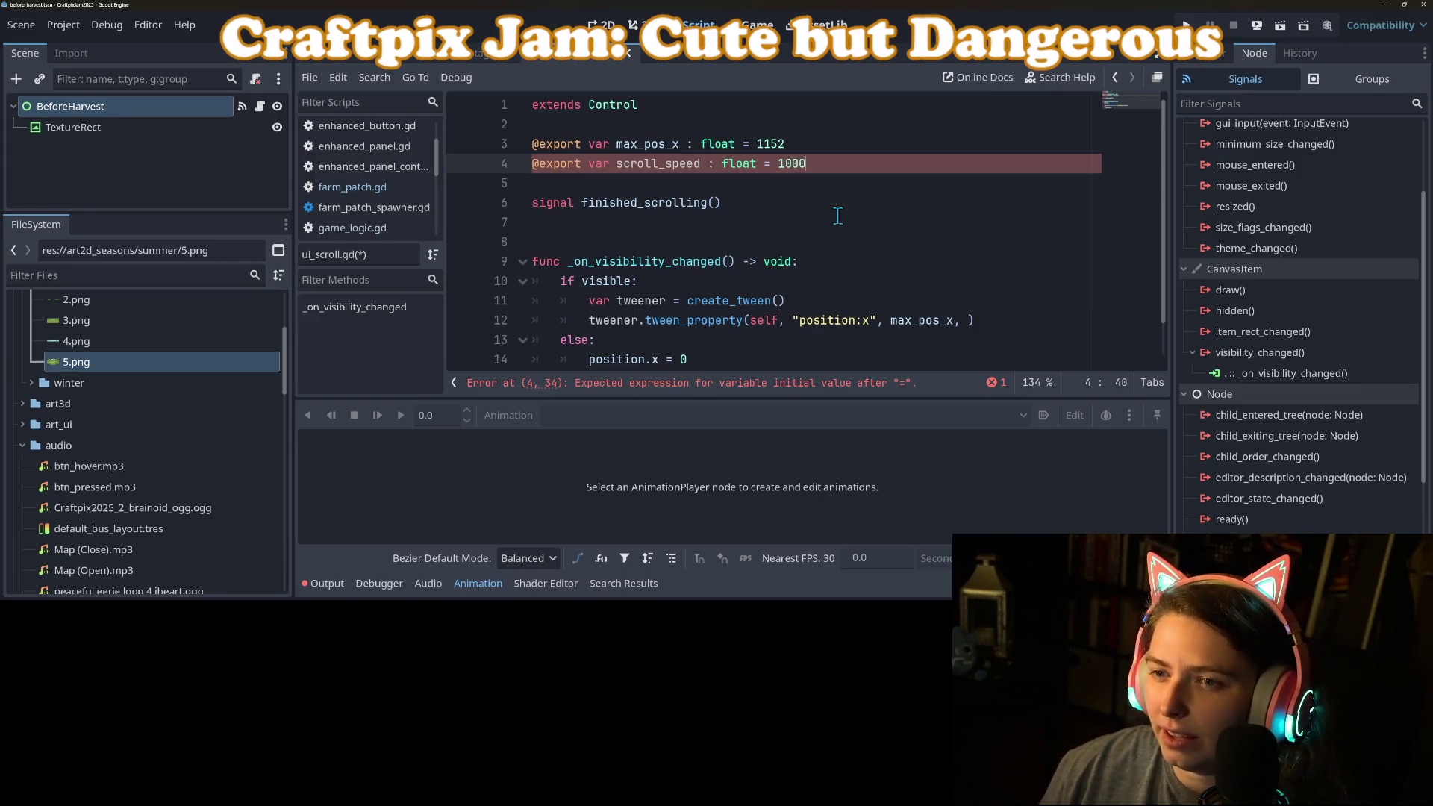
pyautogui.hotkey('ctrl', 's')
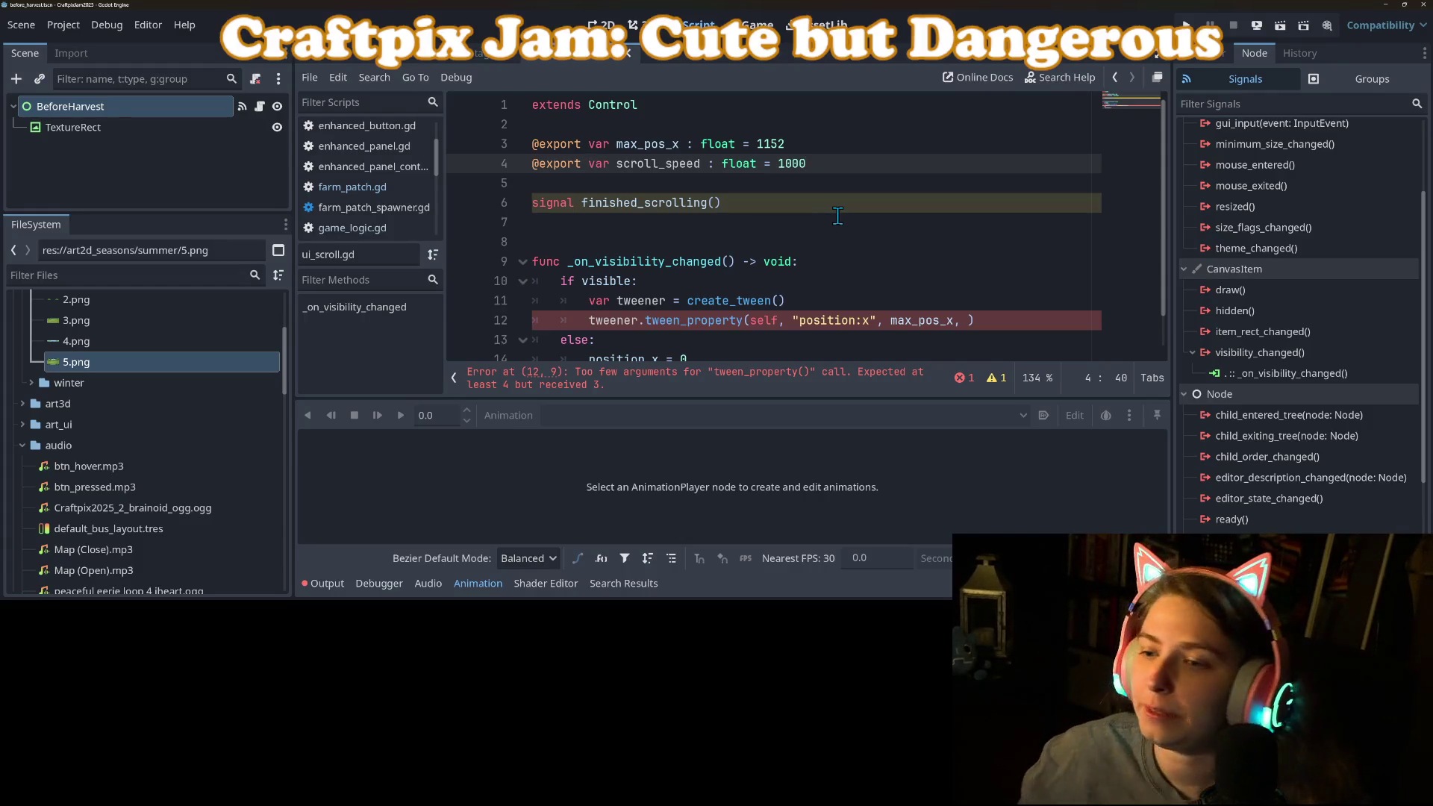
pyautogui.doubleClick(648, 144)
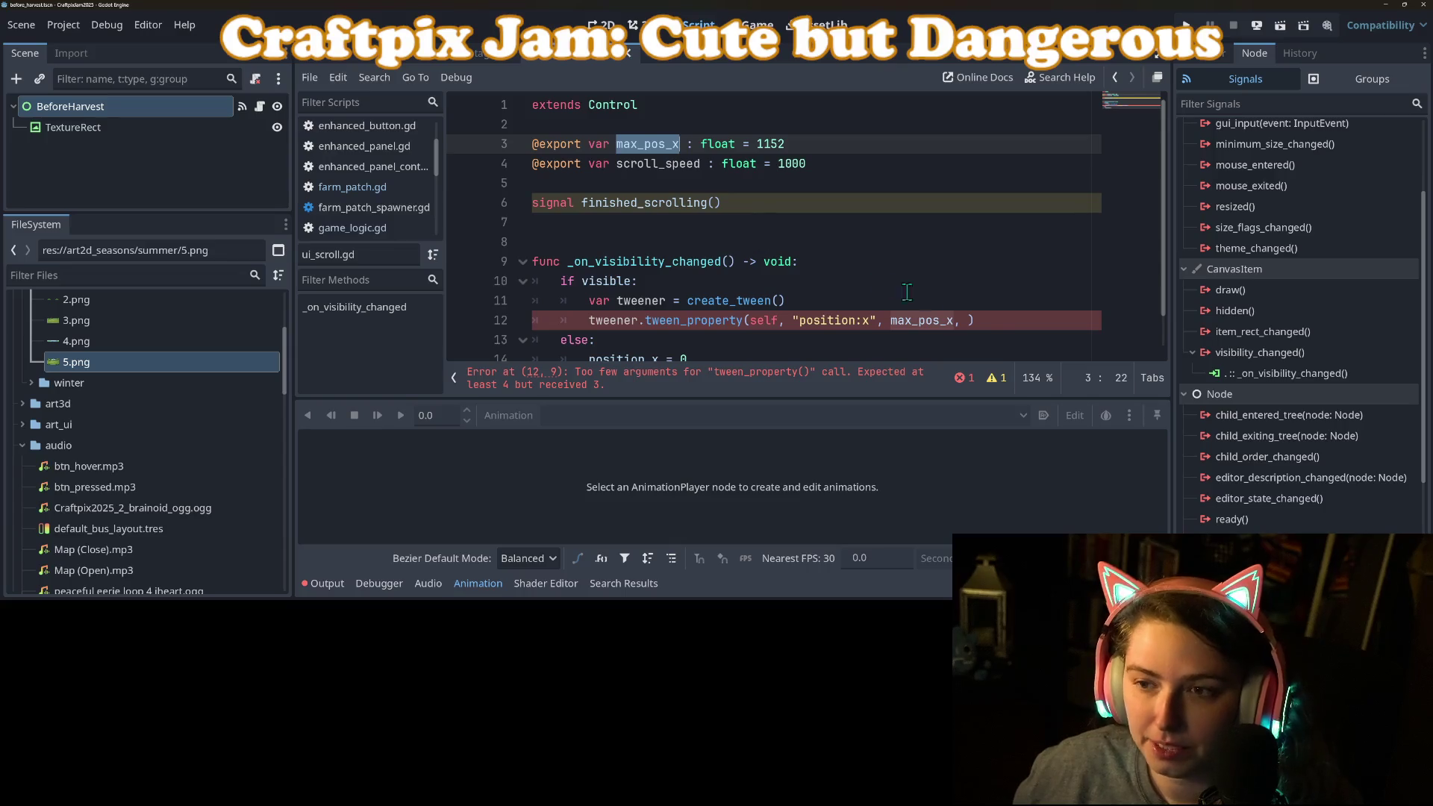
pyautogui.click(973, 323)
pyautogui.write('max_pos_x)')
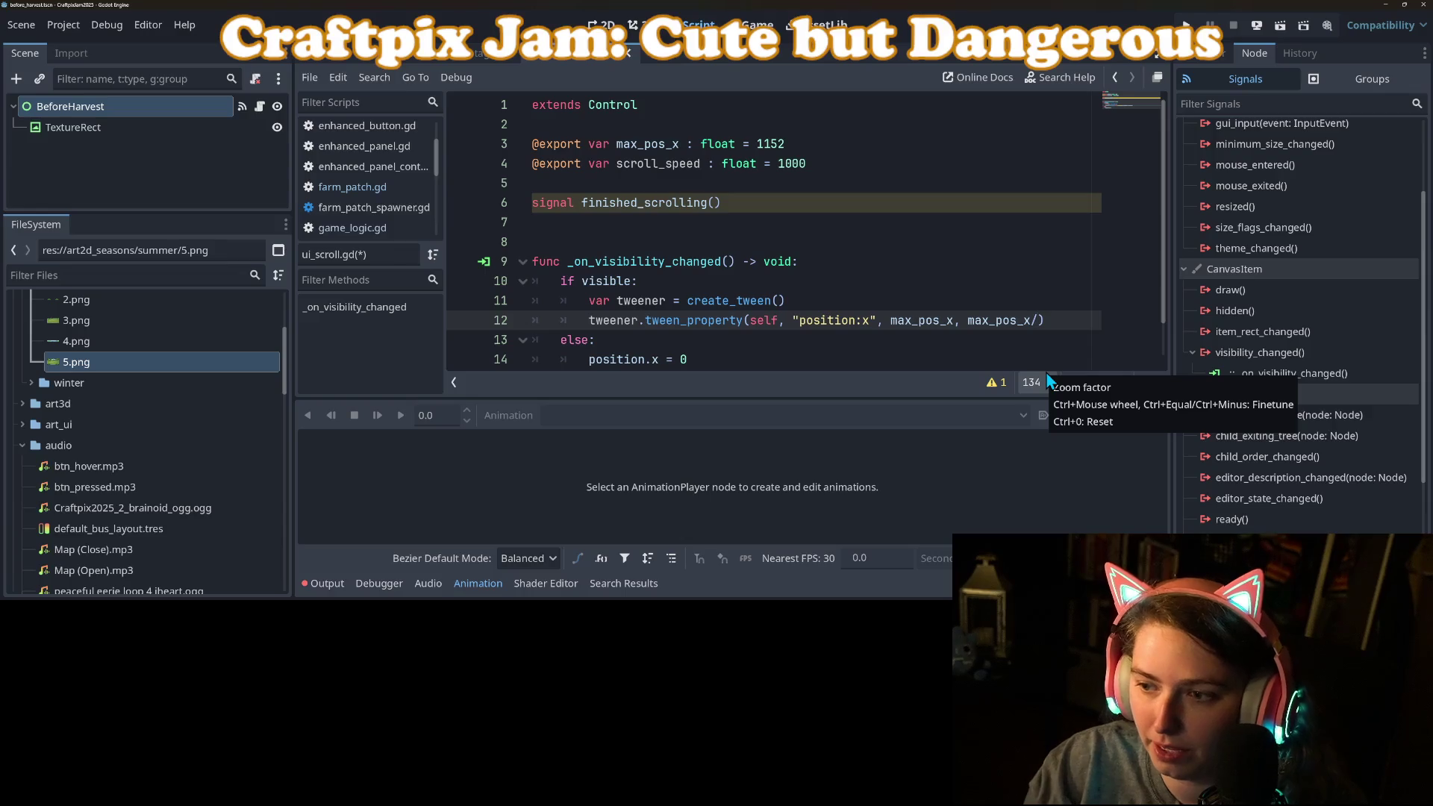
pyautogui.write('_spped')
pyautogui.press('BackSpace')
pyautogui.press('BackSpace')
pyautogui.press('BackSpace')
pyautogui.write('eed')
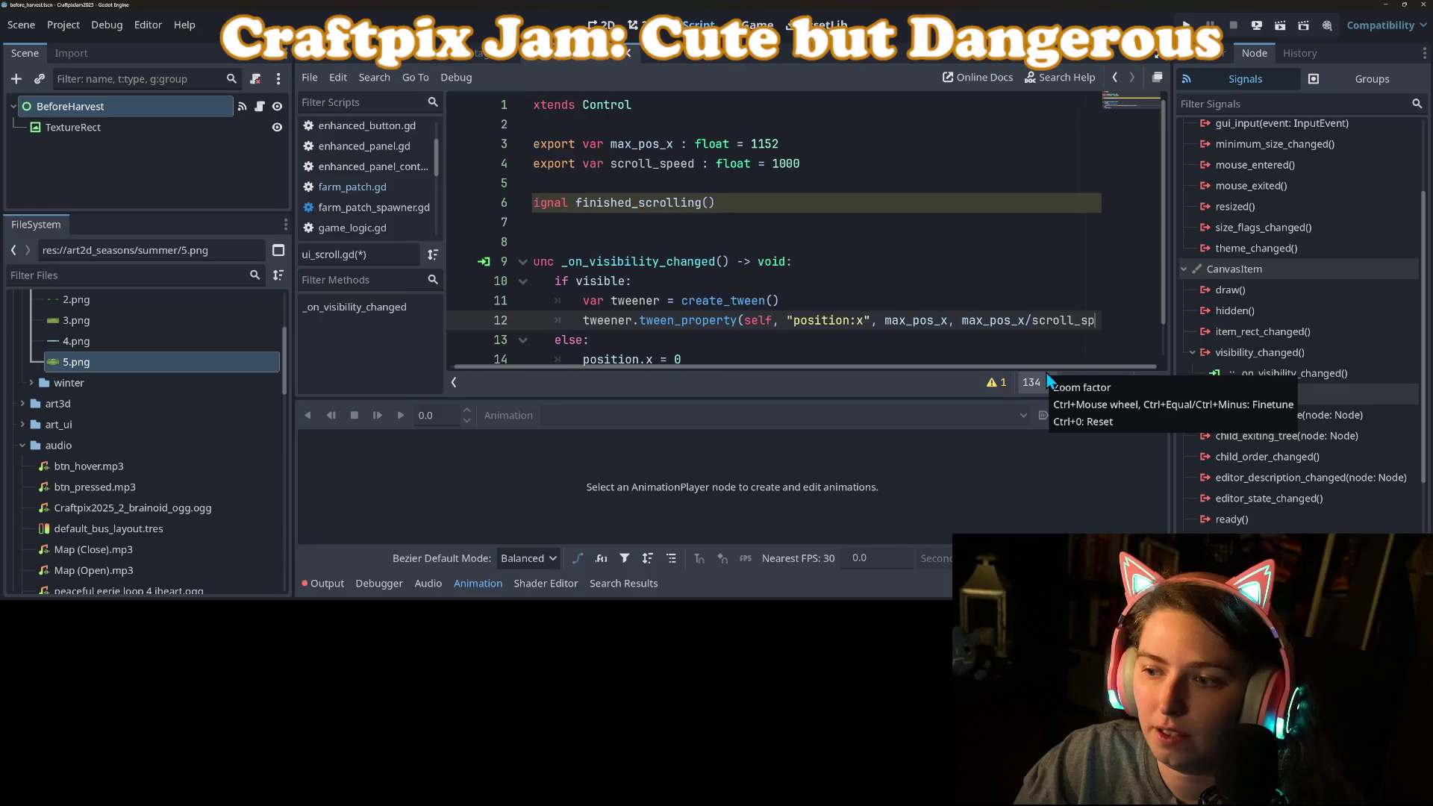
pyautogui.click(646, 146)
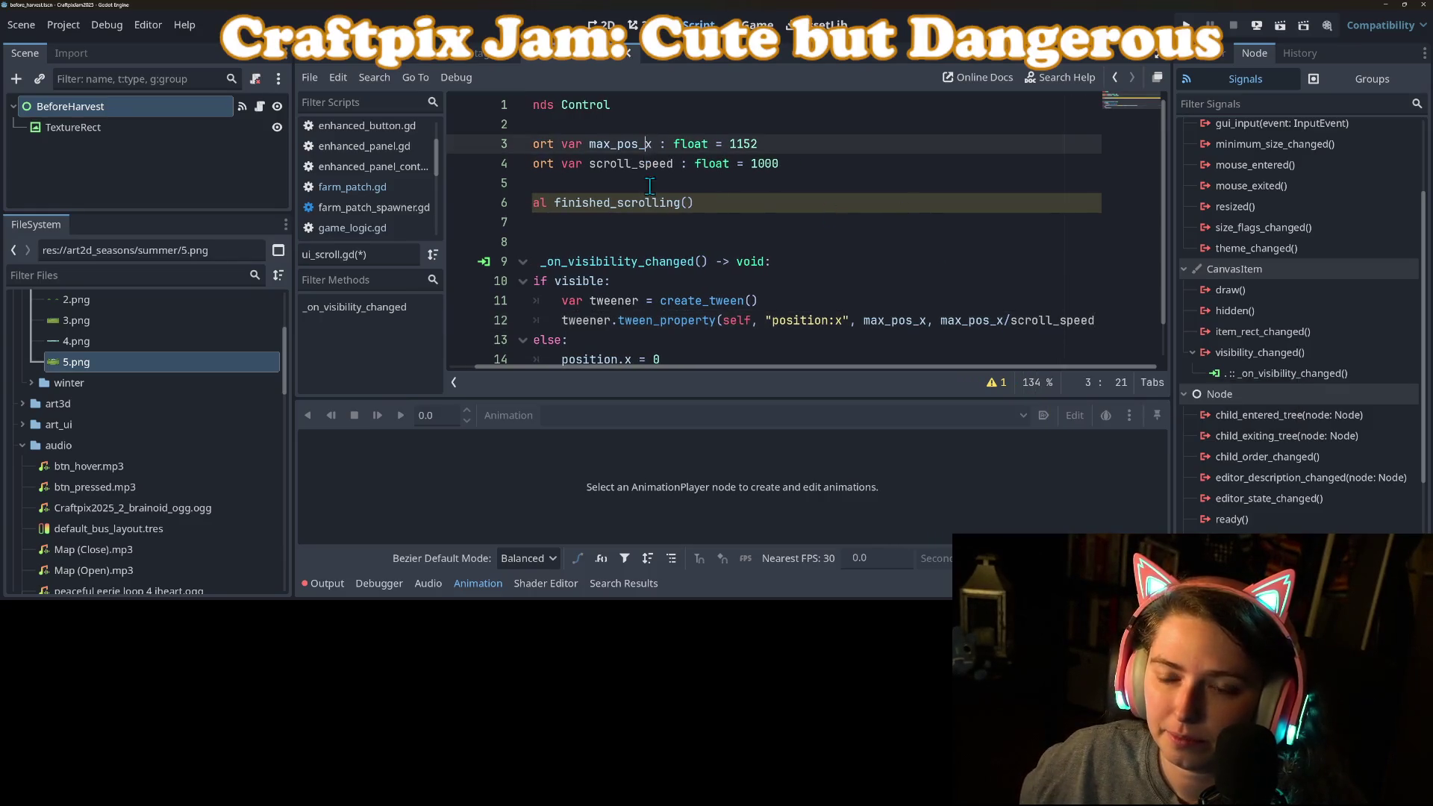
pyautogui.moveTo(661, 369); pyautogui.dragTo(623, 243)
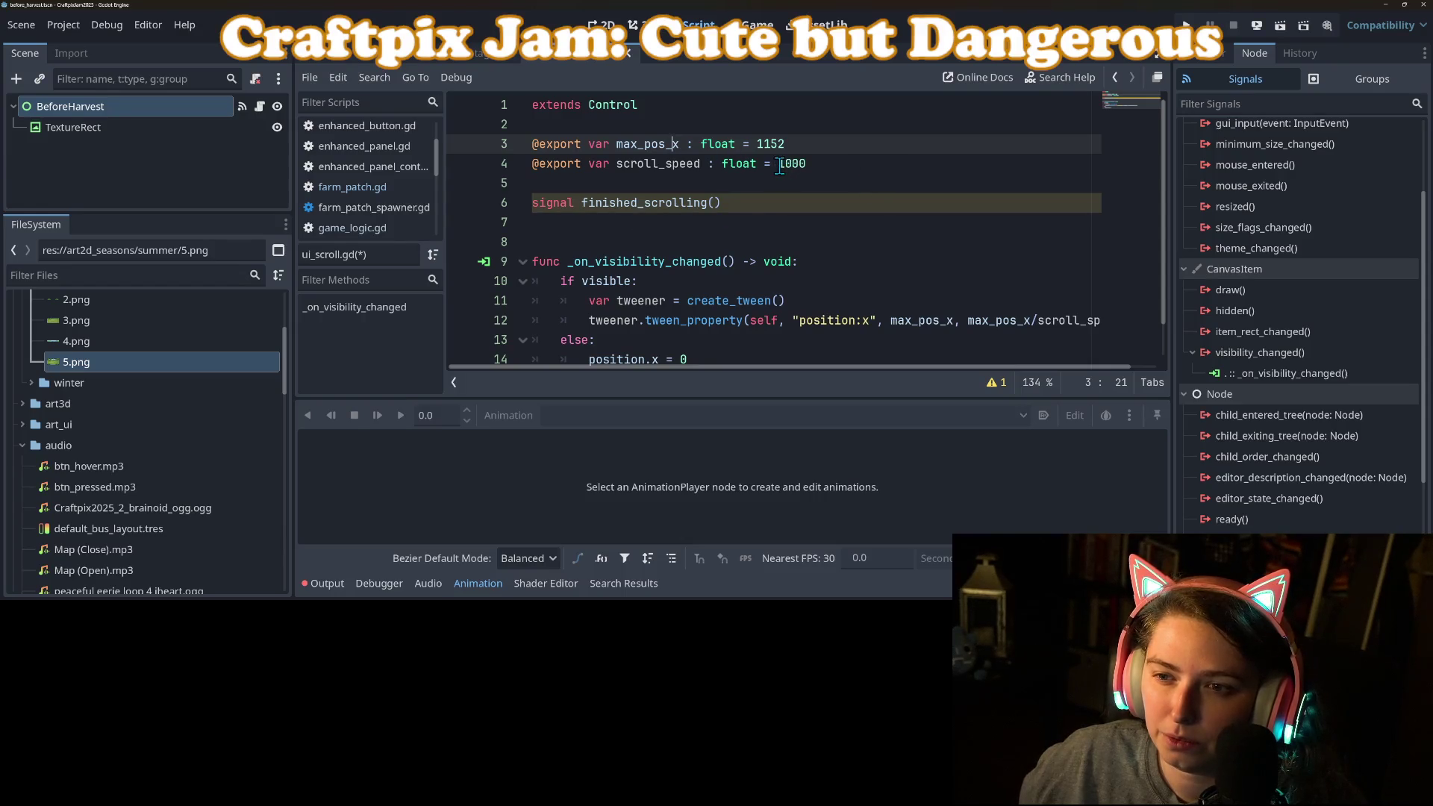
pyautogui.moveTo(779, 166); pyautogui.dragTo(792, 166)
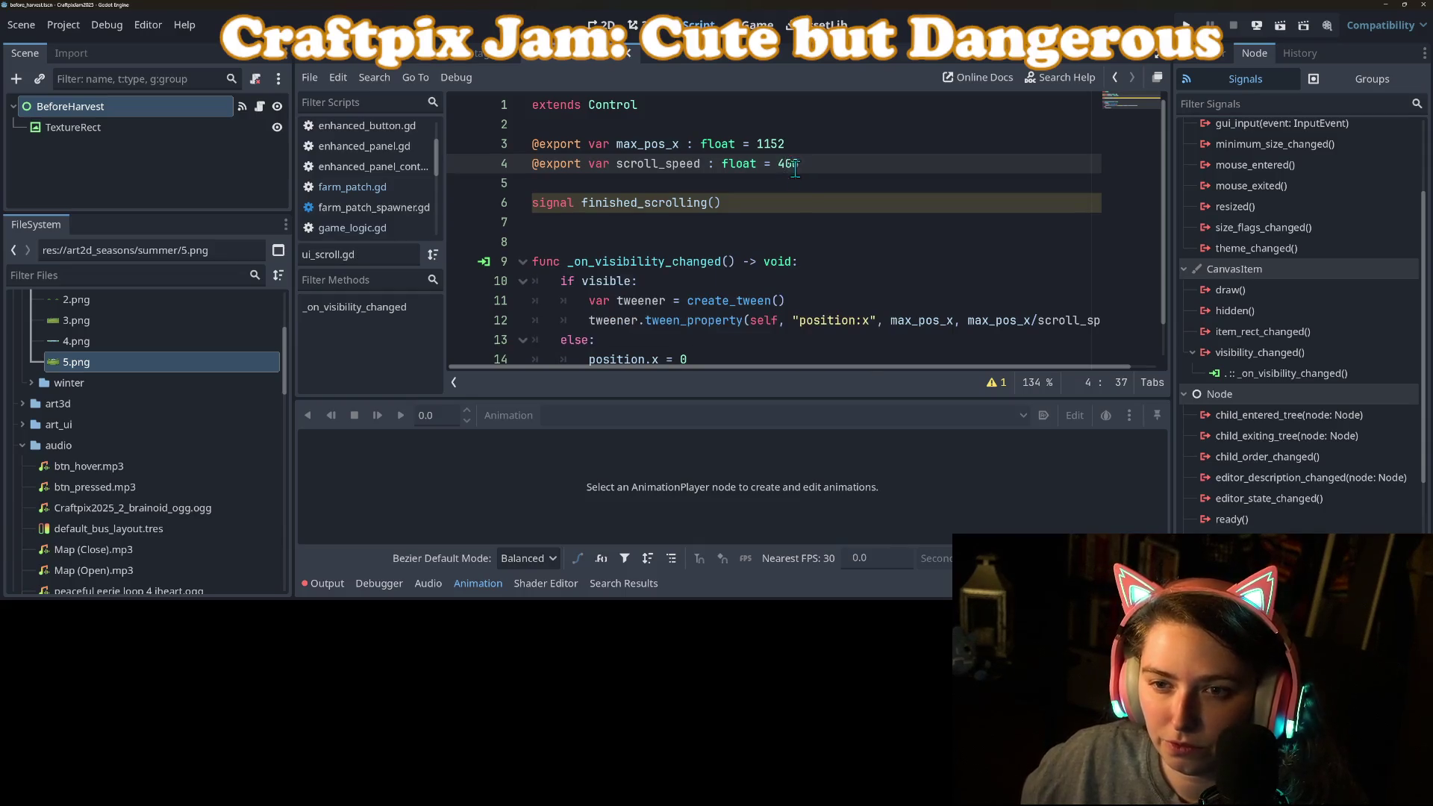
# Insert 'await tweener.finished' before the else branch and begin a finished_scrolling.emit() line.
pyautogui.scroll(-1, 794, 234)
pyautogui.click(1029, 280)
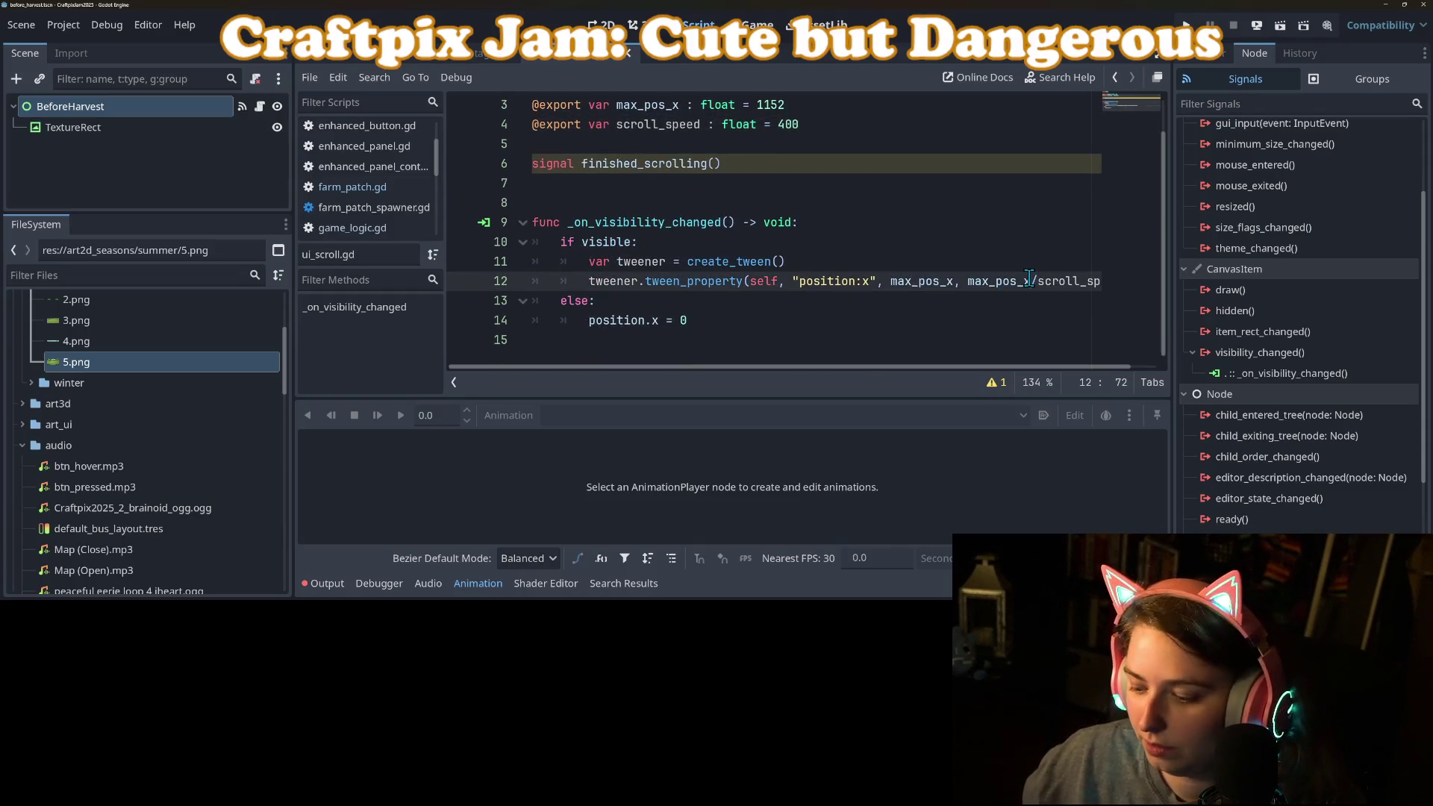
pyautogui.press('Down')
pyautogui.press('Down')
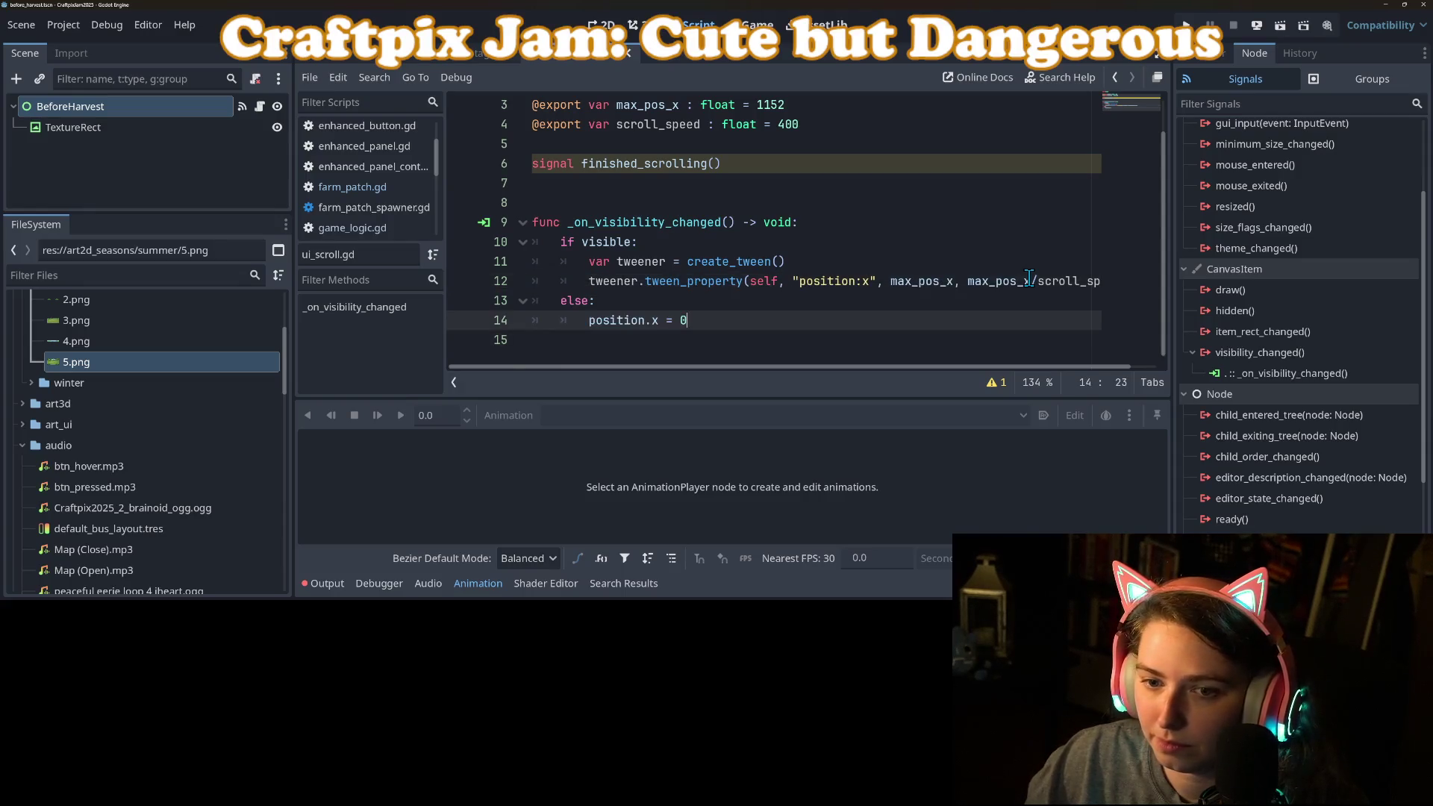
pyautogui.press('Up')
pyautogui.press('Home')
pyautogui.hotkey('ctrl', 'shift', 'Return')
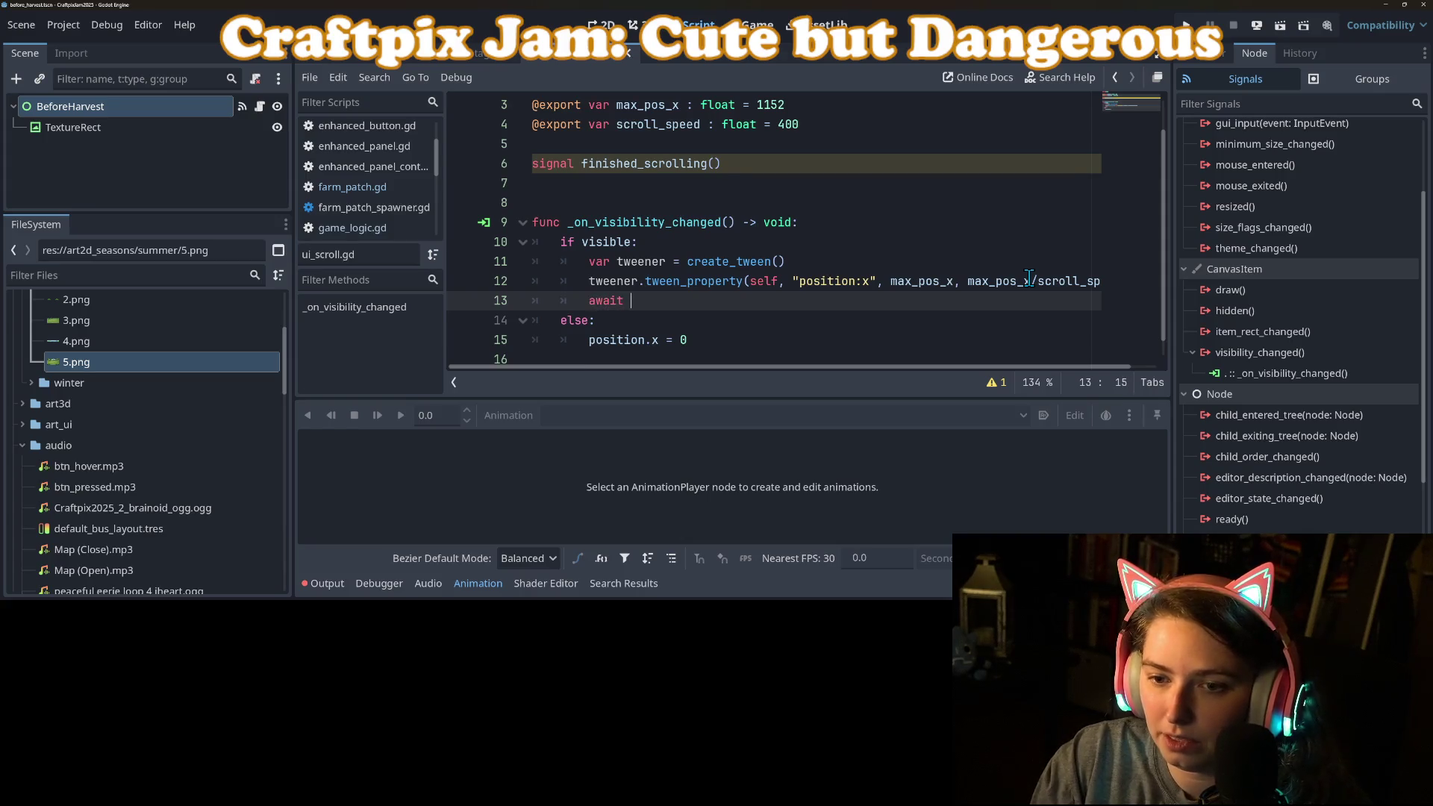
pyautogui.write('tw')
pyautogui.press('Return')
pyautogui.write('.fin')
pyautogui.press('Return')
pyautogui.press('Return')
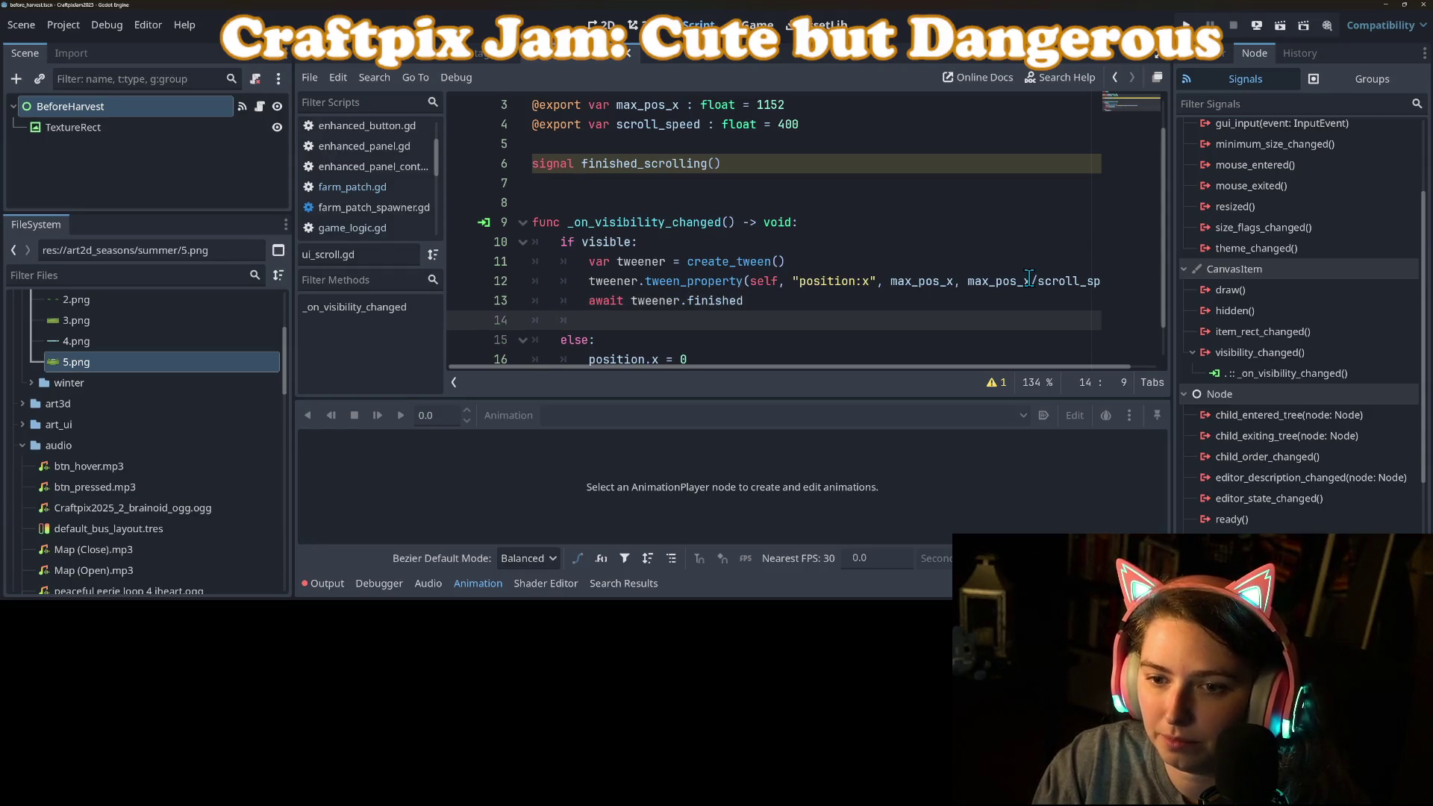
pyautogui.write('in')
pyautogui.press('Return')
pyautogui.write('.emit()')
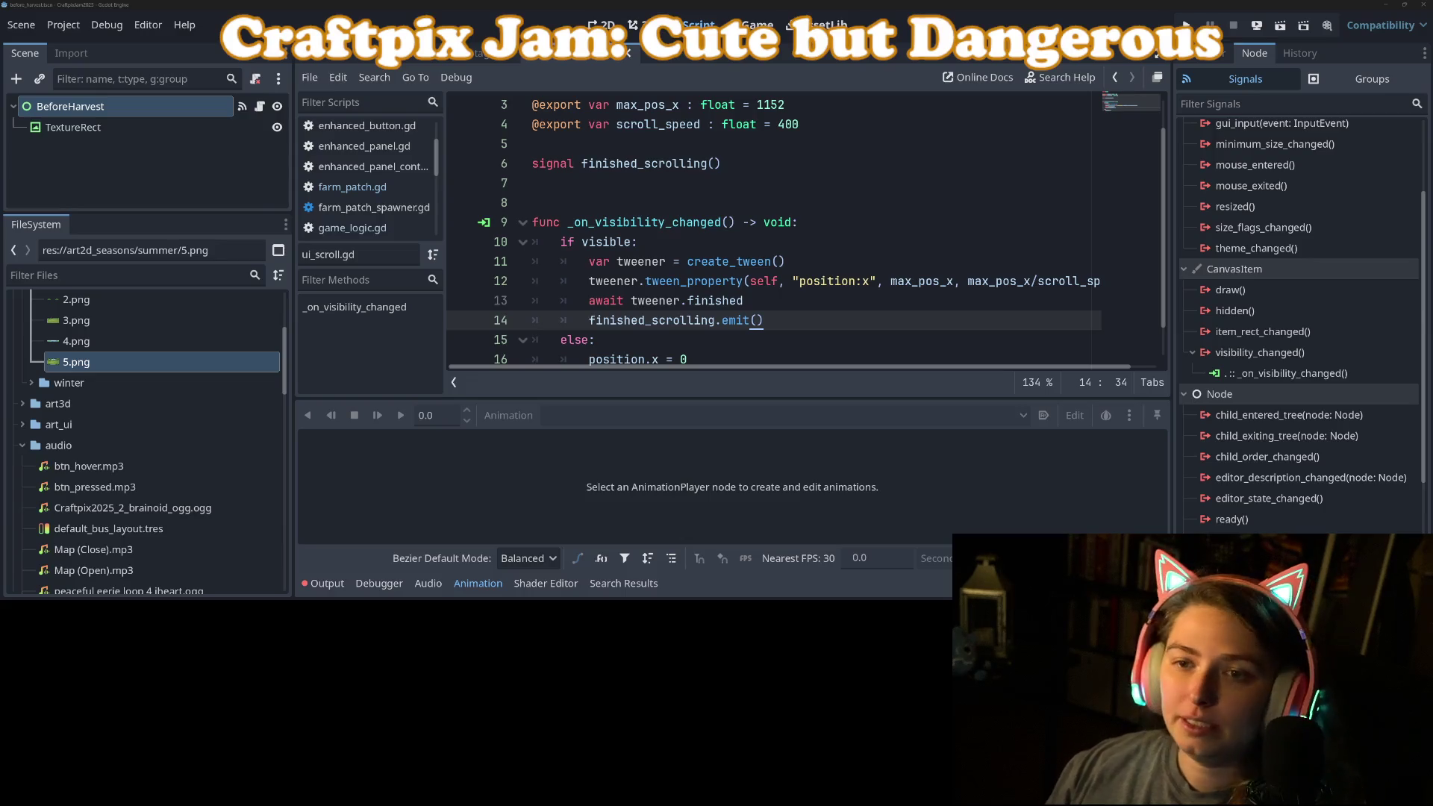
# Collapse the Animation bottom panel so the full 17-line ui_scroll.gd script is visible.
pyautogui.click(477, 584)
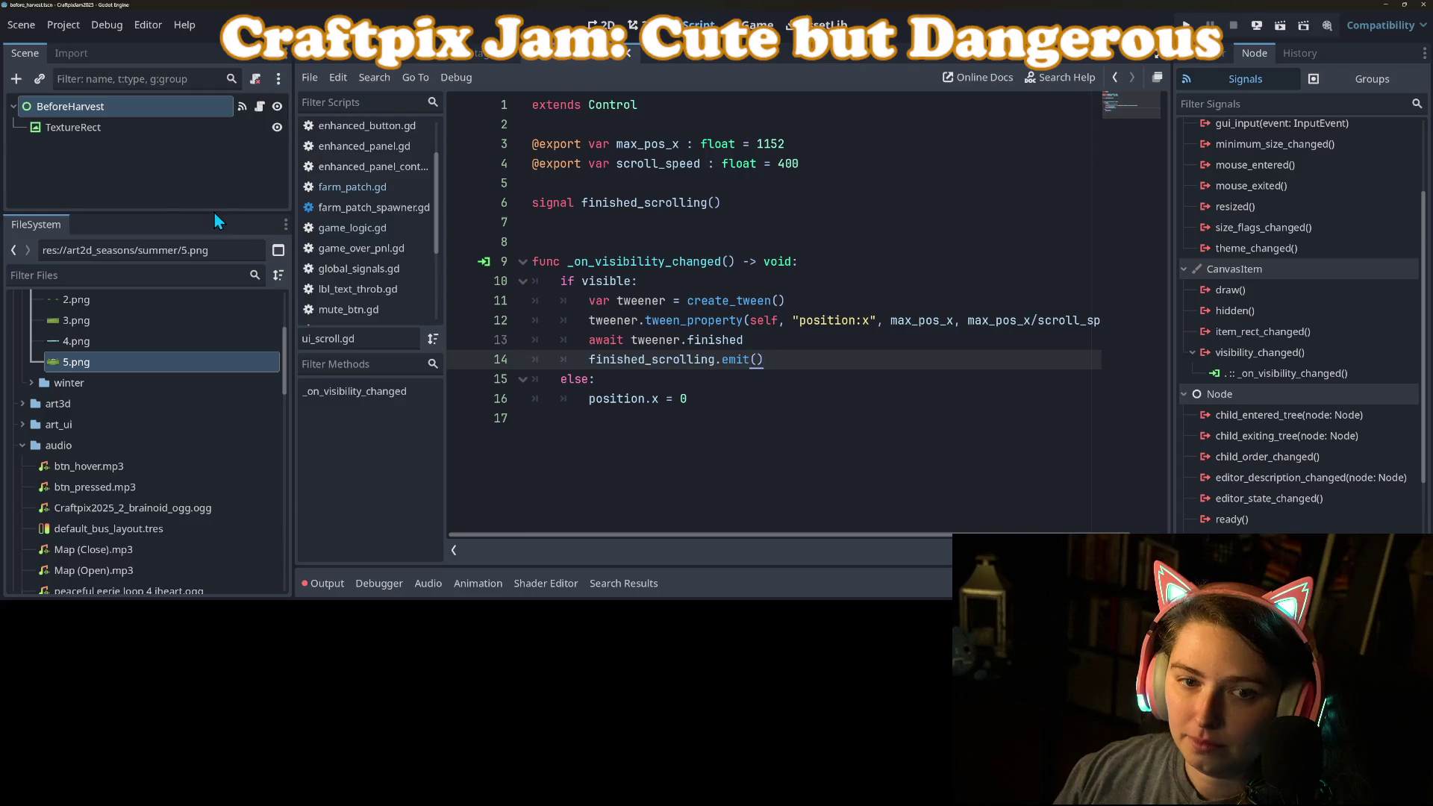
# In the world scene, instantiate the BeforeHarvest scene as a child of the World node.
pyautogui.moveTo(214, 212); pyautogui.dragTo(214, 374)
pyautogui.click(324, 61)
pyautogui.click(601, 25)
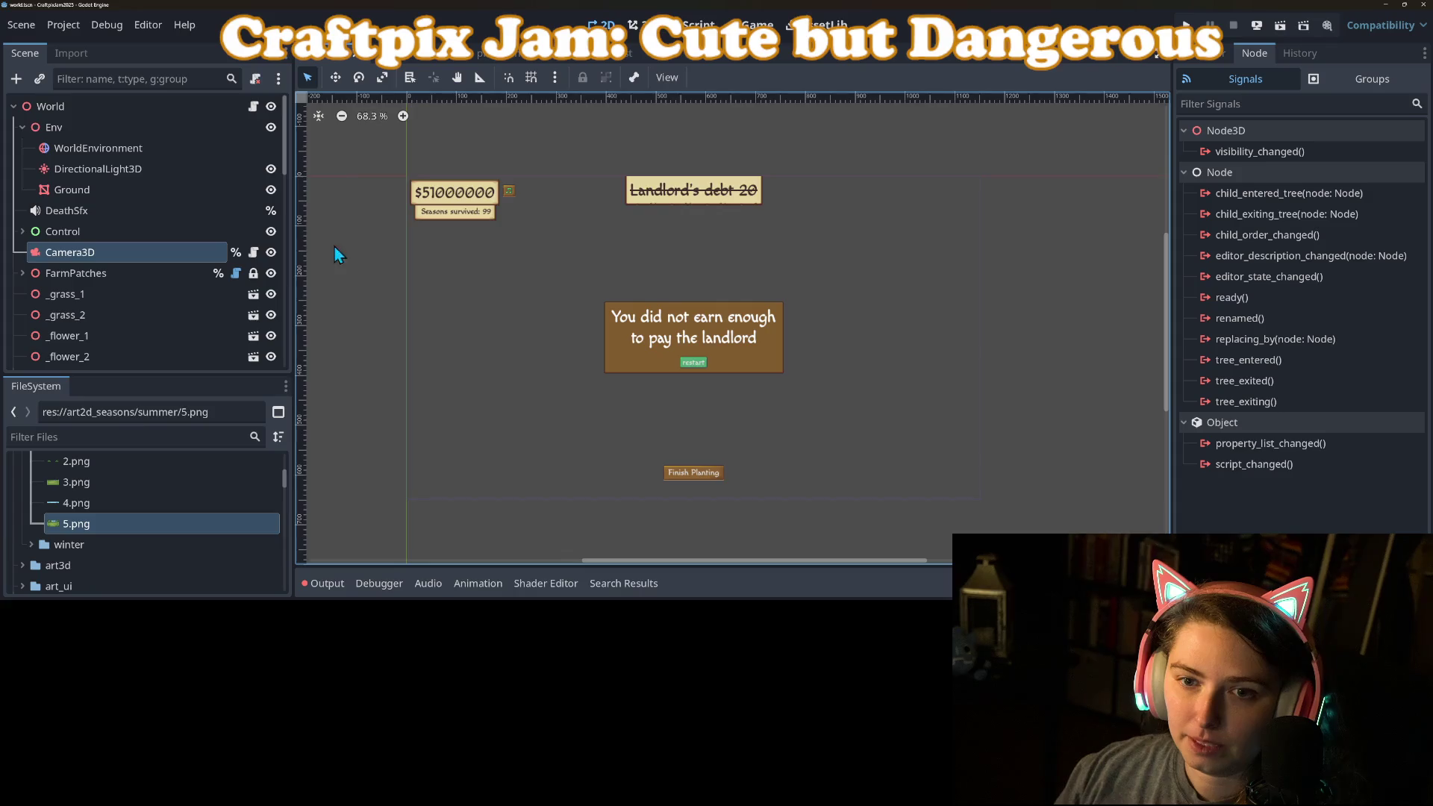
pyautogui.scroll(-3, 463, 358)
pyautogui.rightClick(51, 106)
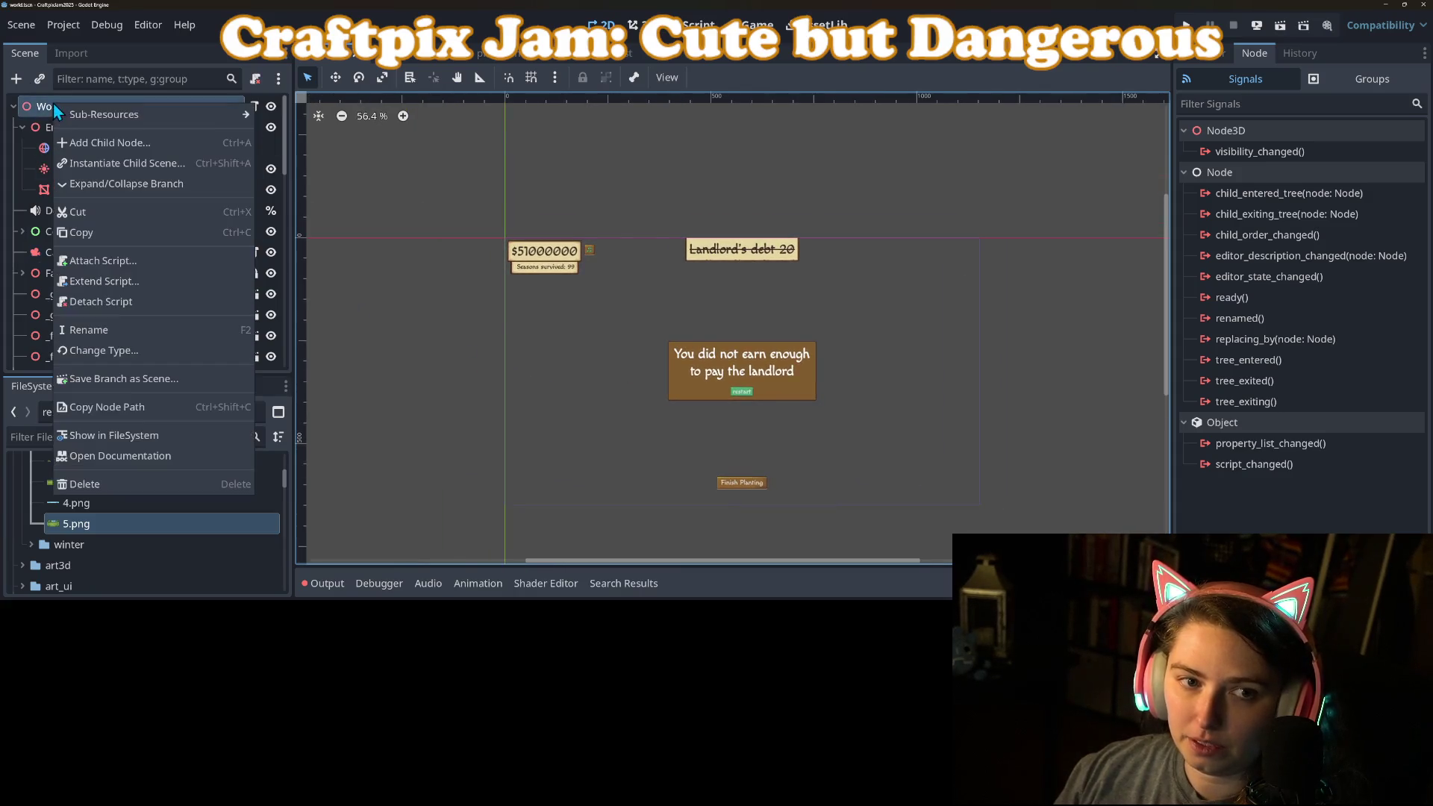
pyautogui.click(118, 164)
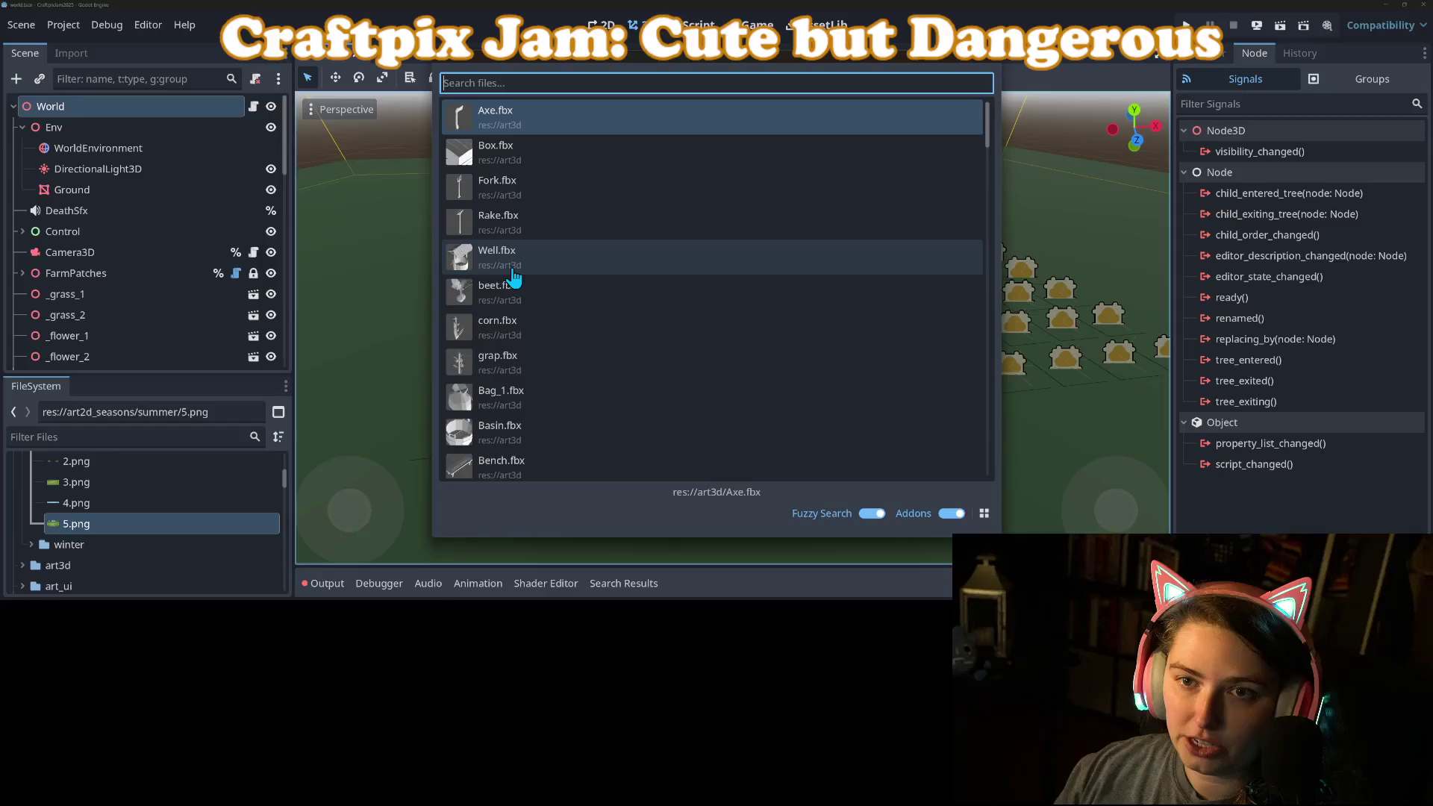
pyautogui.write('bef')
pyautogui.press('Return')
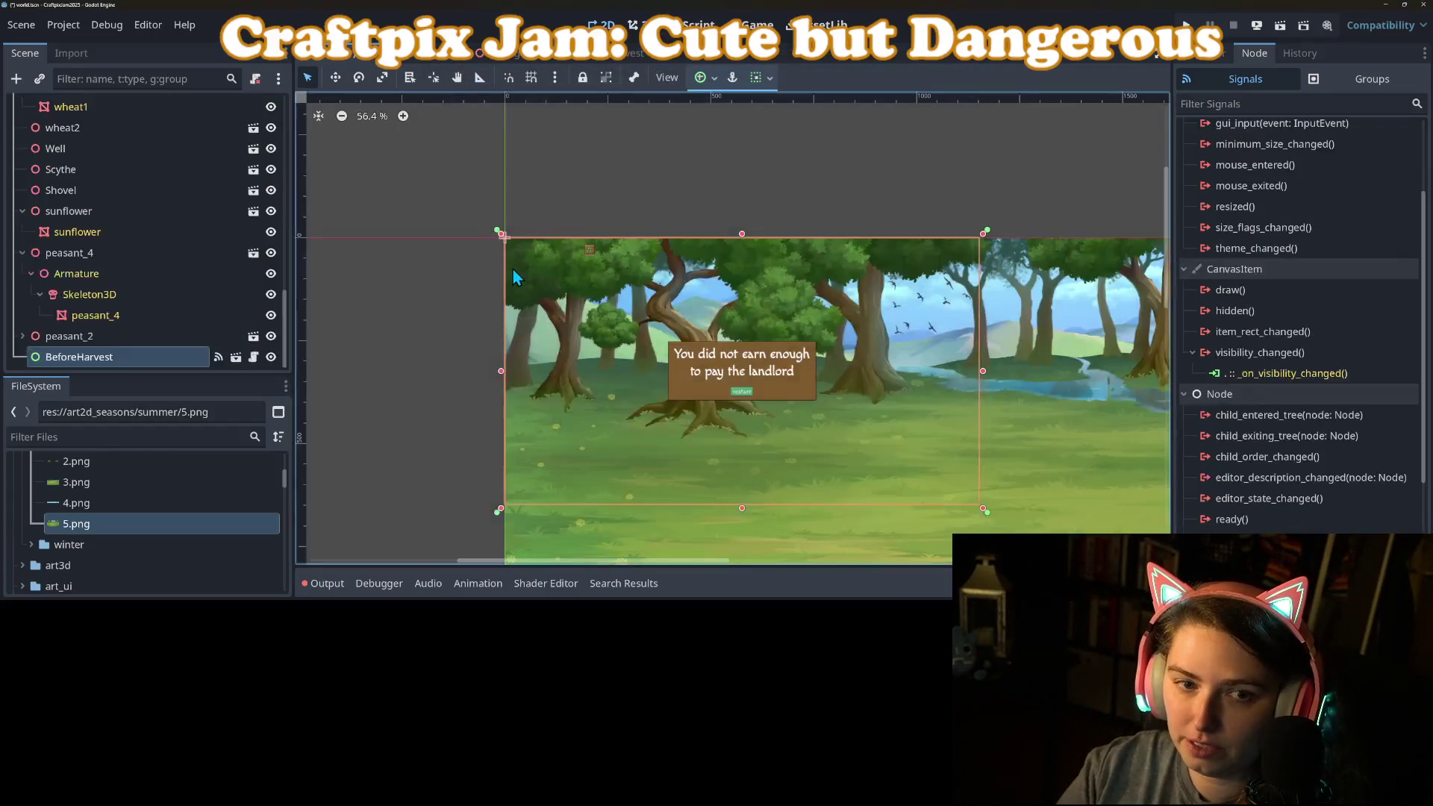
# Hide BeforeHarvest in the editor view, save the scene, and open World's game_logic.gd.
pyautogui.scroll(-3, 741, 282)
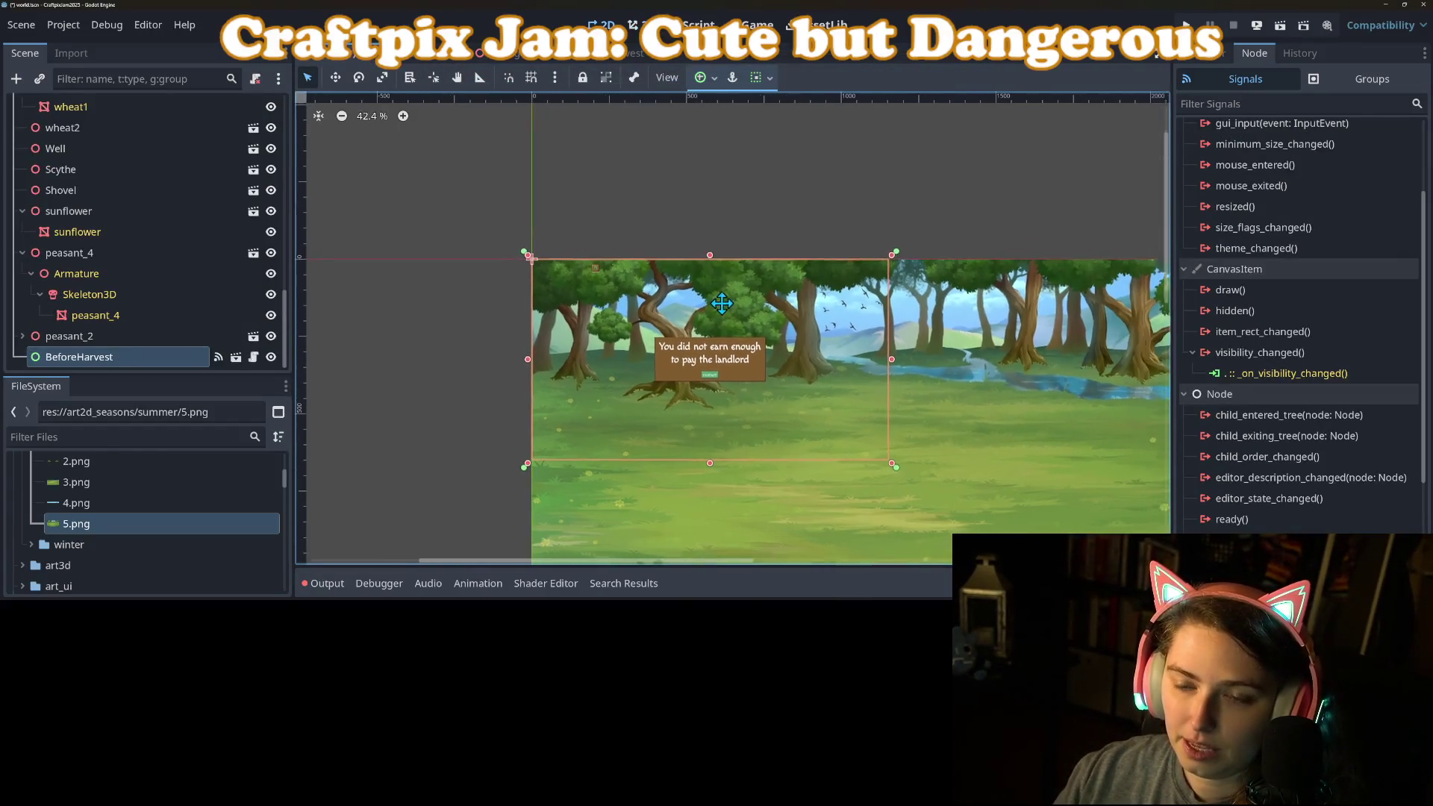
pyautogui.click(270, 358)
pyautogui.hotkey('ctrl', 's')
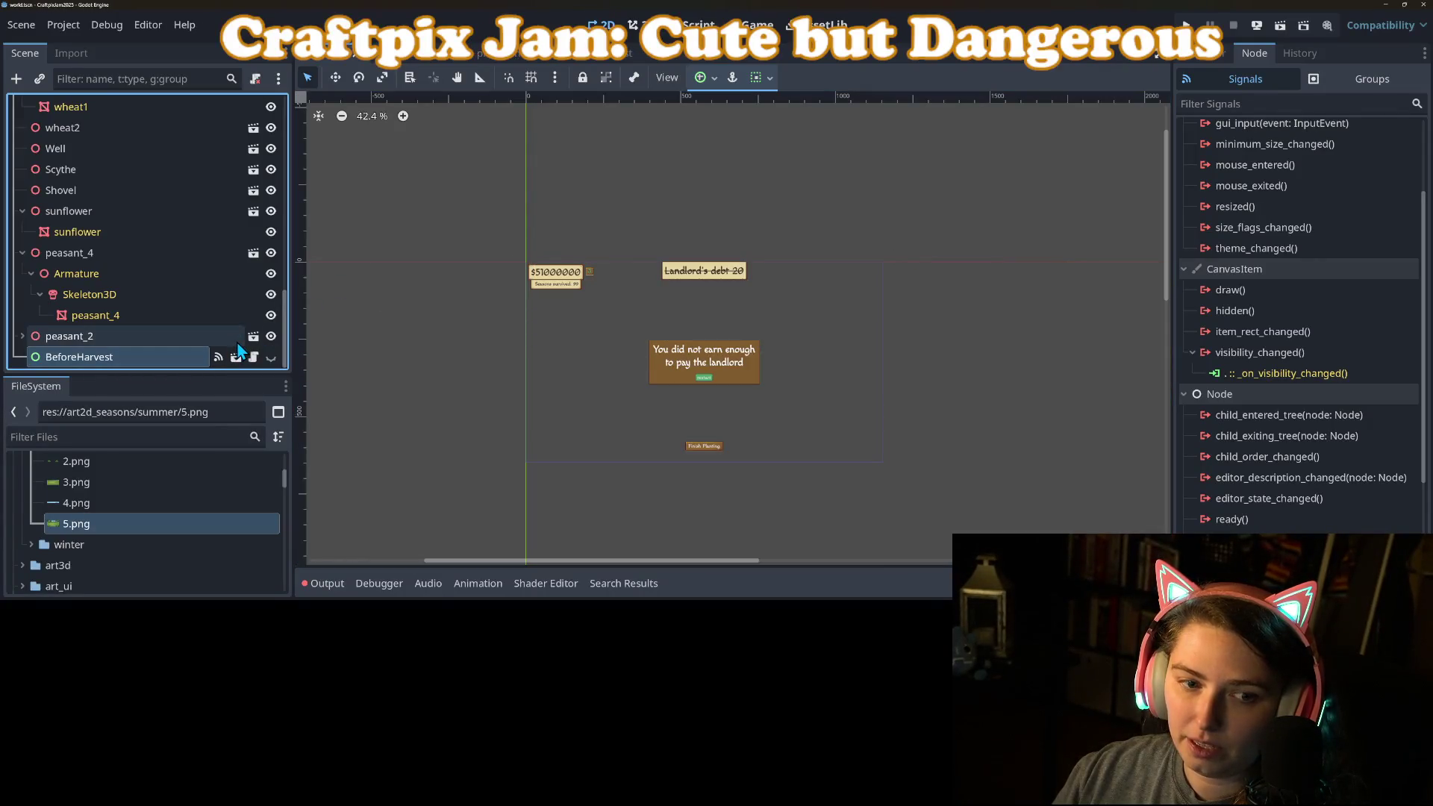
pyautogui.scroll(10, 240, 342)
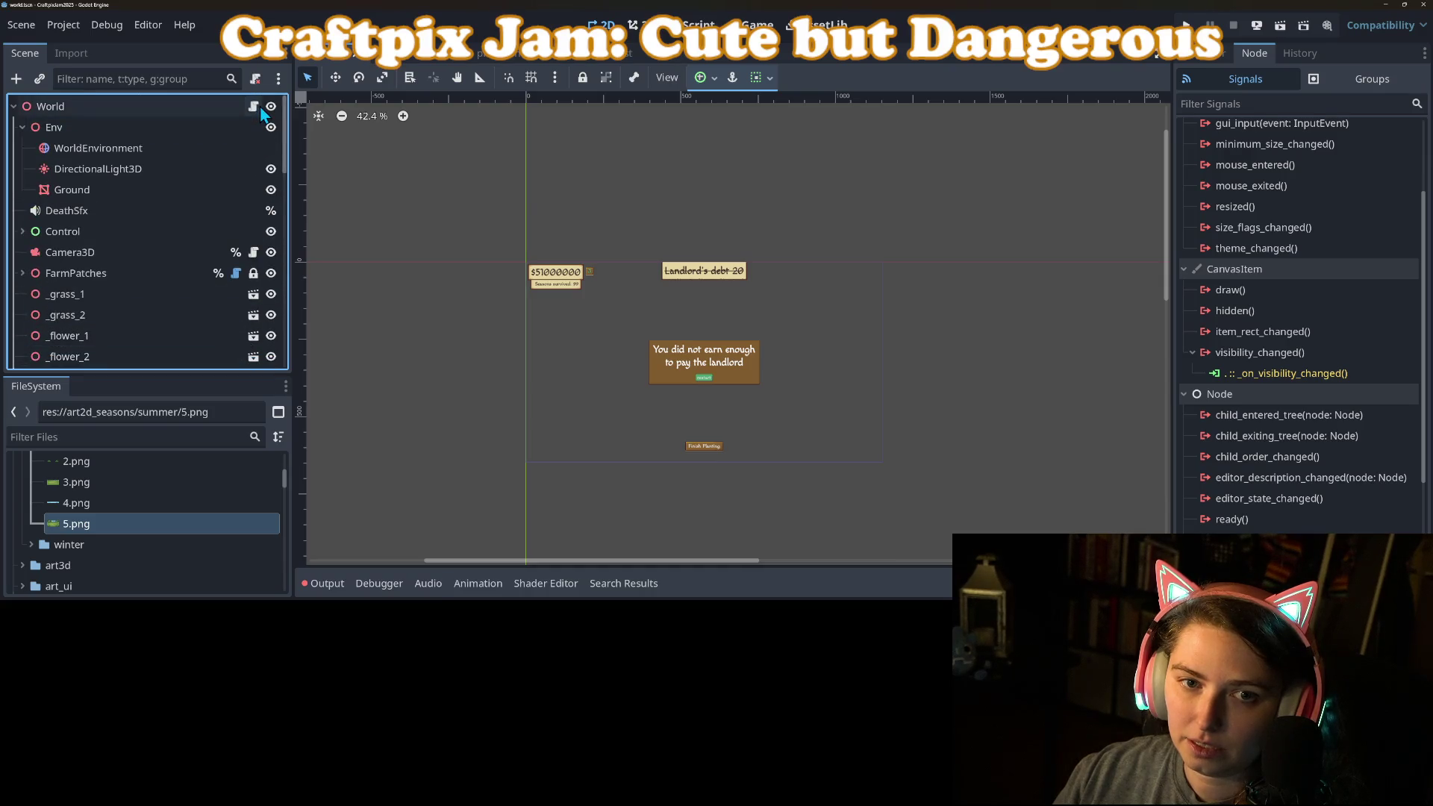
pyautogui.click(258, 108)
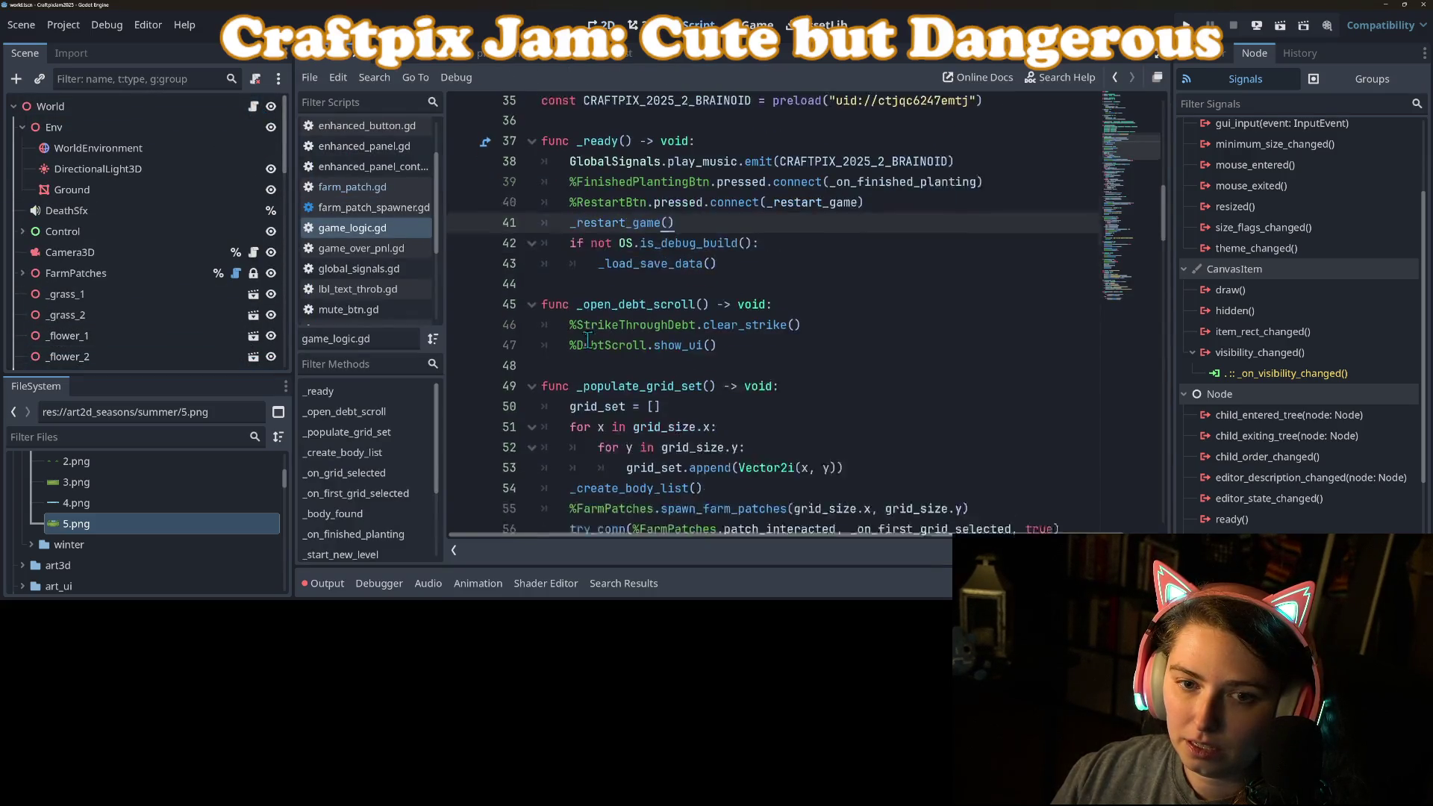
# Make BeforeHarvest accessible as a unique name and save the world scene.
pyautogui.scroll(-1, 559, 317)
pyautogui.scroll(-10, 190, 270)
pyautogui.rightClick(159, 356)
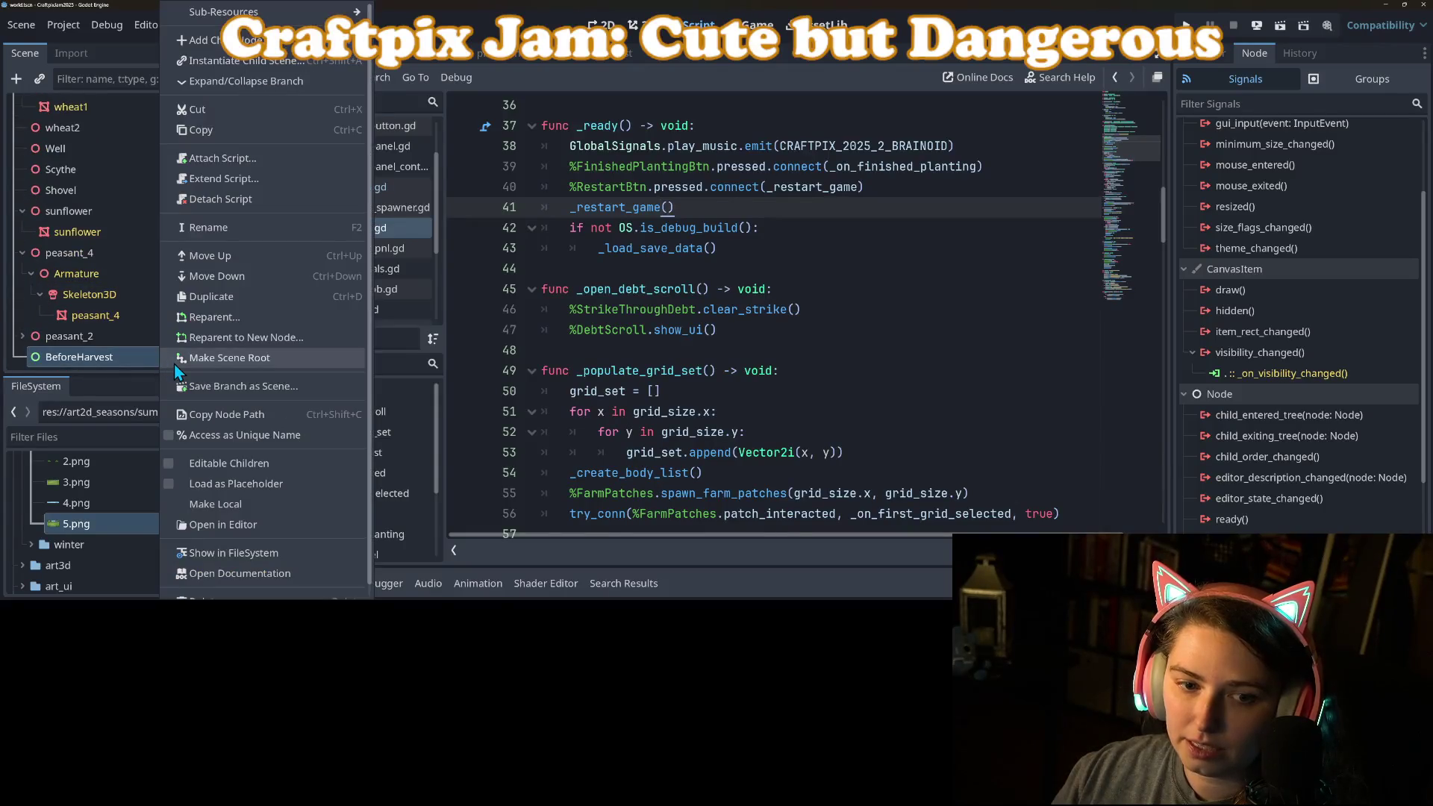
pyautogui.click(231, 436)
pyautogui.hotkey('ctrl', 's')
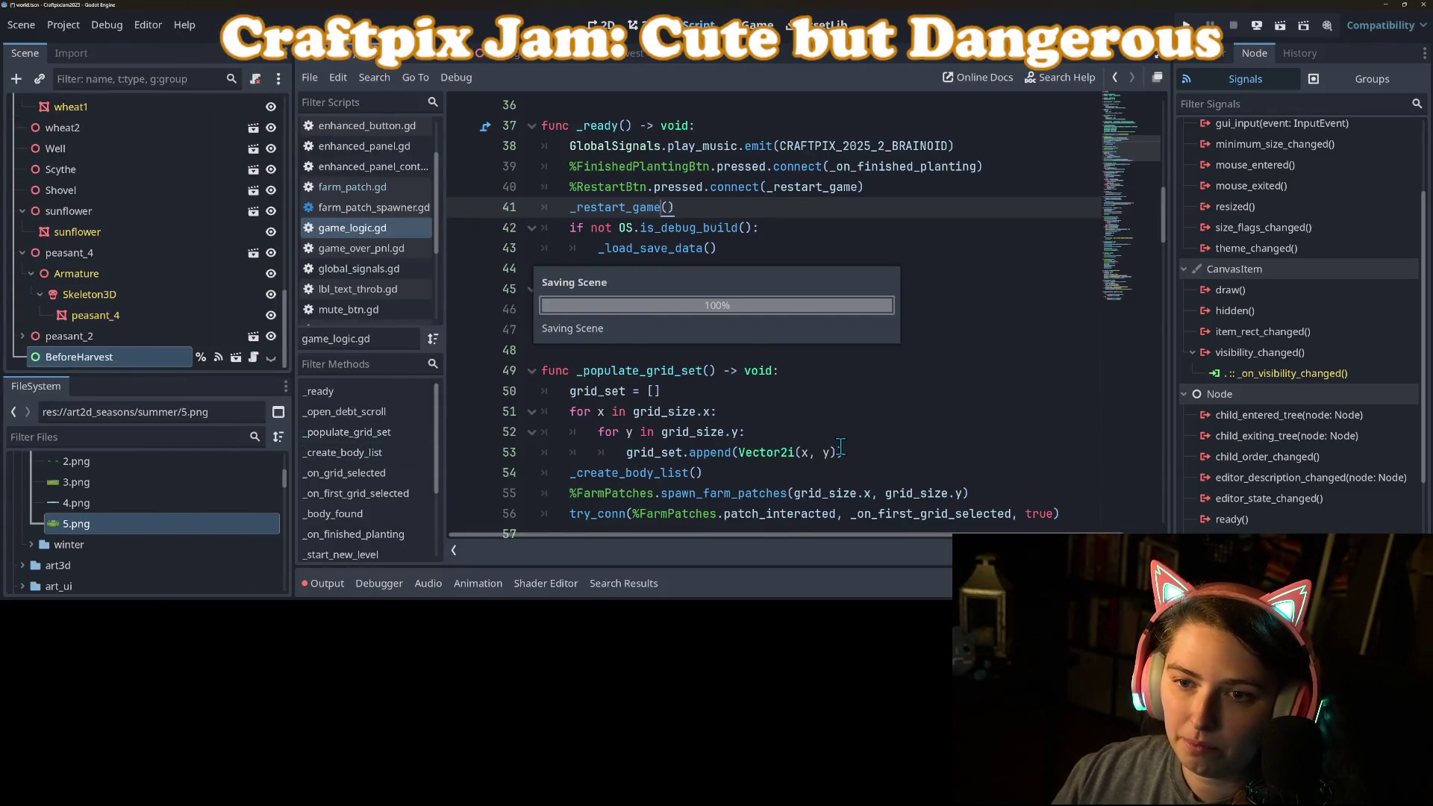
# Scroll game_logic.gd down to _on_finished_planting and place the caret after 'false' on line 102.
pyautogui.click(743, 369)
pyautogui.scroll(-3, 738, 371)
pyautogui.scroll(-13, 738, 371)
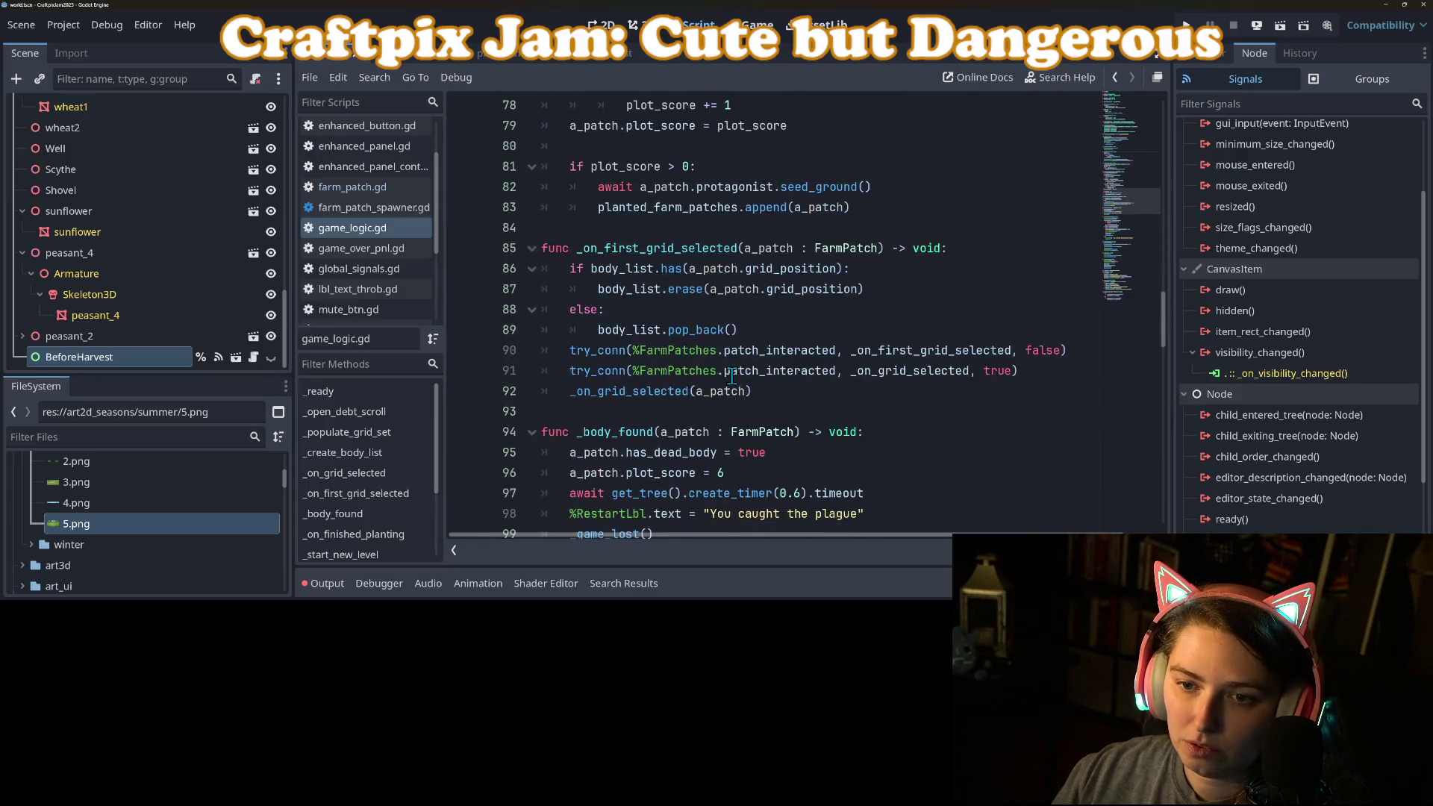
pyautogui.scroll(-2, 731, 377)
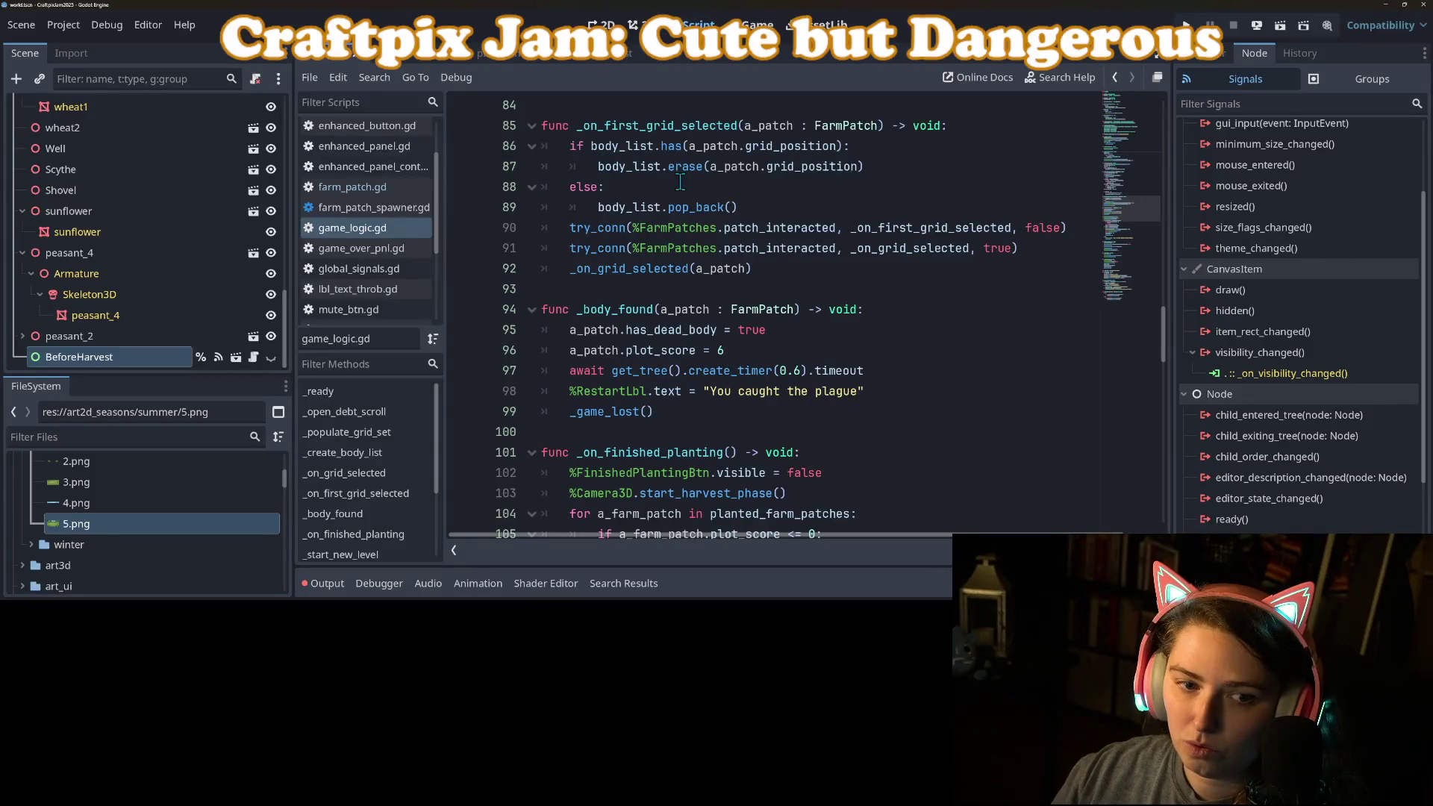
pyautogui.scroll(-3, 934, 373)
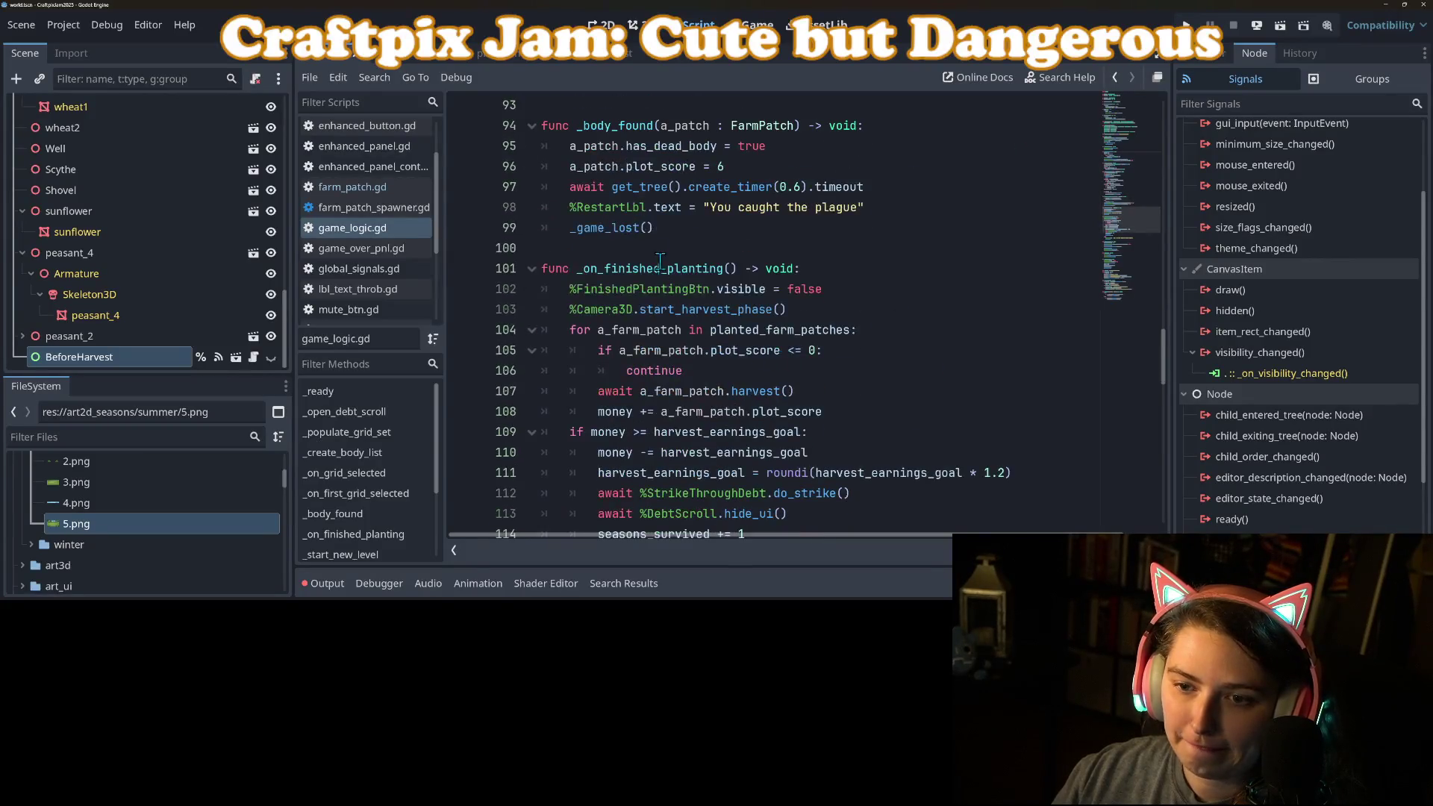
pyautogui.click(688, 309)
pyautogui.doubleClick(688, 291)
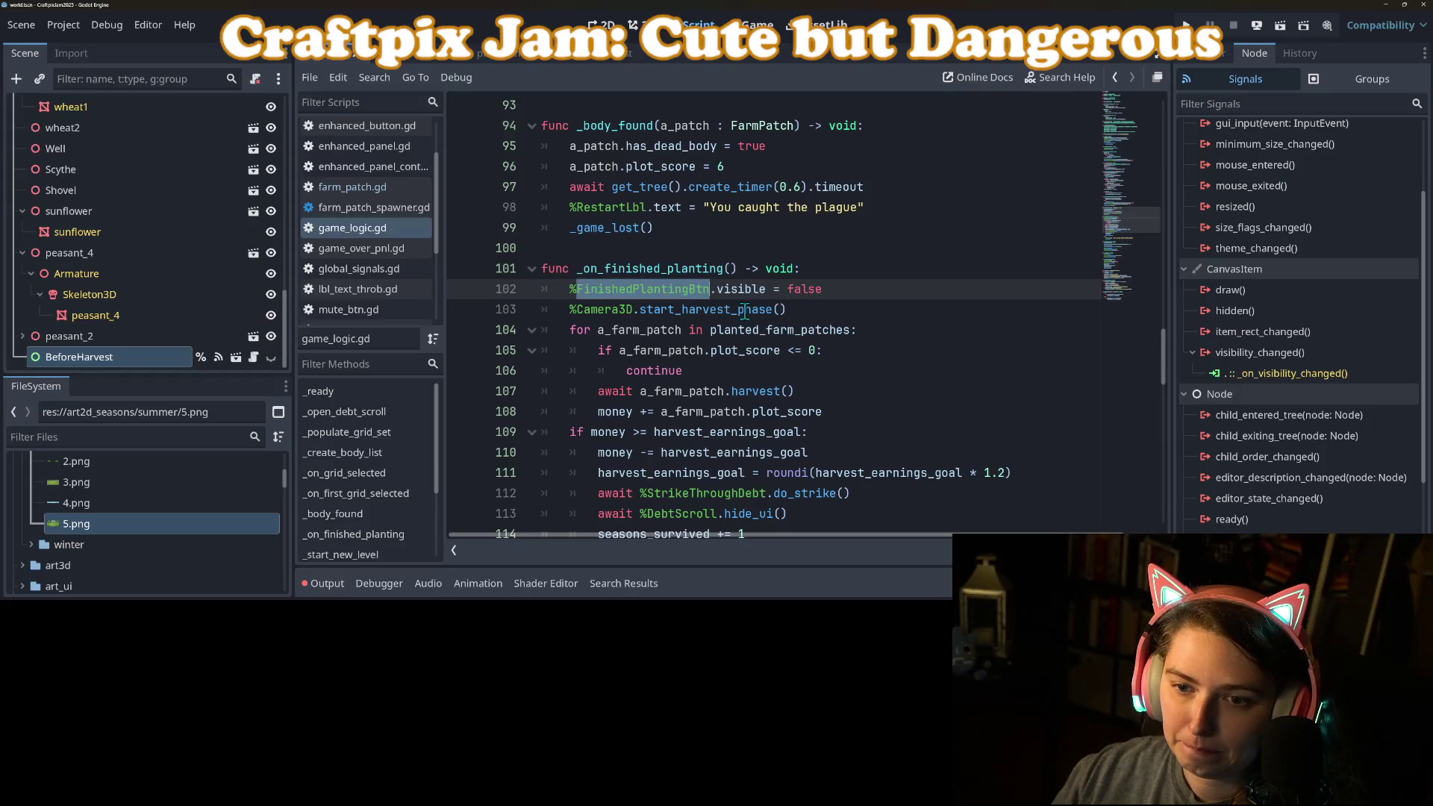
pyautogui.doubleClick(769, 293)
pyautogui.click(860, 292)
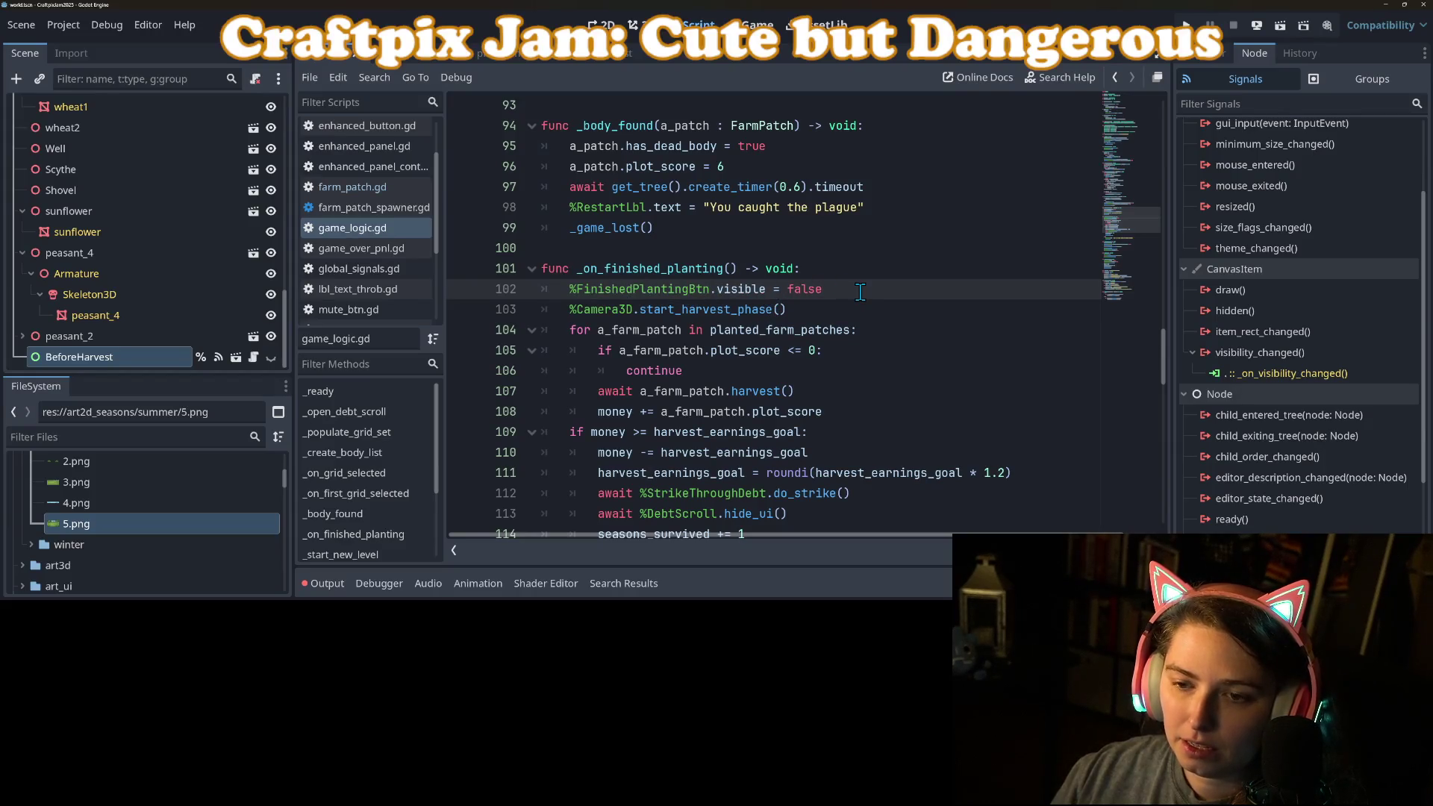
# After start_harvest_phase add '%BeforeHarvest.visible = true' and 'await %BeforeHarvest.finished_scrolling', save, and run.
pyautogui.press('Down')
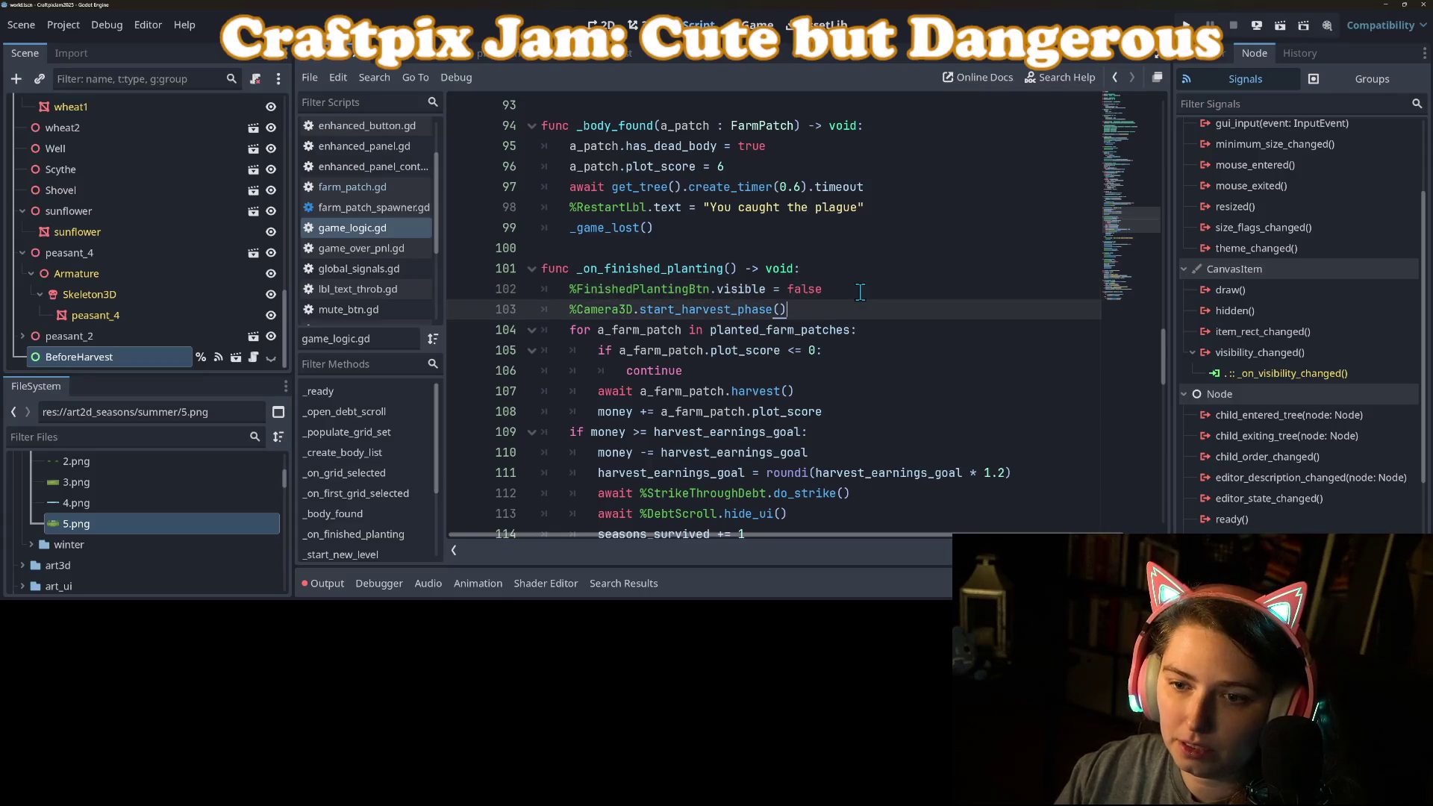
pyautogui.press('Return')
pyautogui.moveTo(137, 354)
pyautogui.mouseDown()
pyautogui.moveTo(590, 335)
pyautogui.moveTo(575, 331)
pyautogui.mouseUp()
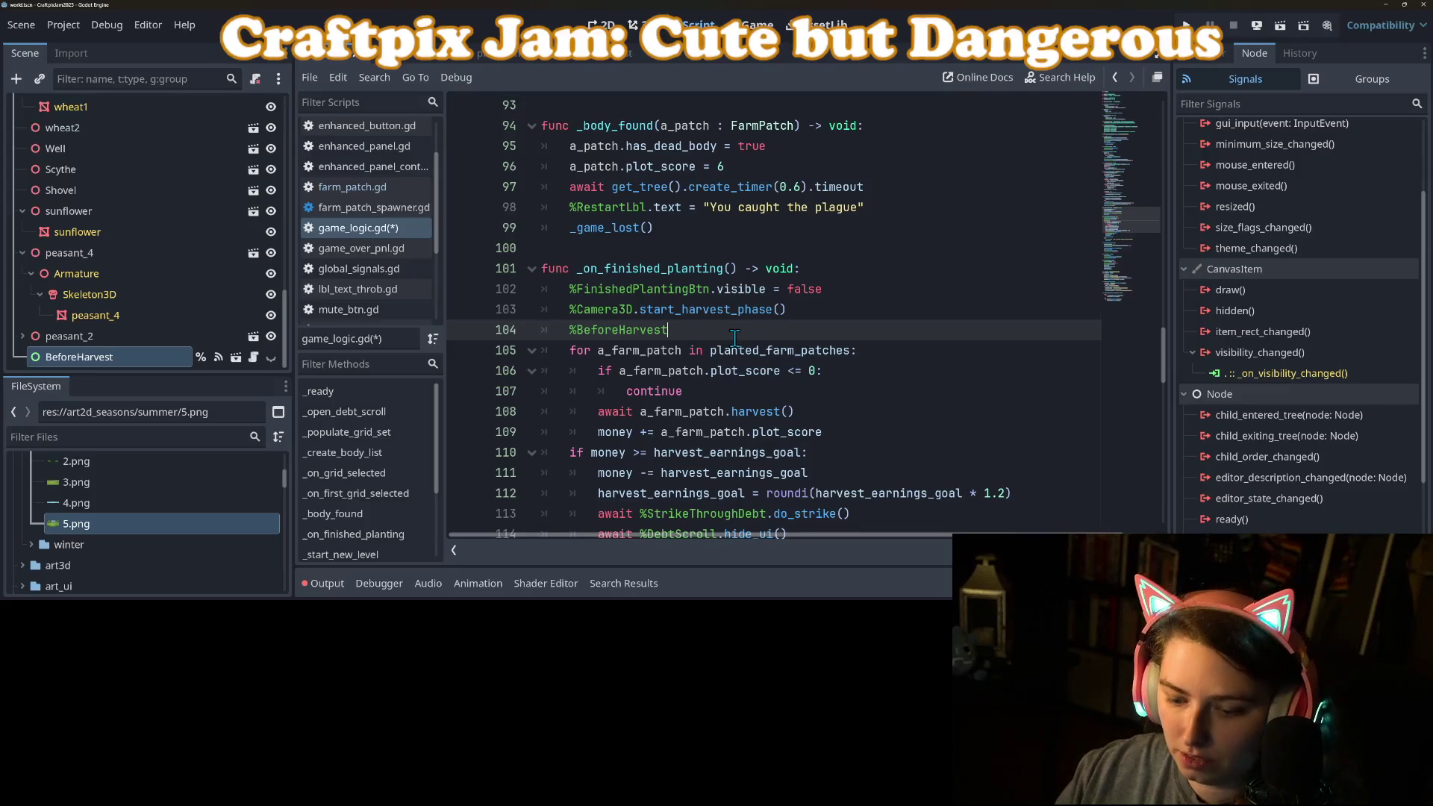
pyautogui.write('.visible ')
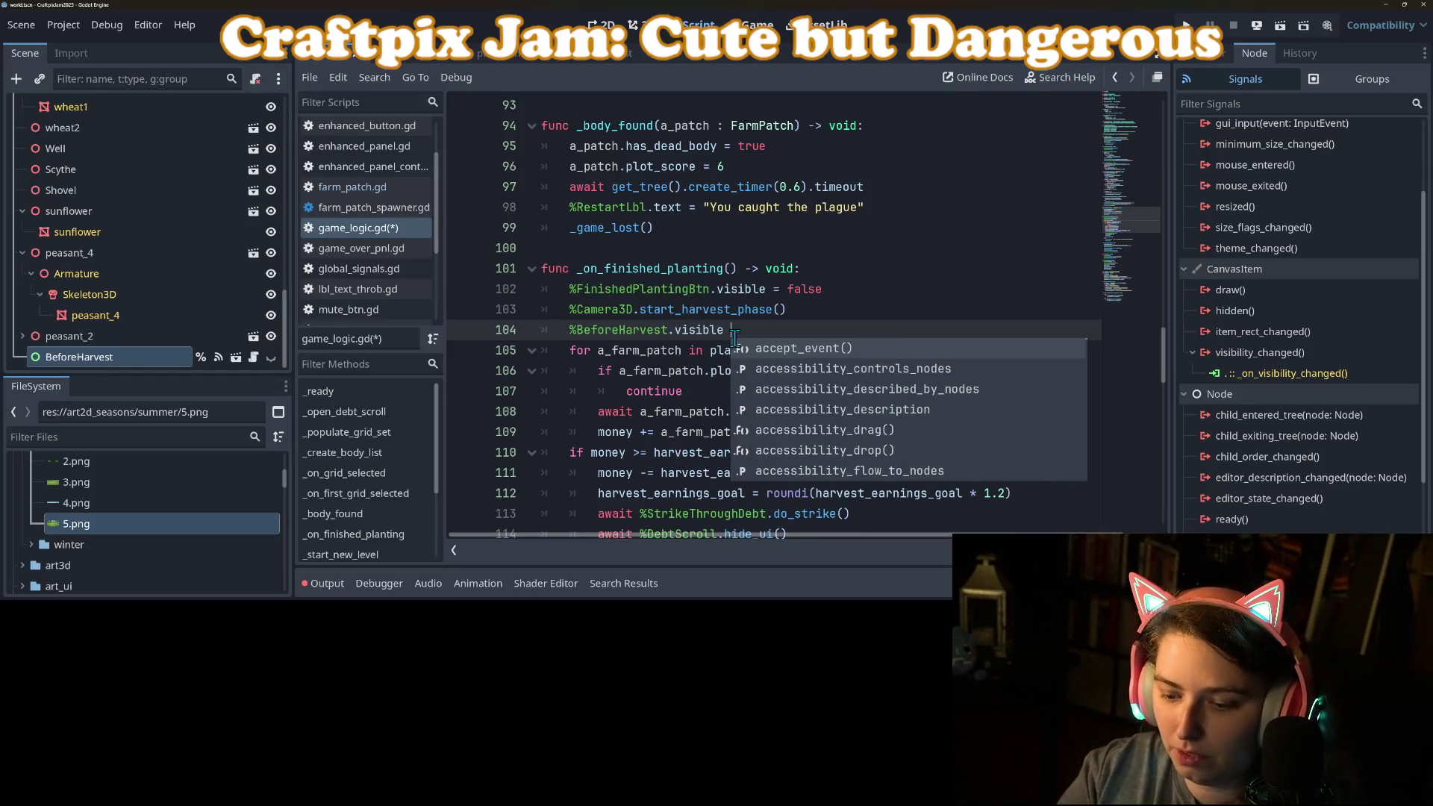
pyautogui.write('= true')
pyautogui.press('Return')
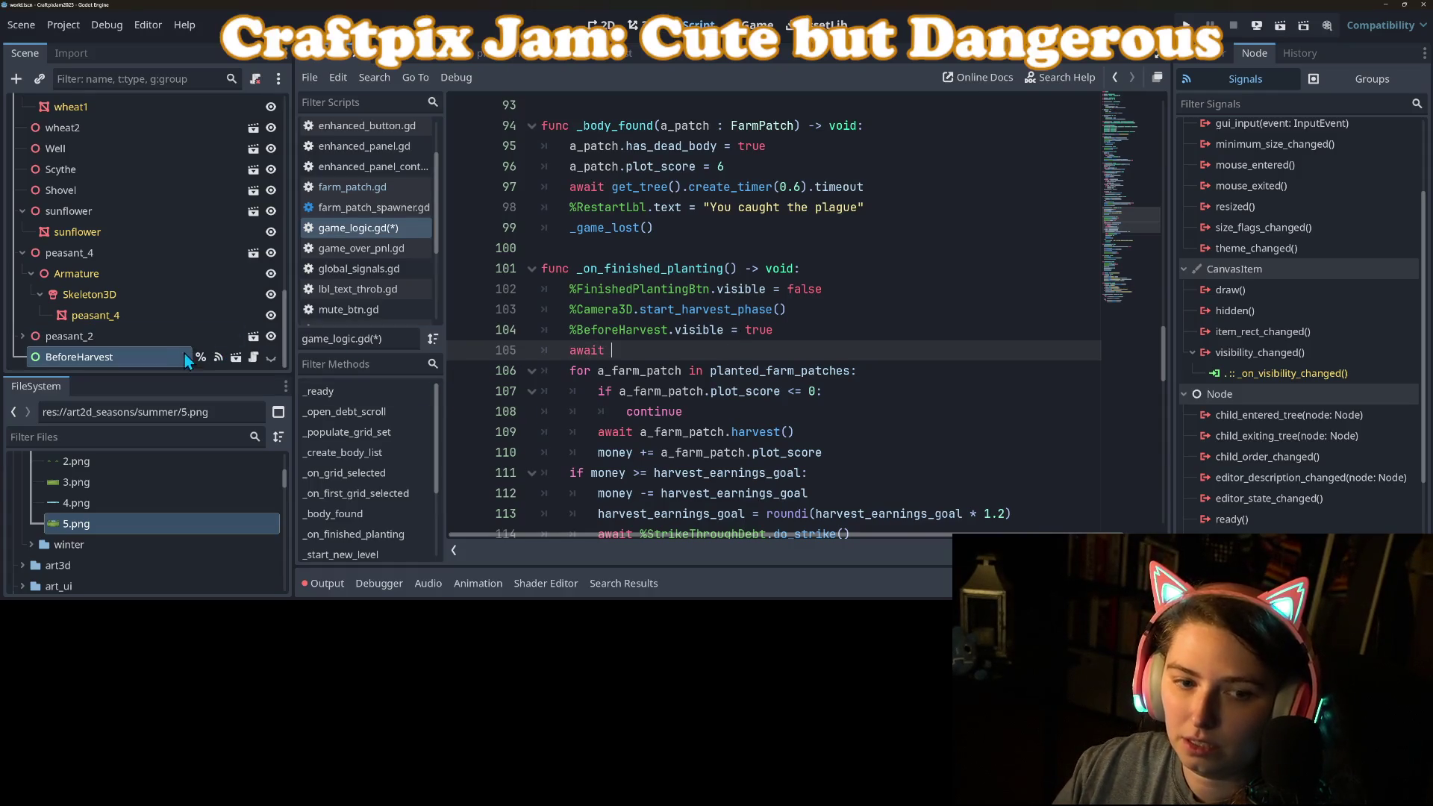
pyautogui.moveTo(185, 354); pyautogui.dragTo(619, 350)
pyautogui.write('.finish')
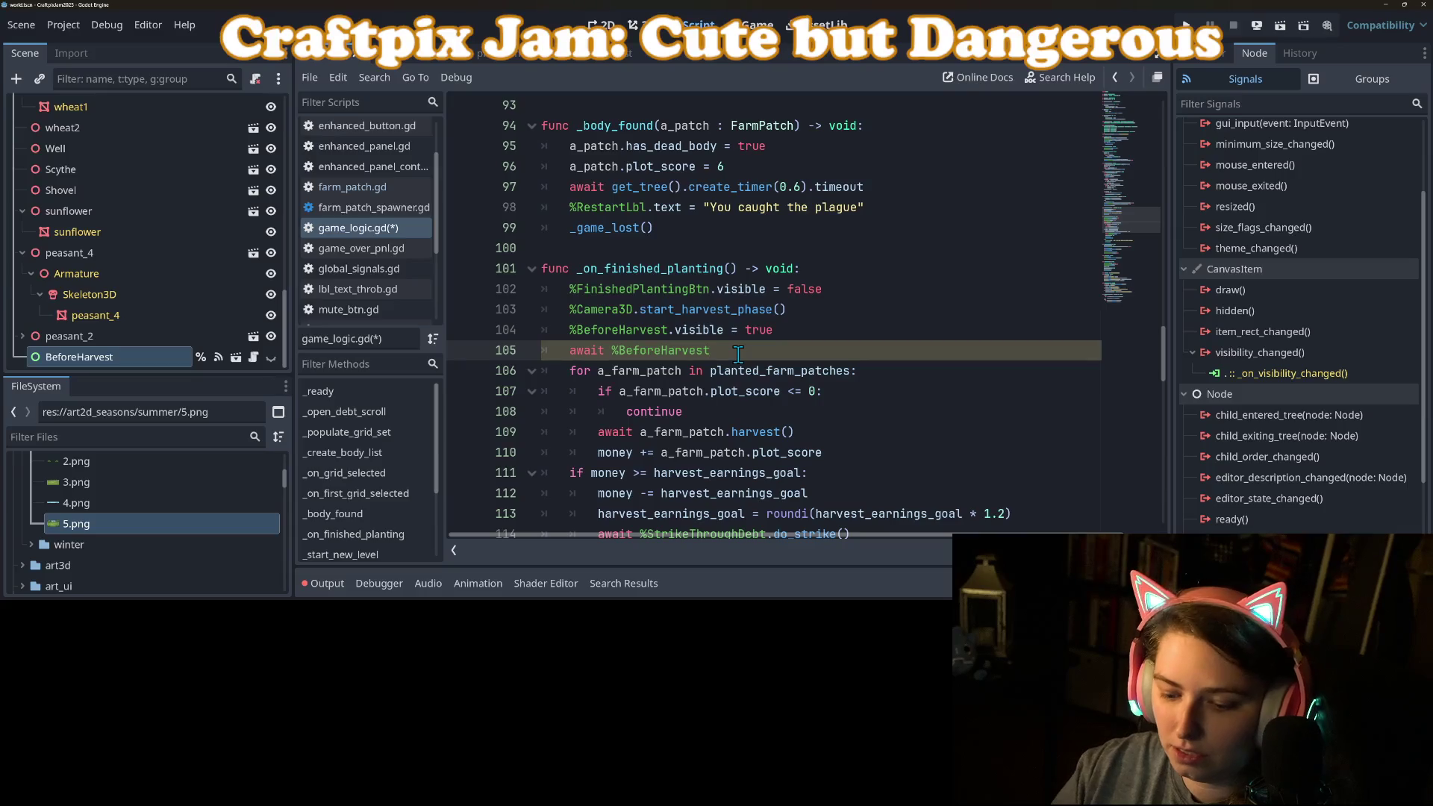
pyautogui.press('Return')
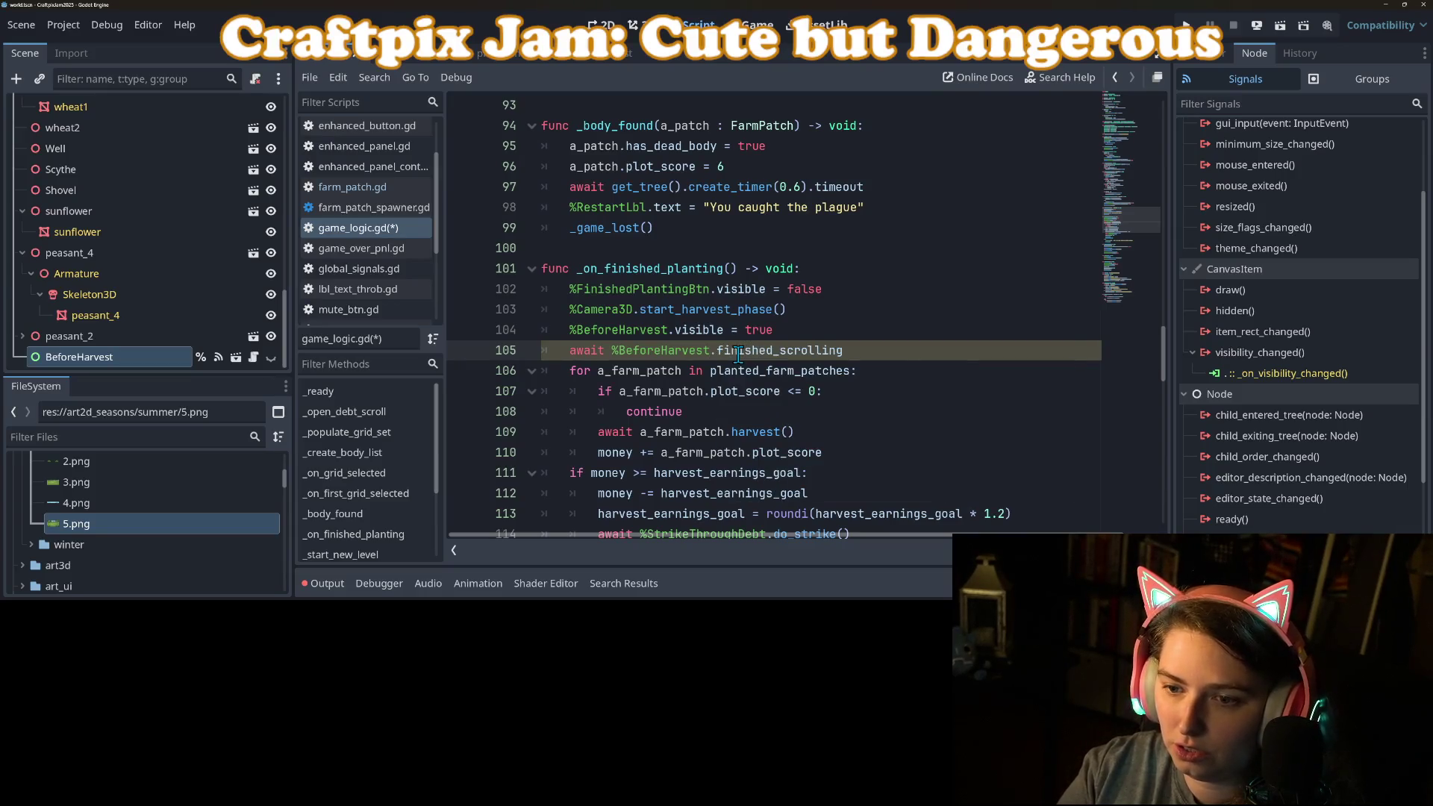
pyautogui.hotkey('ctrl', 's')
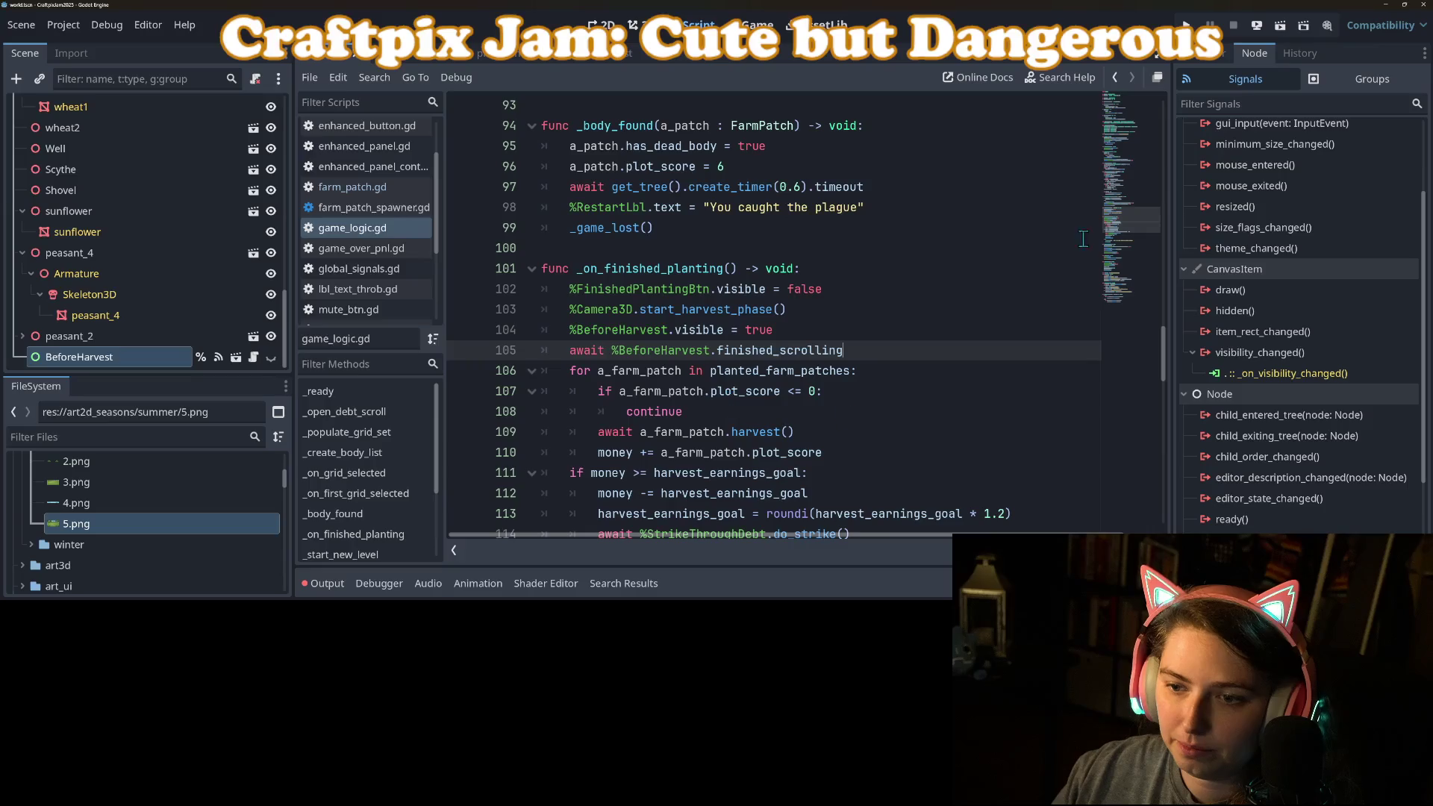
pyautogui.press('F5')
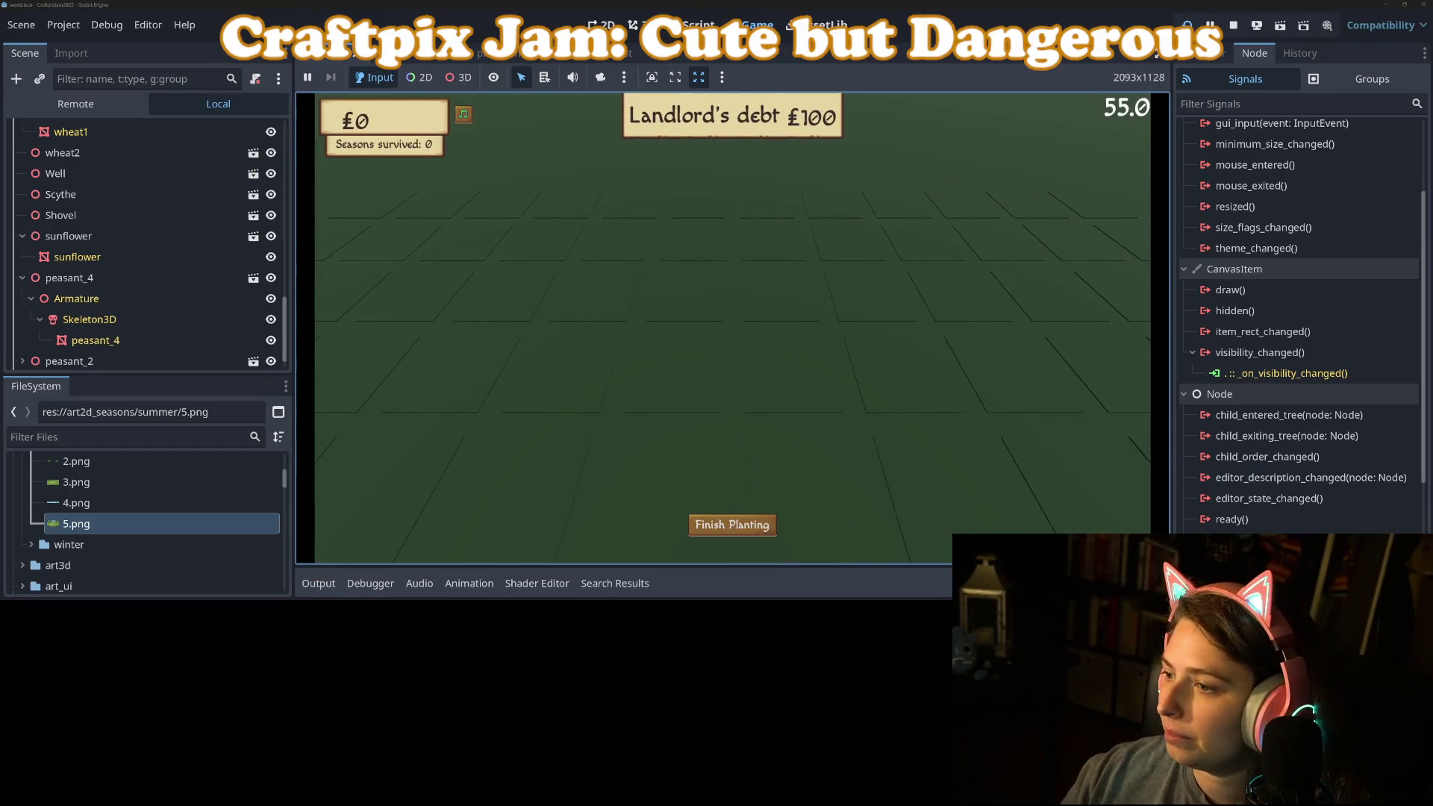
# In the running game, plant rows of wheat plots across the field and press Finish Planting.
pyautogui.click(1203, 53)
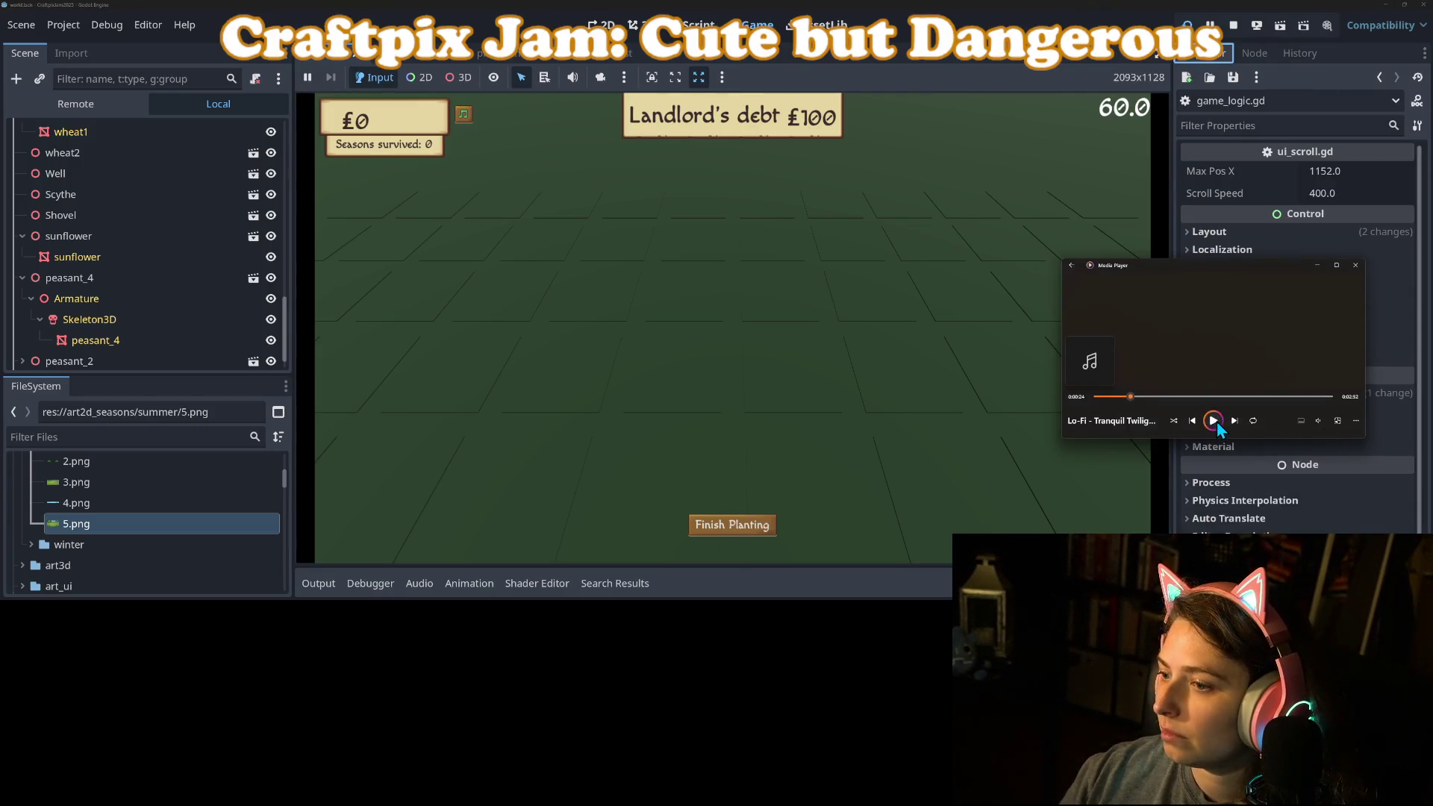
pyautogui.click(664, 295)
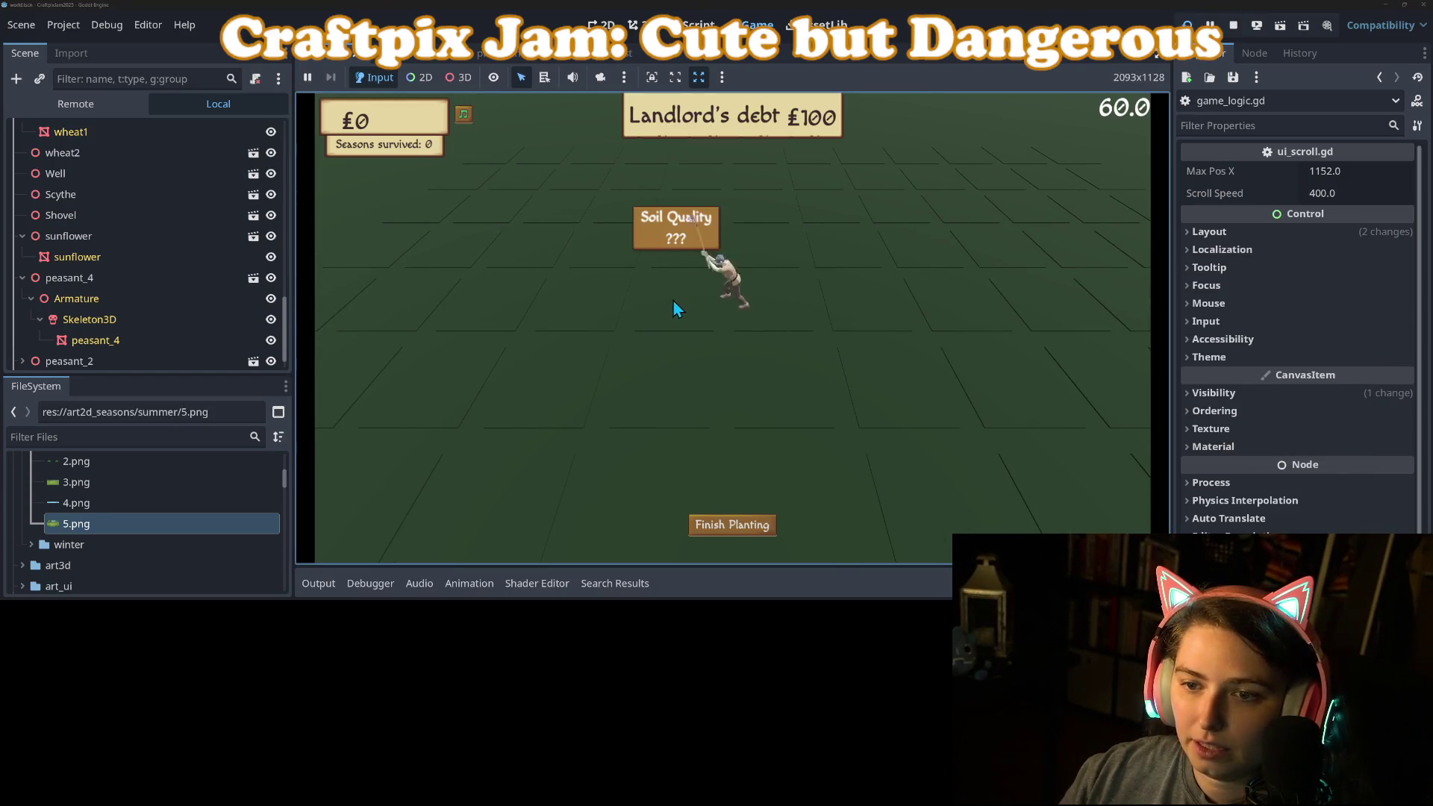
pyautogui.click(595, 294)
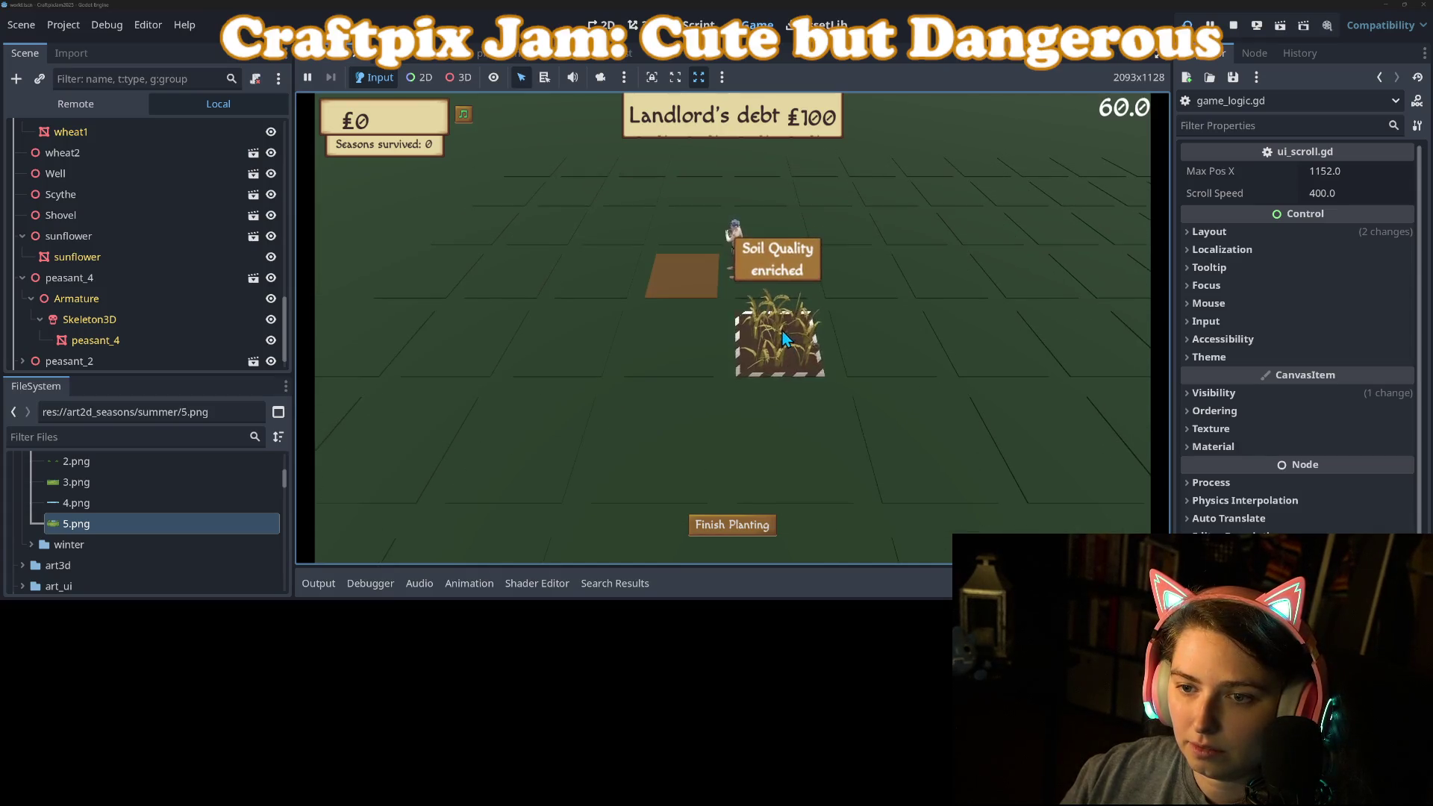
pyautogui.click(656, 358)
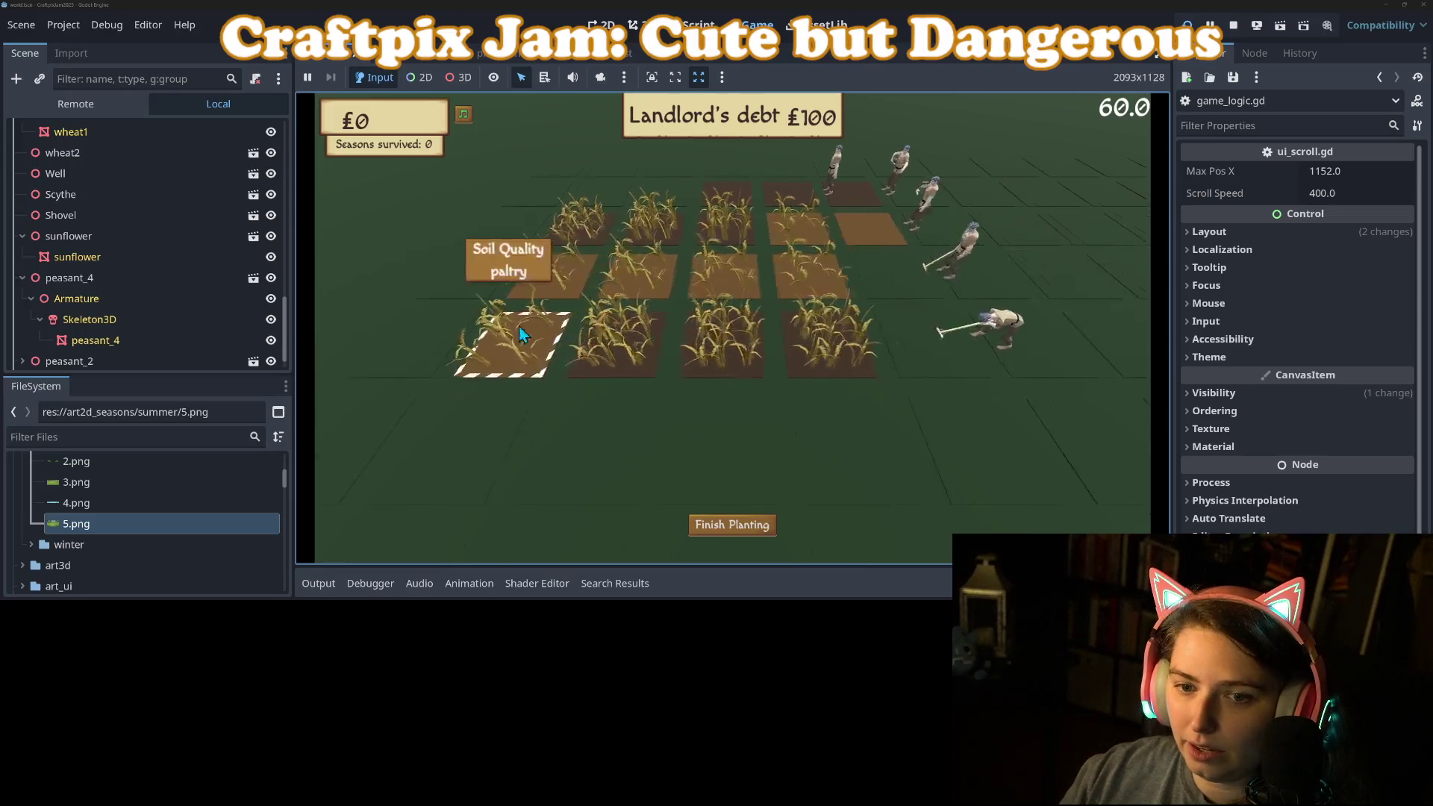
pyautogui.click(722, 428)
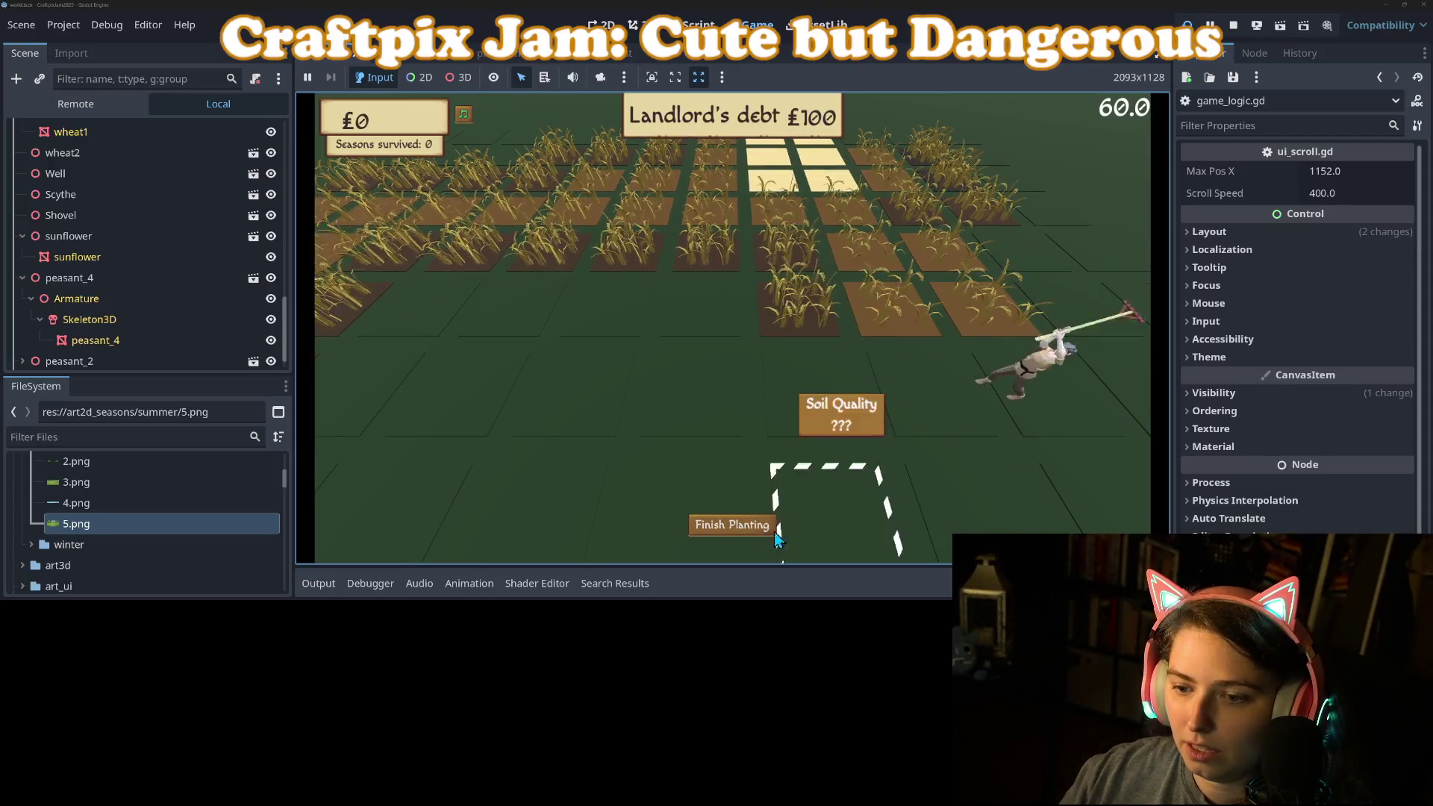
pyautogui.click(733, 529)
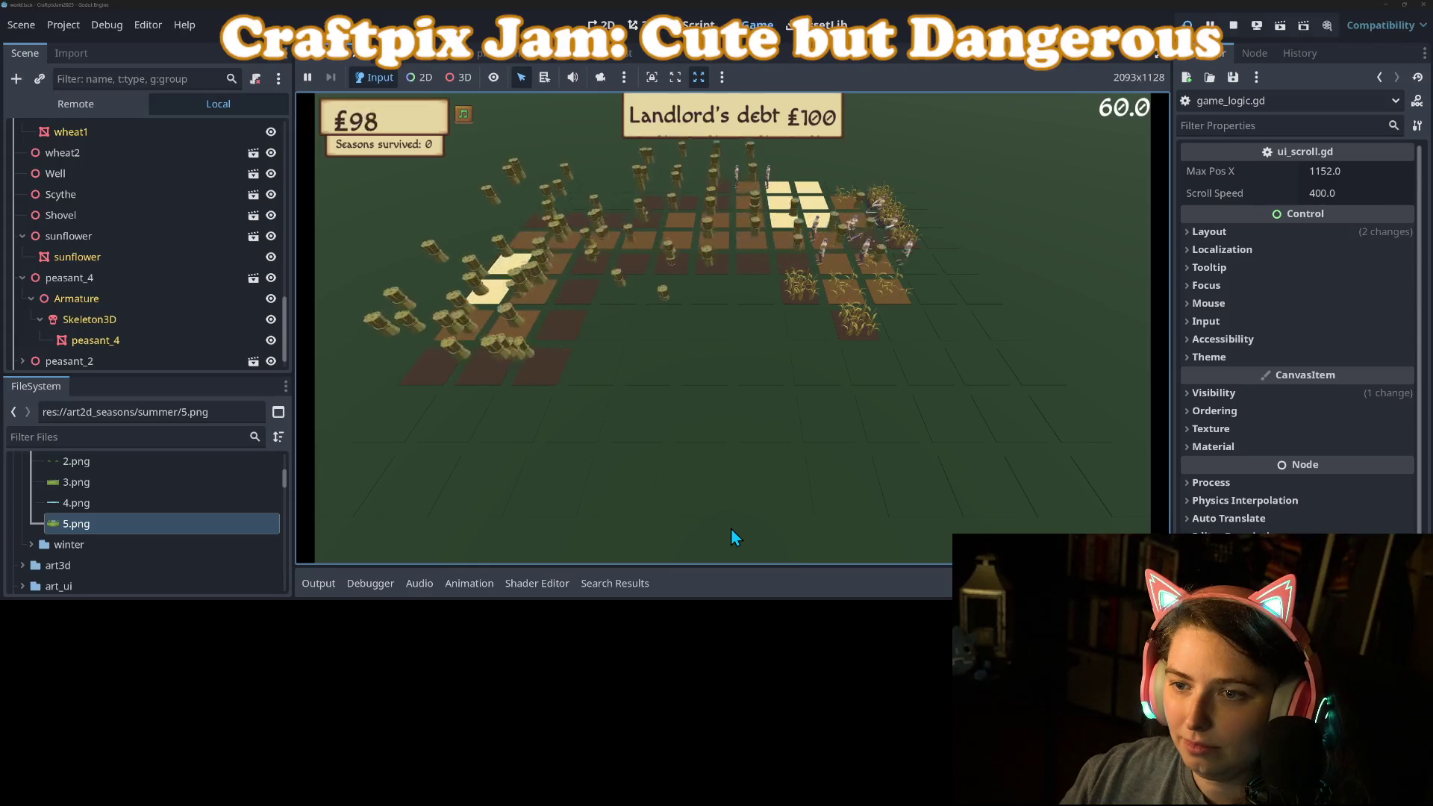
# Once season two starts with £31, plant five new wheat plots and finish planting again.
pyautogui.moveTo(810, 455); pyautogui.dragTo(851, 514)
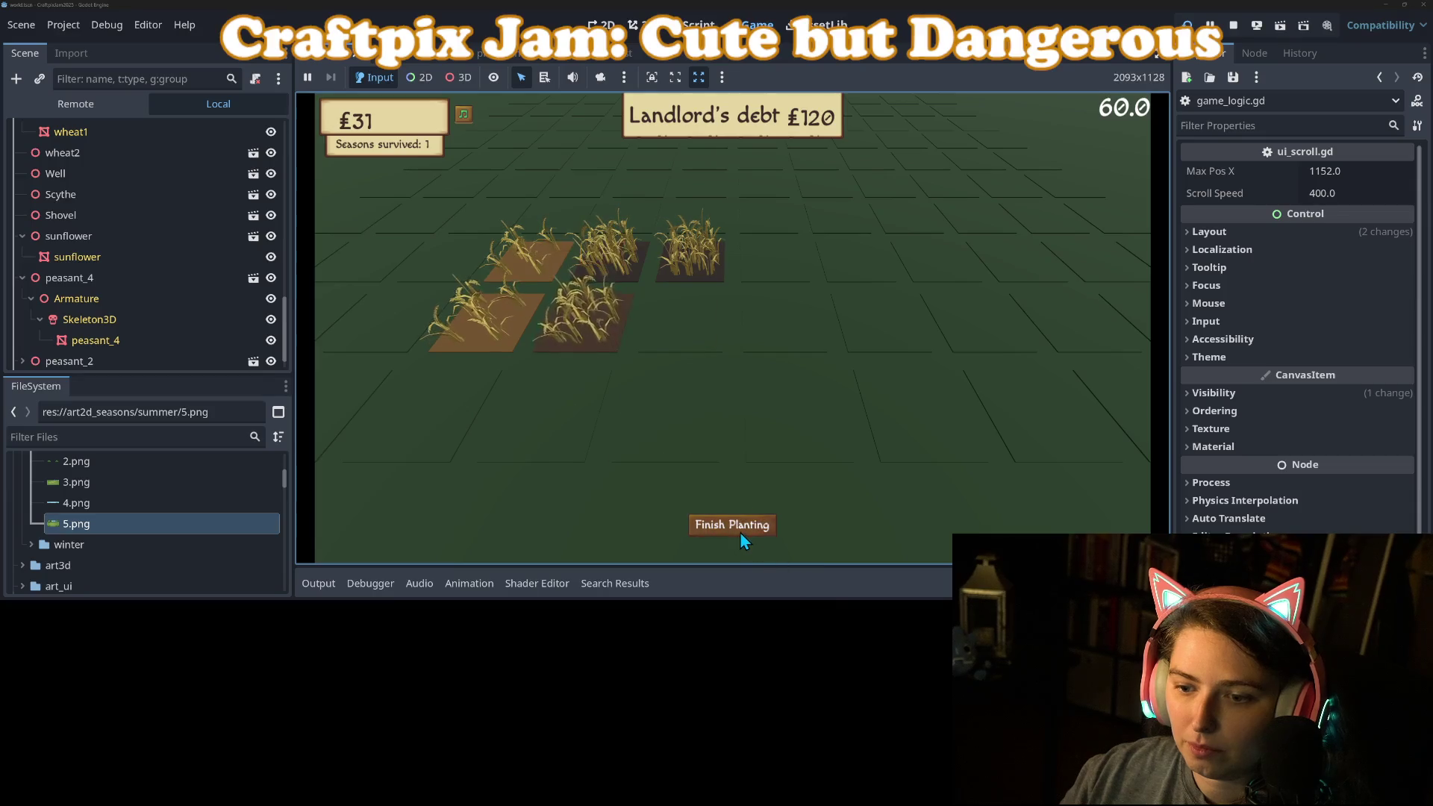
pyautogui.click(739, 526)
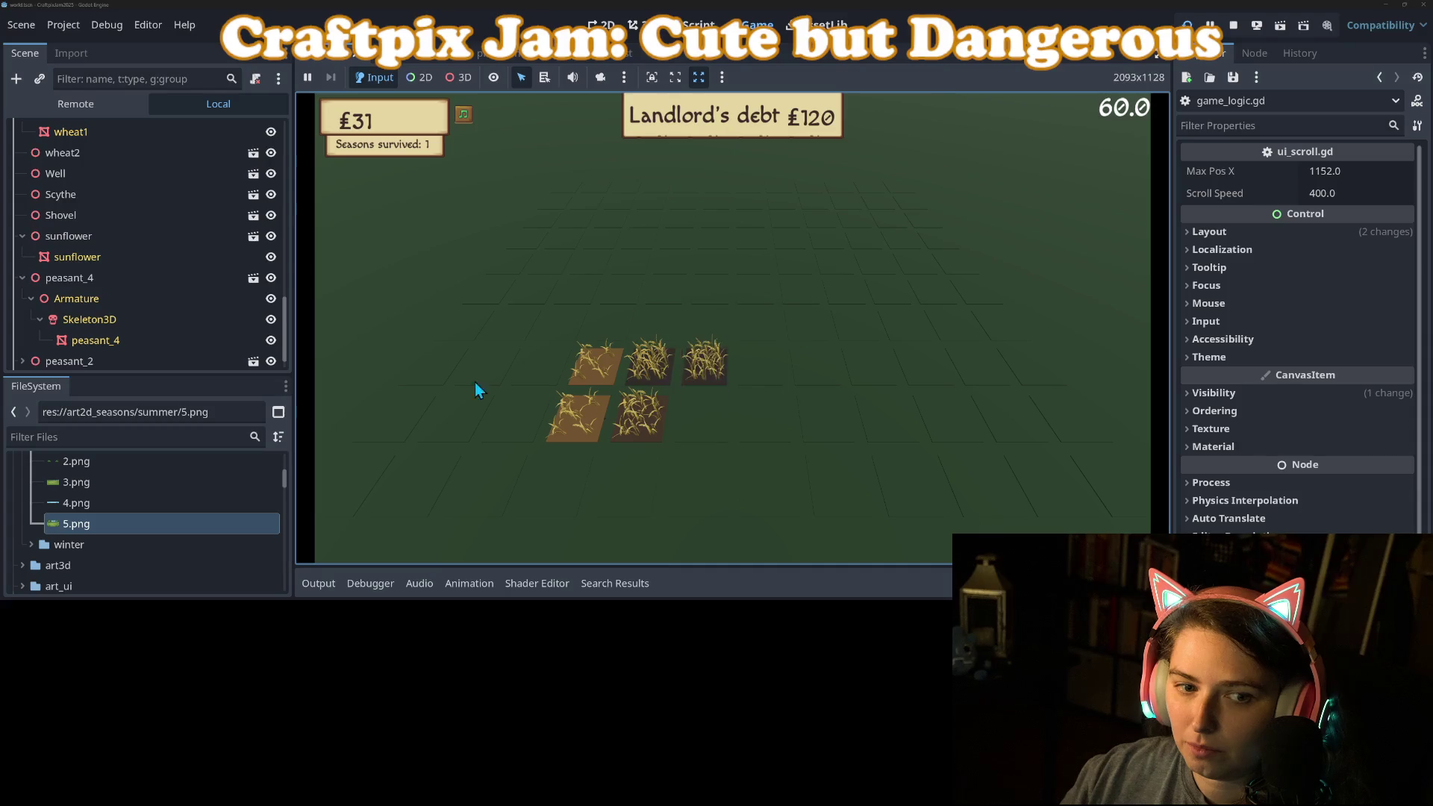
pyautogui.scroll(-1, 151, 347)
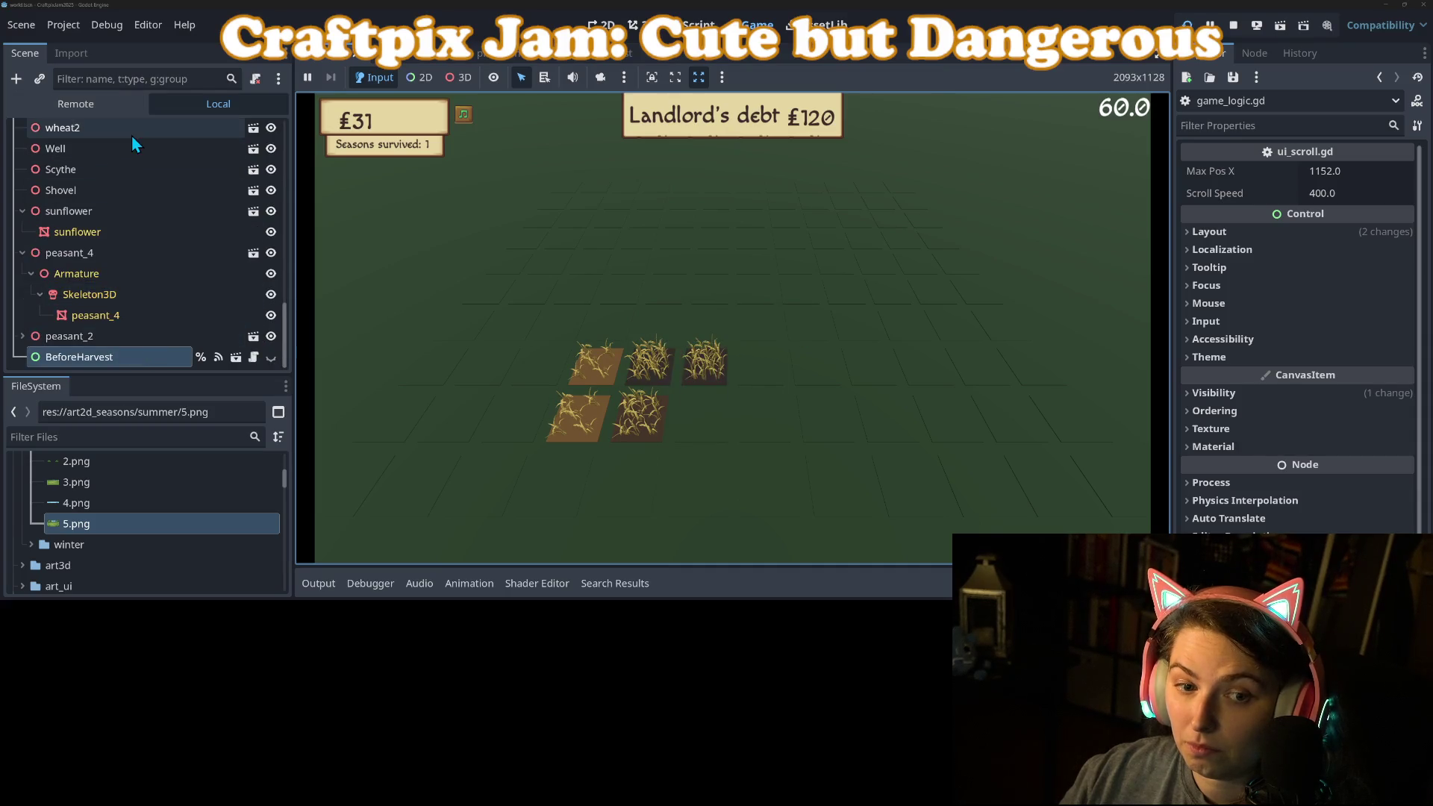
# Inspect BeforeHarvest's TextureRect in the remote scene tree, then return to game_logic.gd.
pyautogui.click(106, 105)
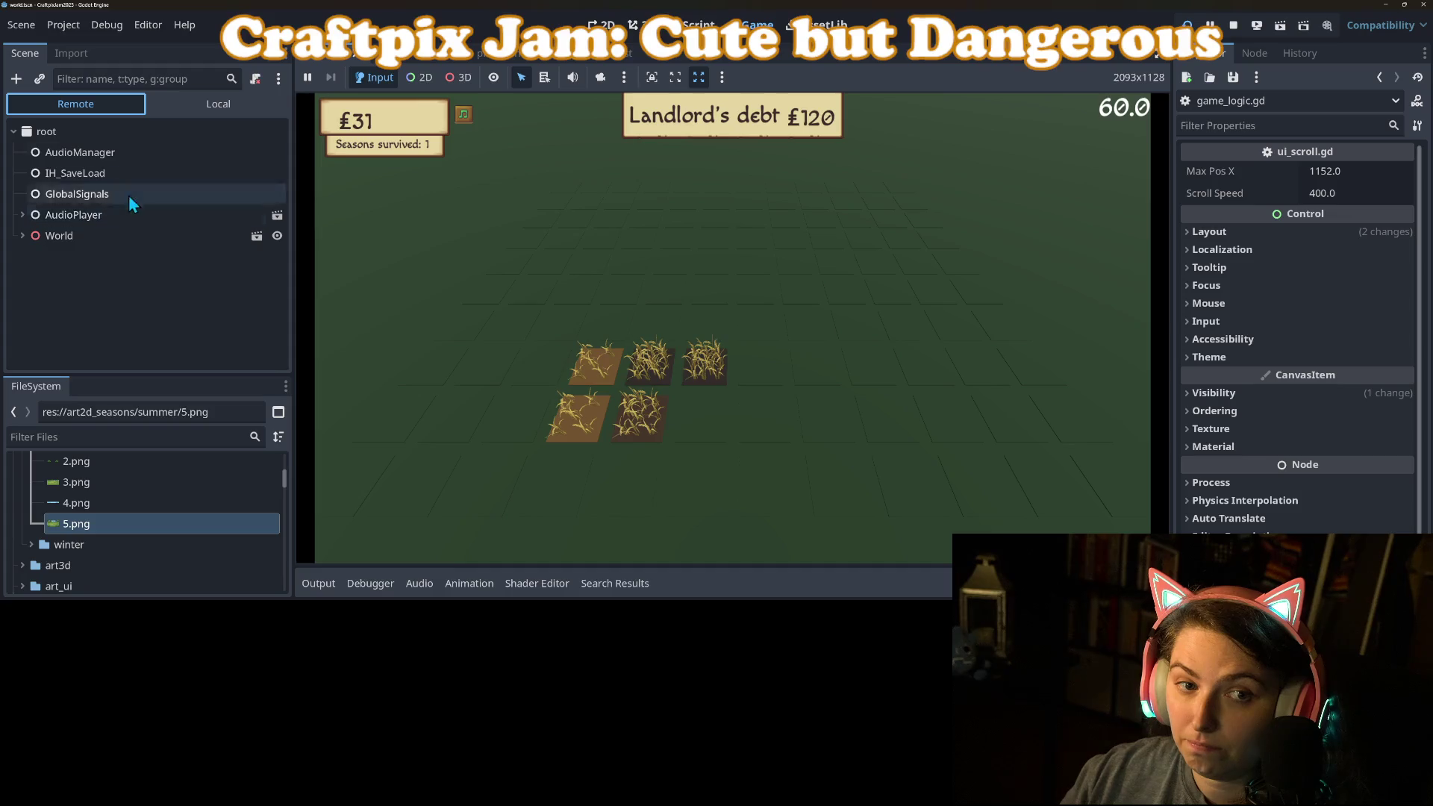
pyautogui.click(22, 236)
pyautogui.scroll(-5, 75, 275)
pyautogui.scroll(-5, 73, 271)
pyautogui.scroll(-1, 75, 333)
pyautogui.click(98, 358)
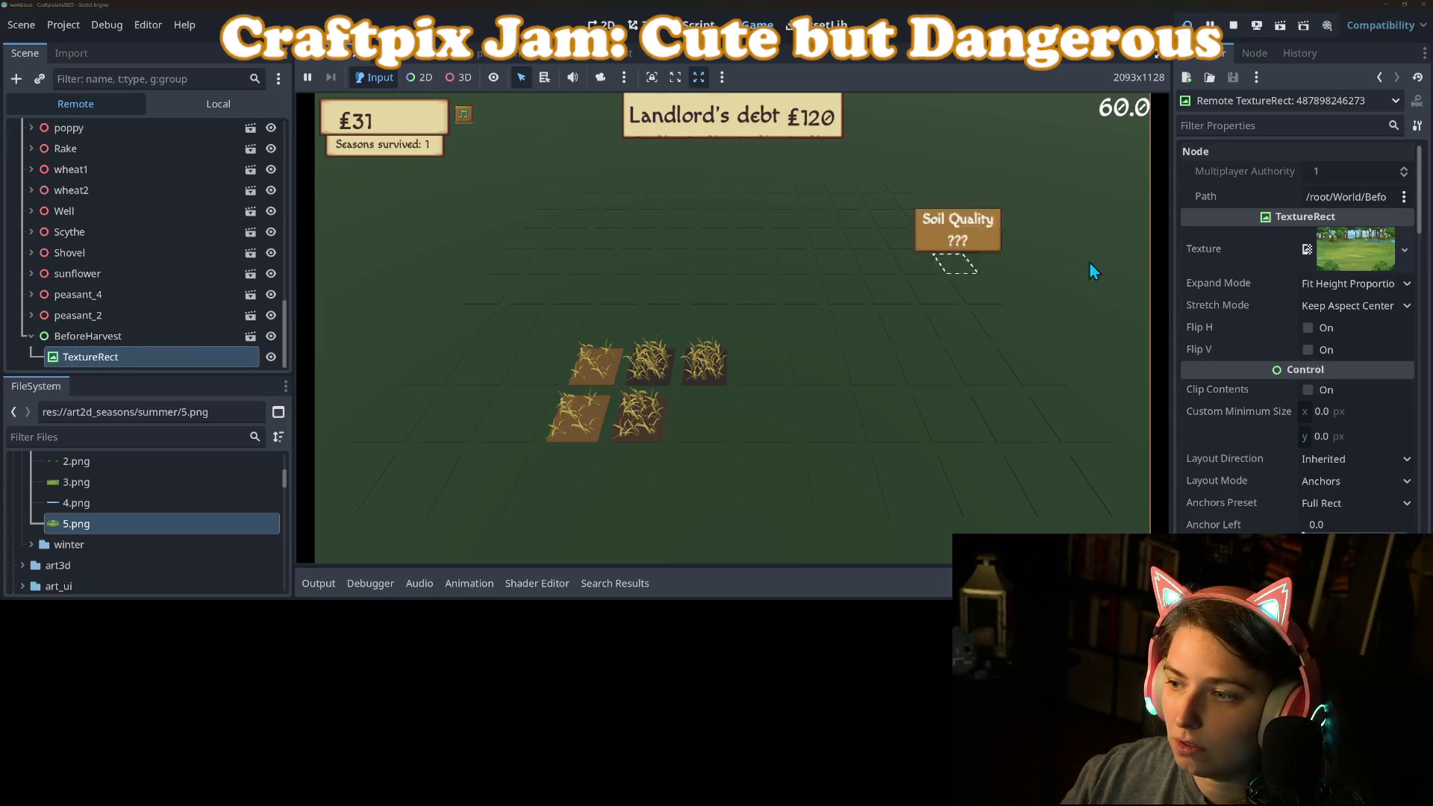
pyautogui.scroll(-5, 1263, 352)
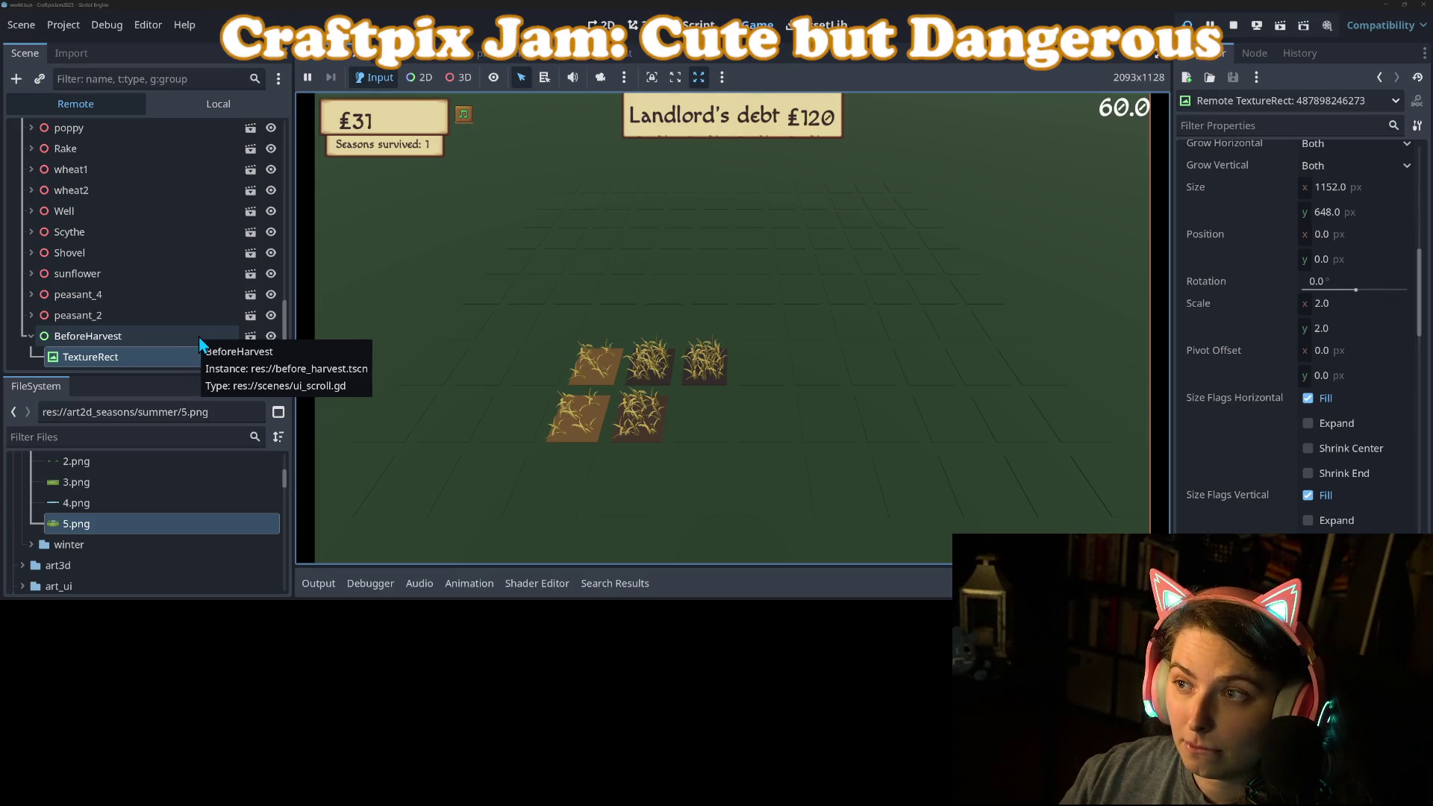
pyautogui.scroll(-15, 1249, 464)
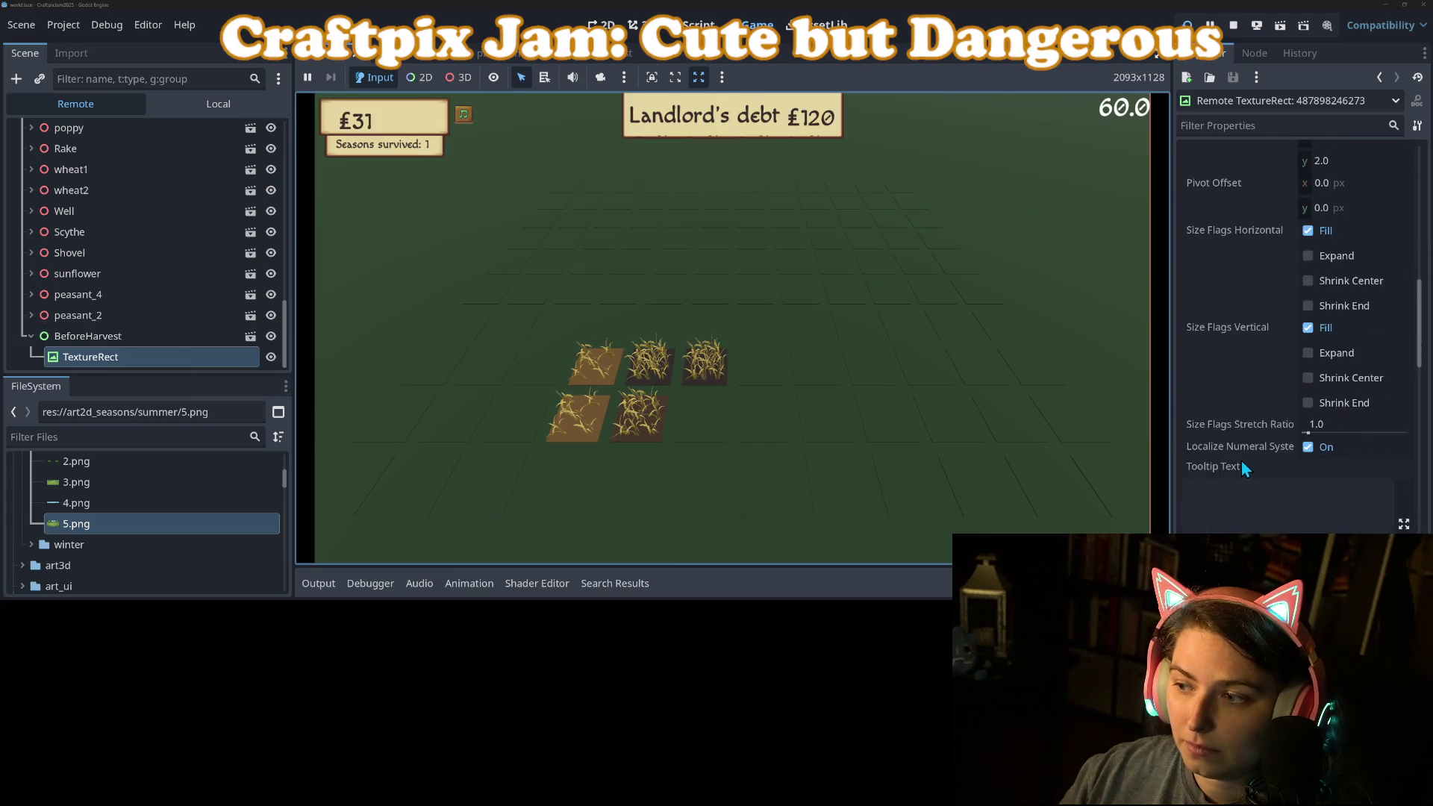
pyautogui.scroll(-3, 1230, 458)
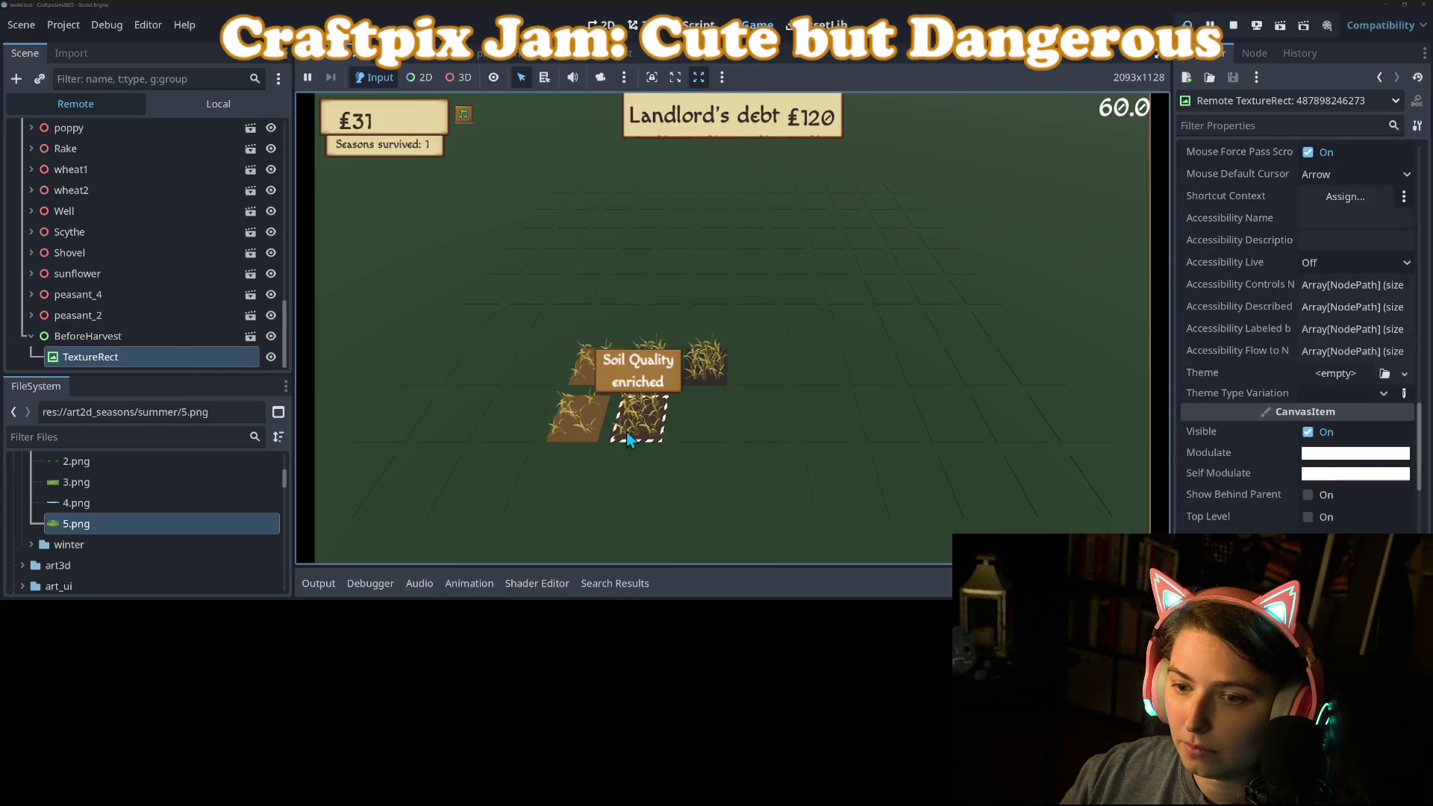
pyautogui.moveTo(1238, 498)
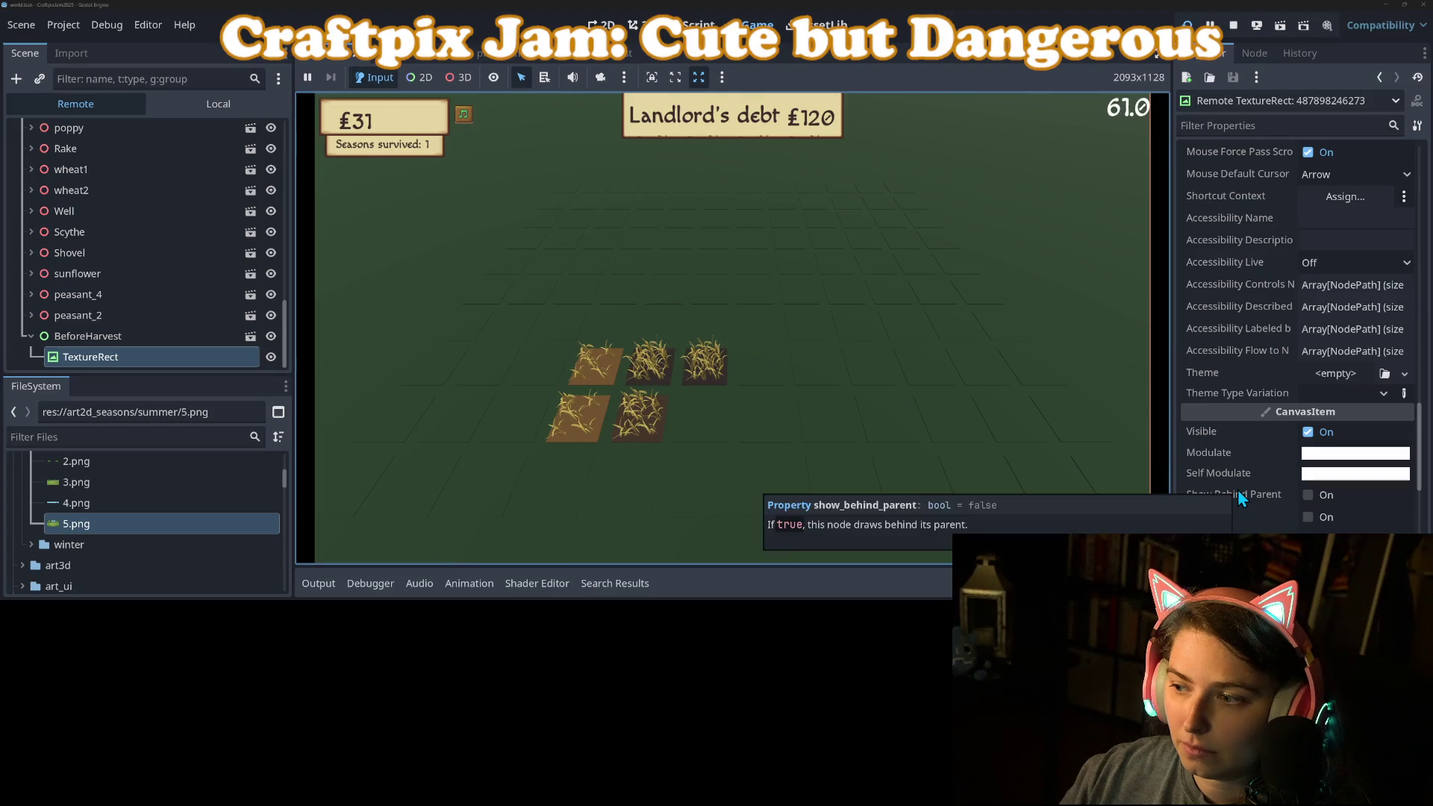
pyautogui.scroll(-15, 1240, 492)
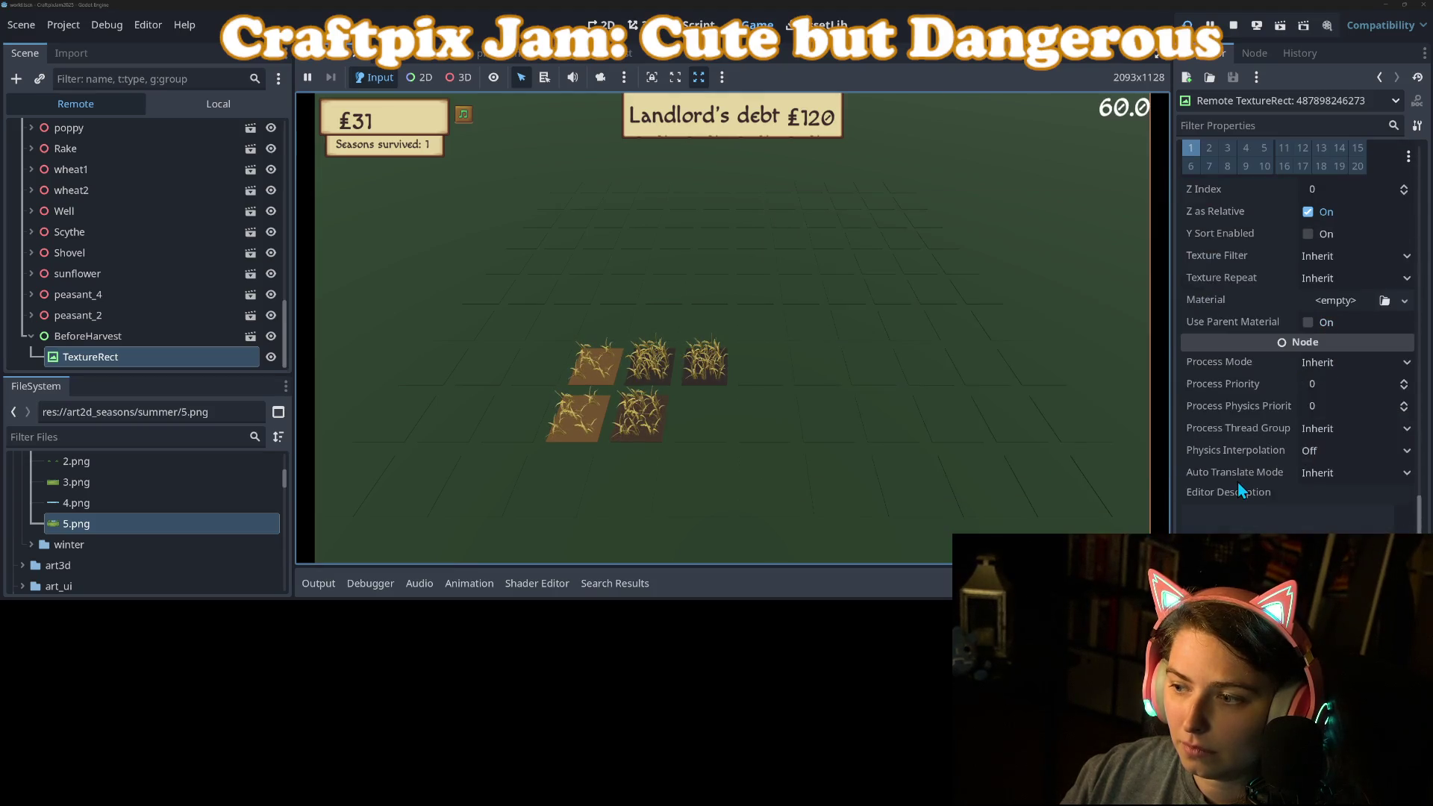
pyautogui.scroll(15, 1239, 483)
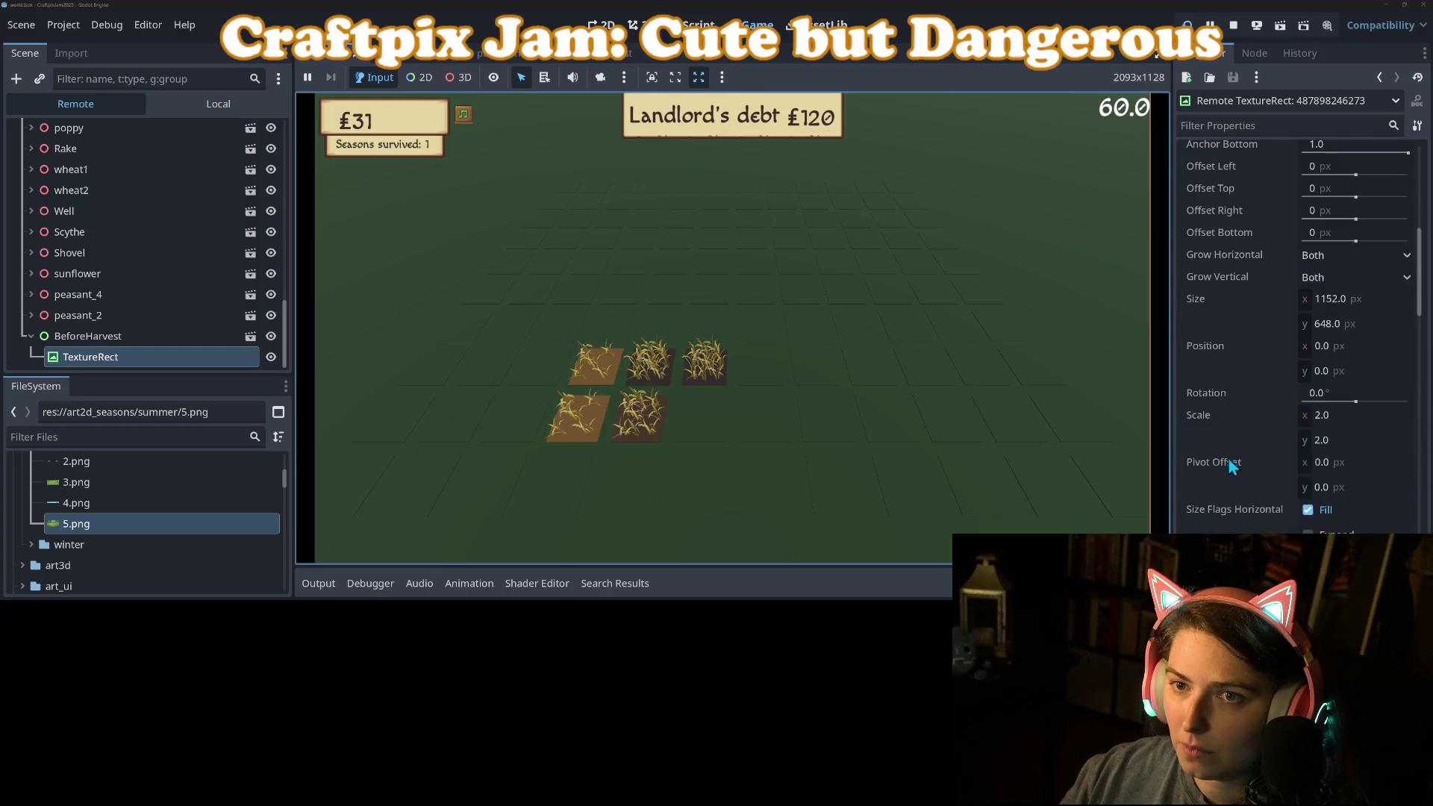
pyautogui.hotkey('ctrl', 'F3')
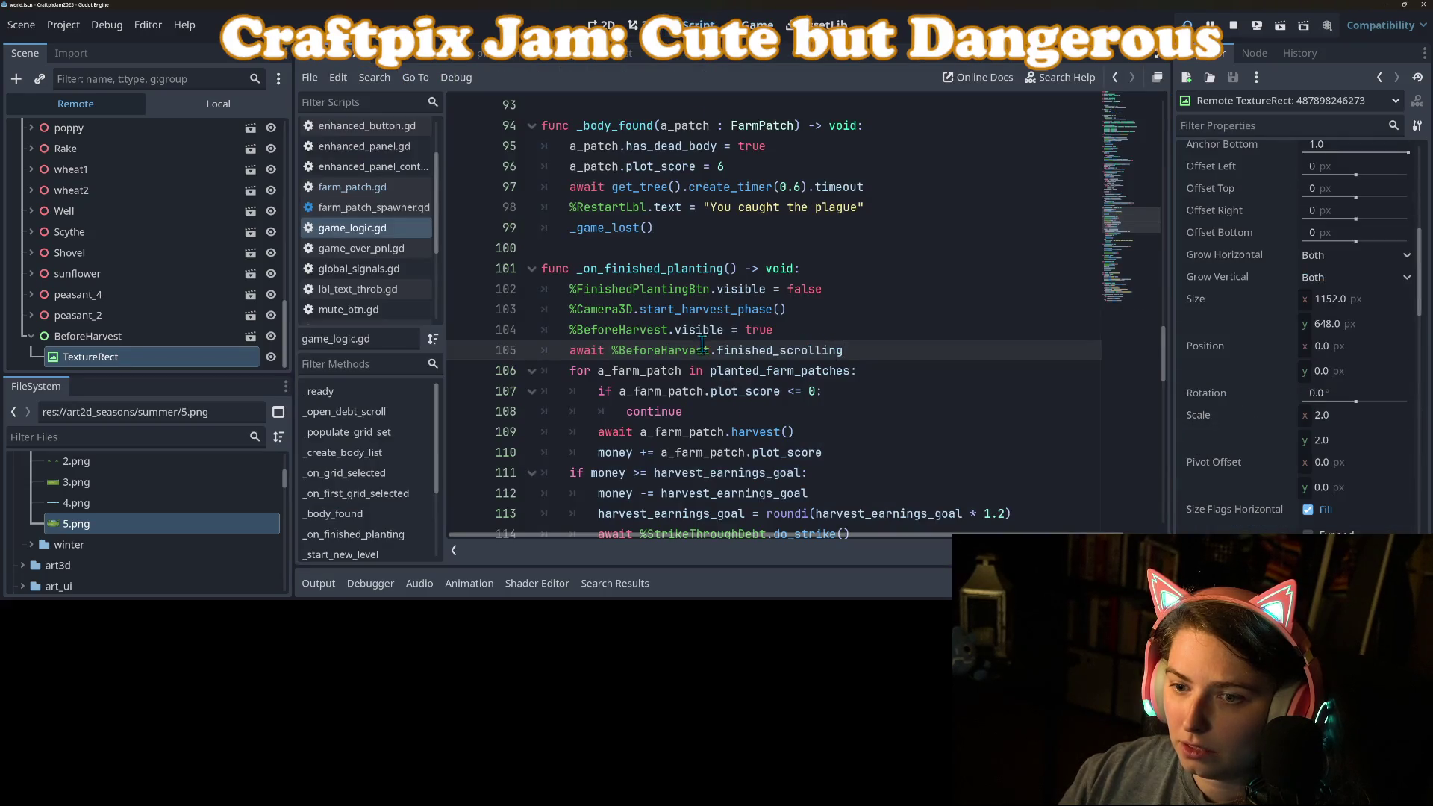
# Review the line making BeforeHarvest visible in game_logic.gd and stop the running game.
pyautogui.click(707, 331)
pyautogui.click(591, 293)
pyautogui.moveTo(570, 330); pyautogui.dragTo(789, 330)
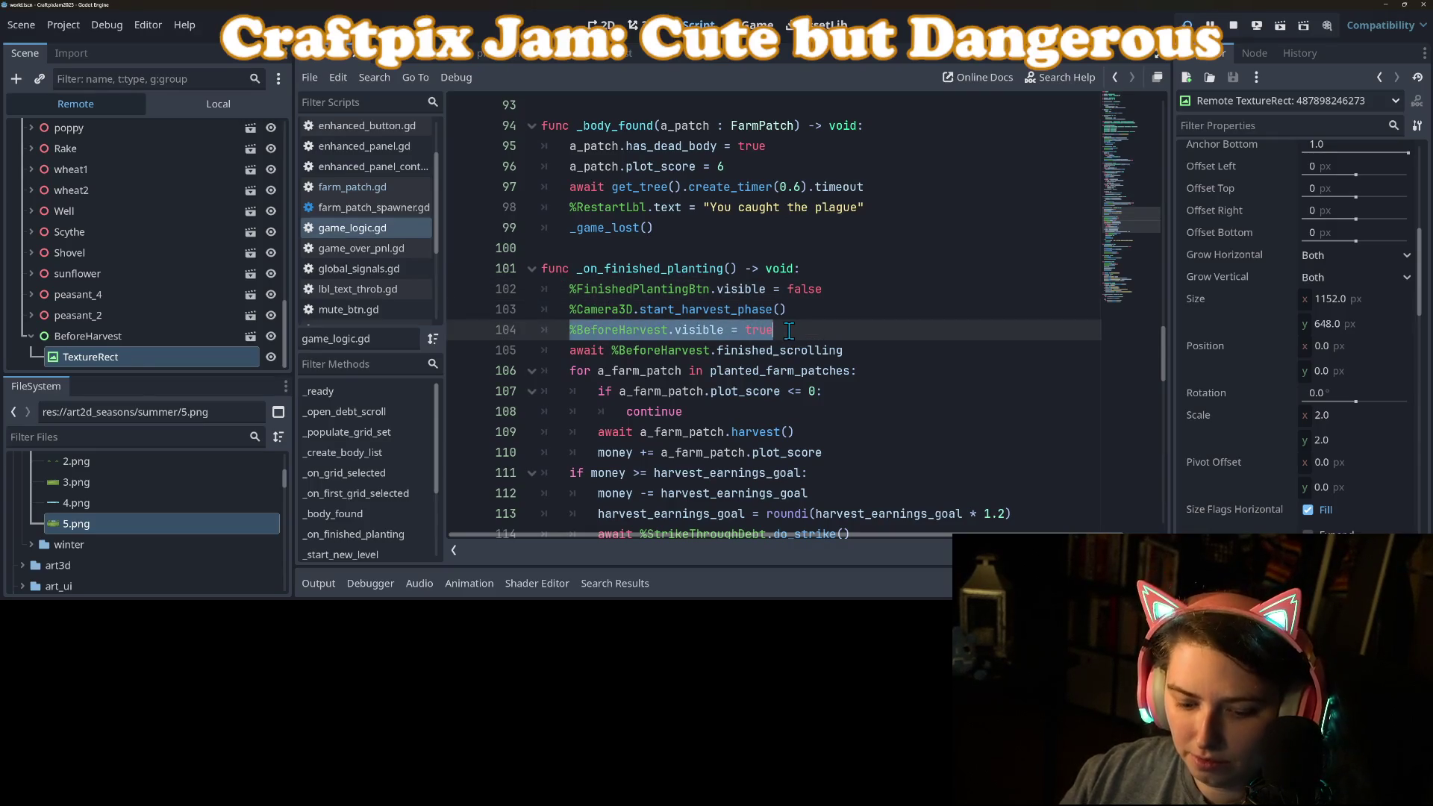
pyautogui.scroll(-3, 801, 391)
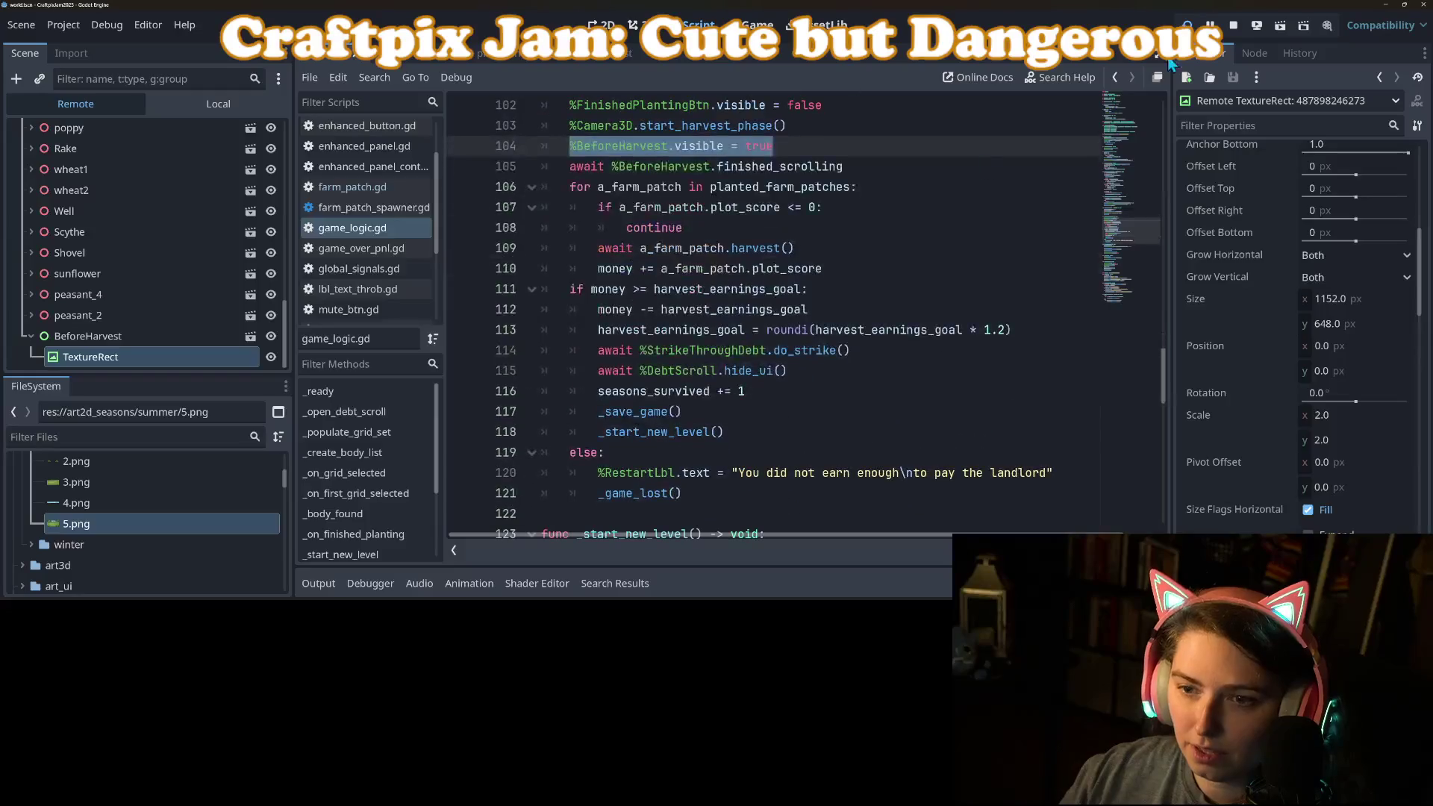
pyautogui.click(1234, 24)
# Try a 'visible = false' line after the finished_scrolling await in game_logic.gd, then remove it and save.
pyautogui.click(667, 207)
pyautogui.scroll(3, 667, 213)
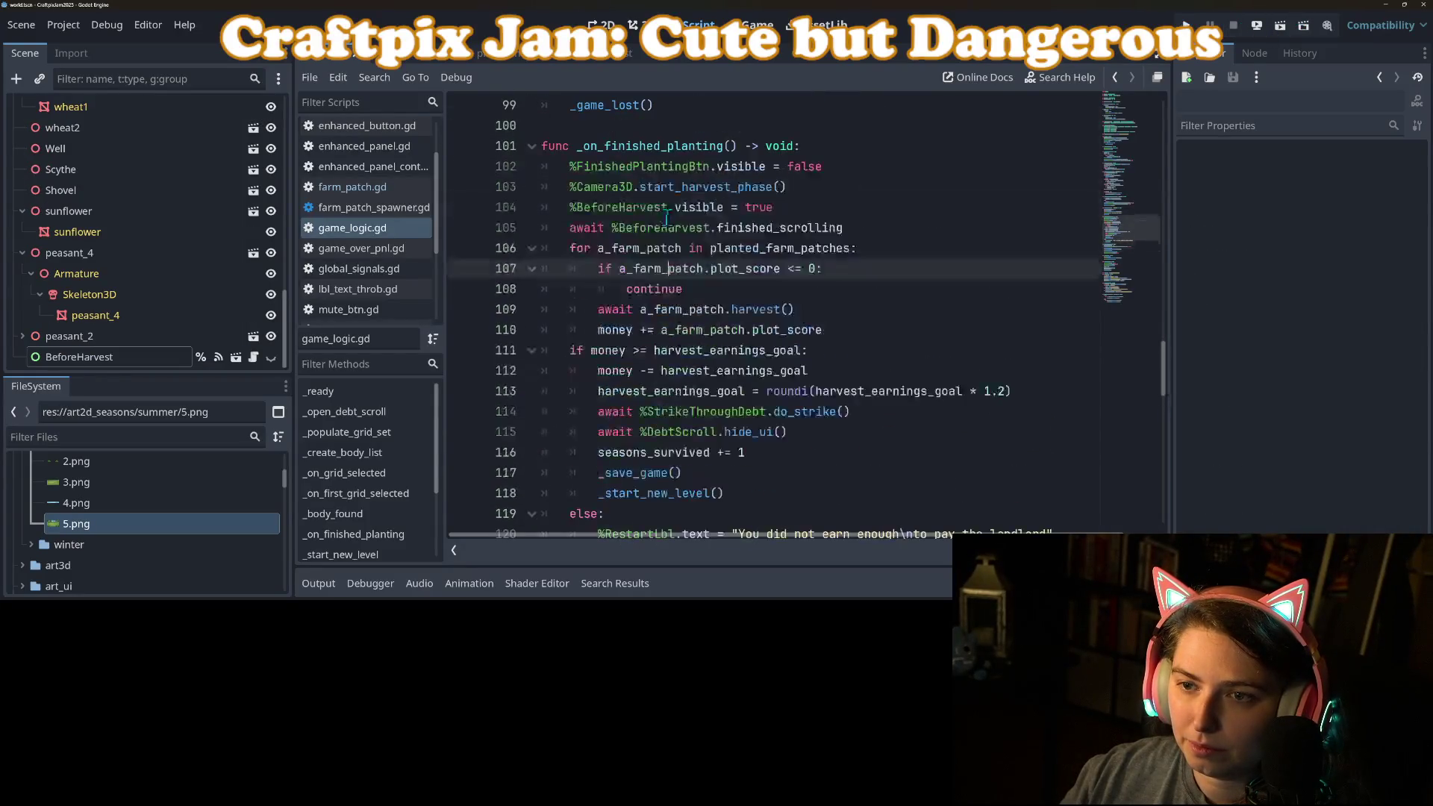
pyautogui.click(866, 233)
pyautogui.press('Return')
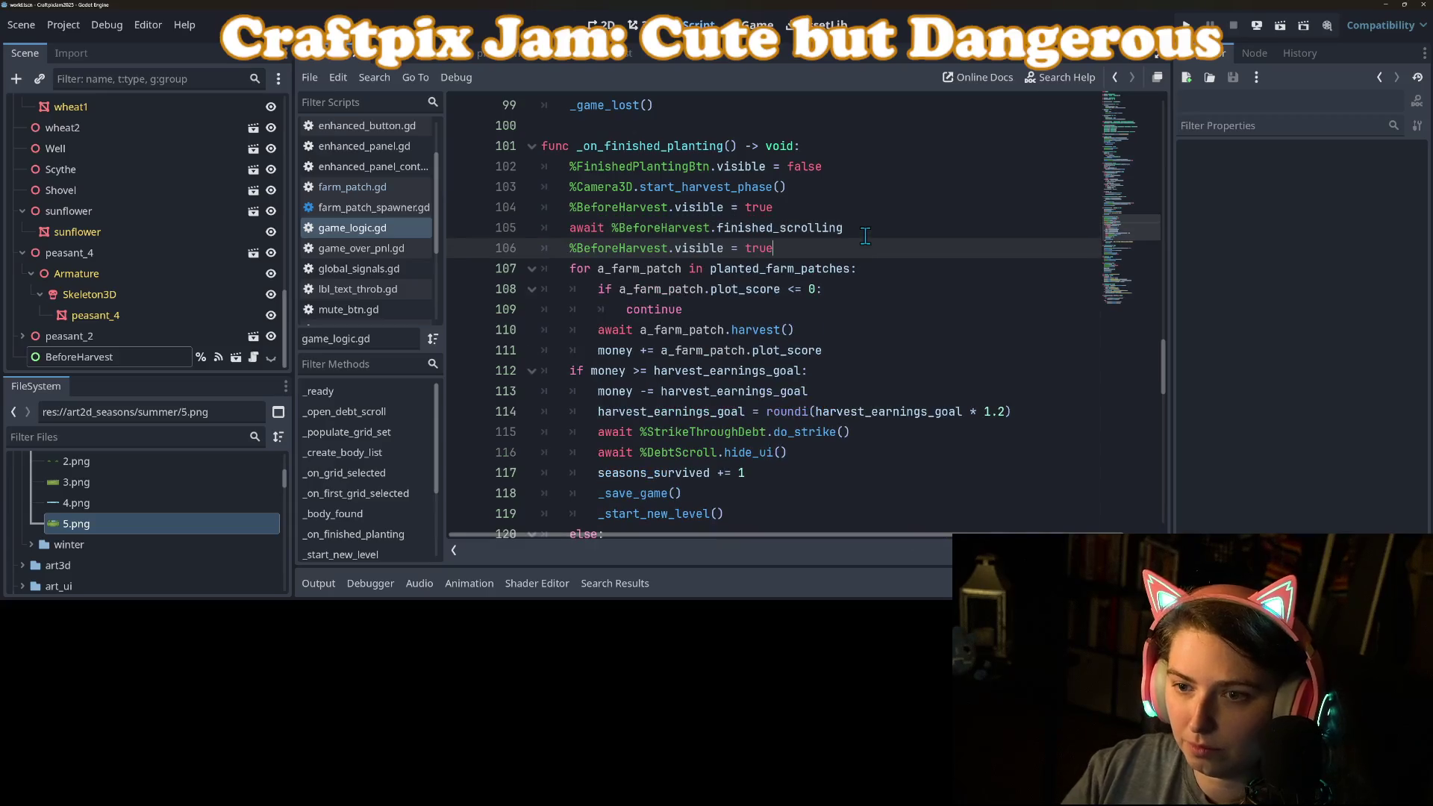
pyautogui.write('lse')
pyautogui.hotkey('ctrl', 's')
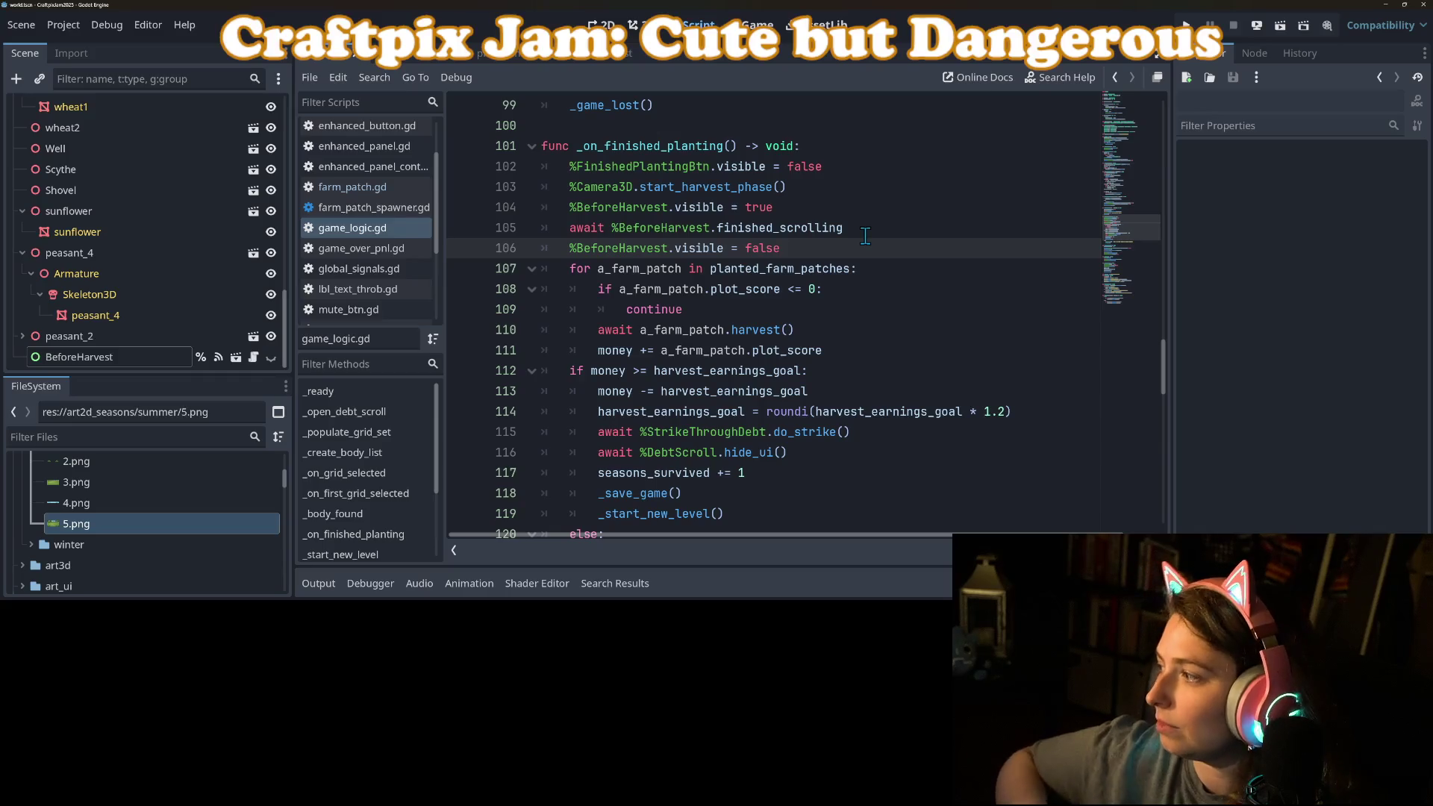
pyautogui.moveTo(834, 247); pyautogui.dragTo(545, 248)
pyautogui.press('BackSpace')
pyautogui.press('BackSpace')
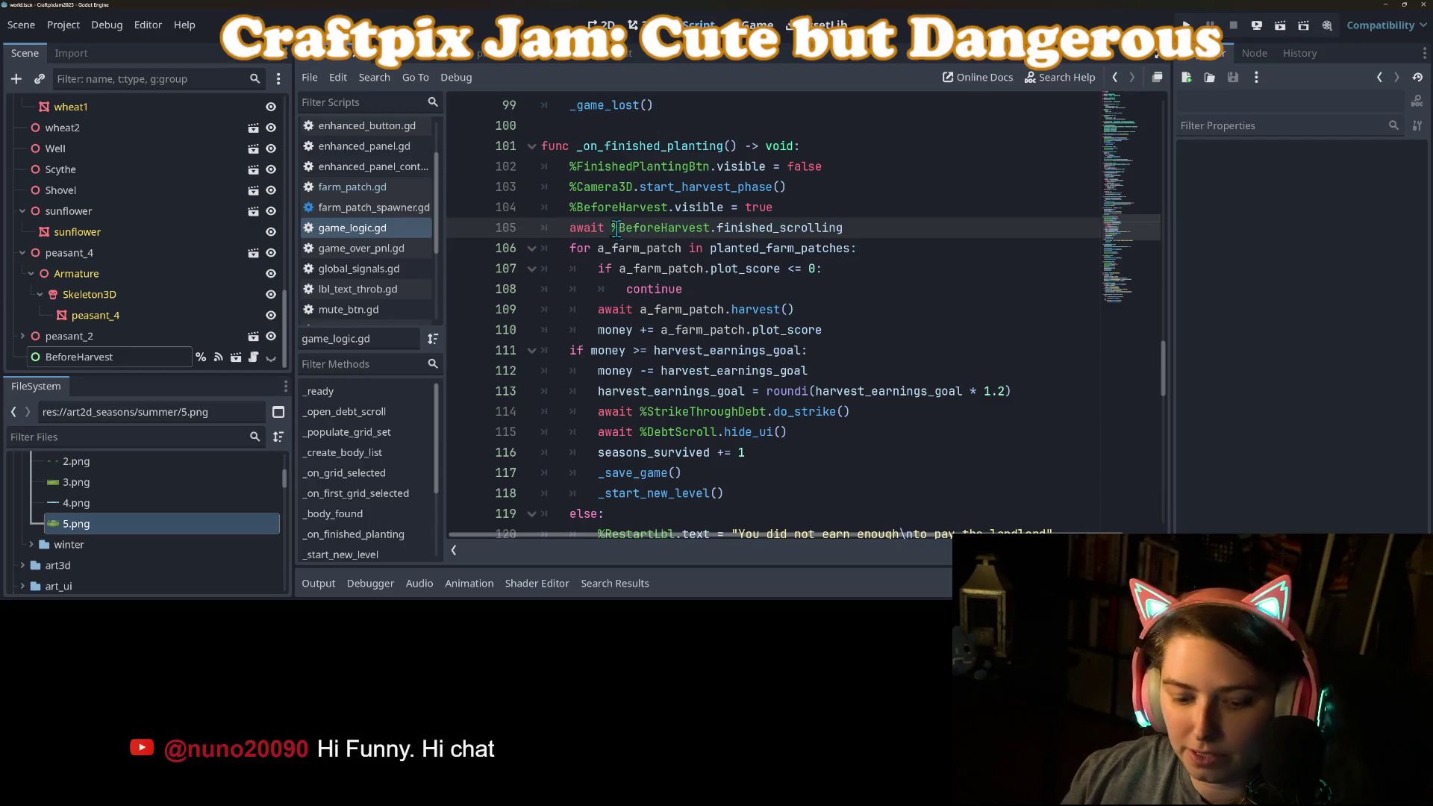
pyautogui.hotkey('ctrl', 's')
# In BeforeHarvest's ui_scroll.gd, add 'visible = false' after finished_scrolling.emit(), save, and run the game.
pyautogui.click(236, 357)
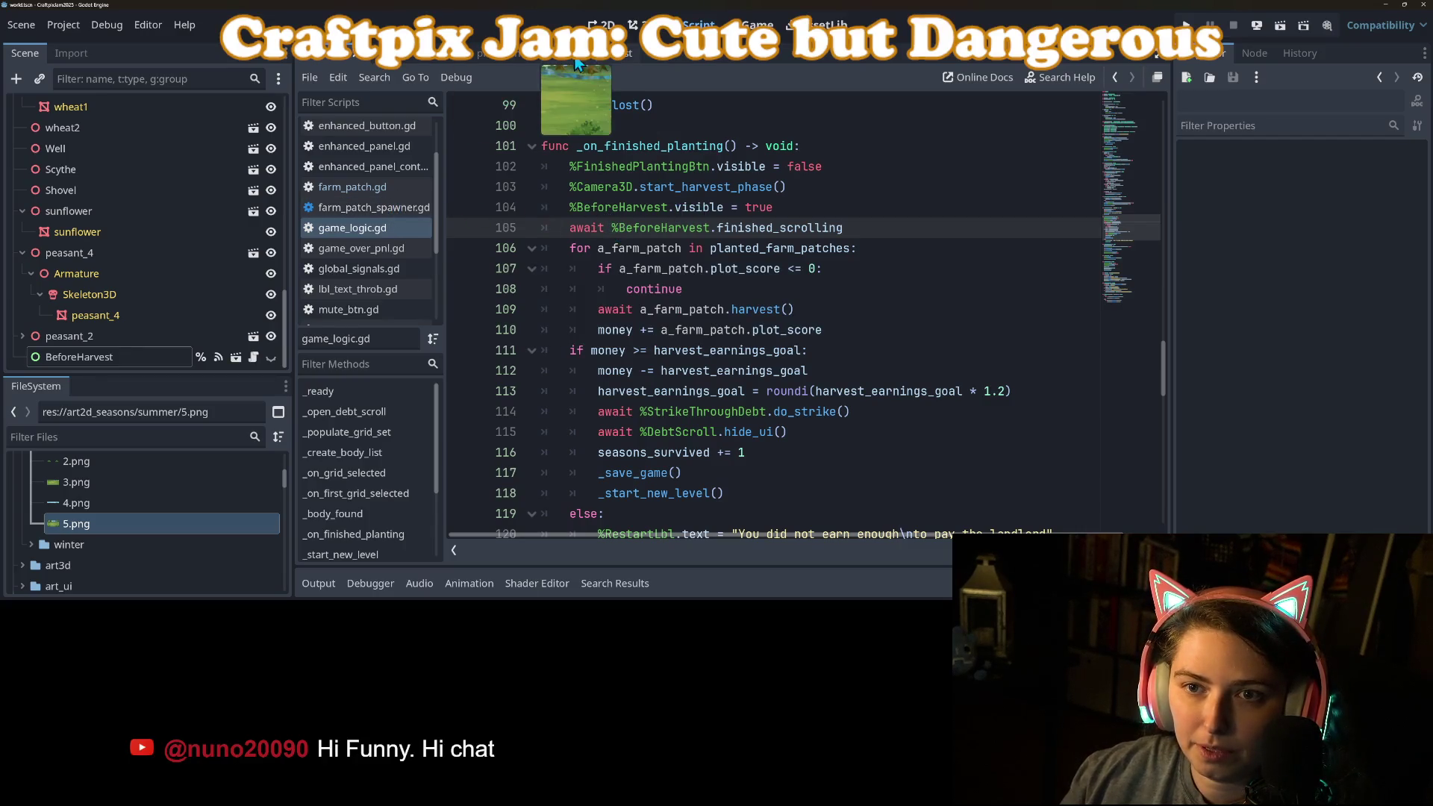
pyautogui.click(260, 107)
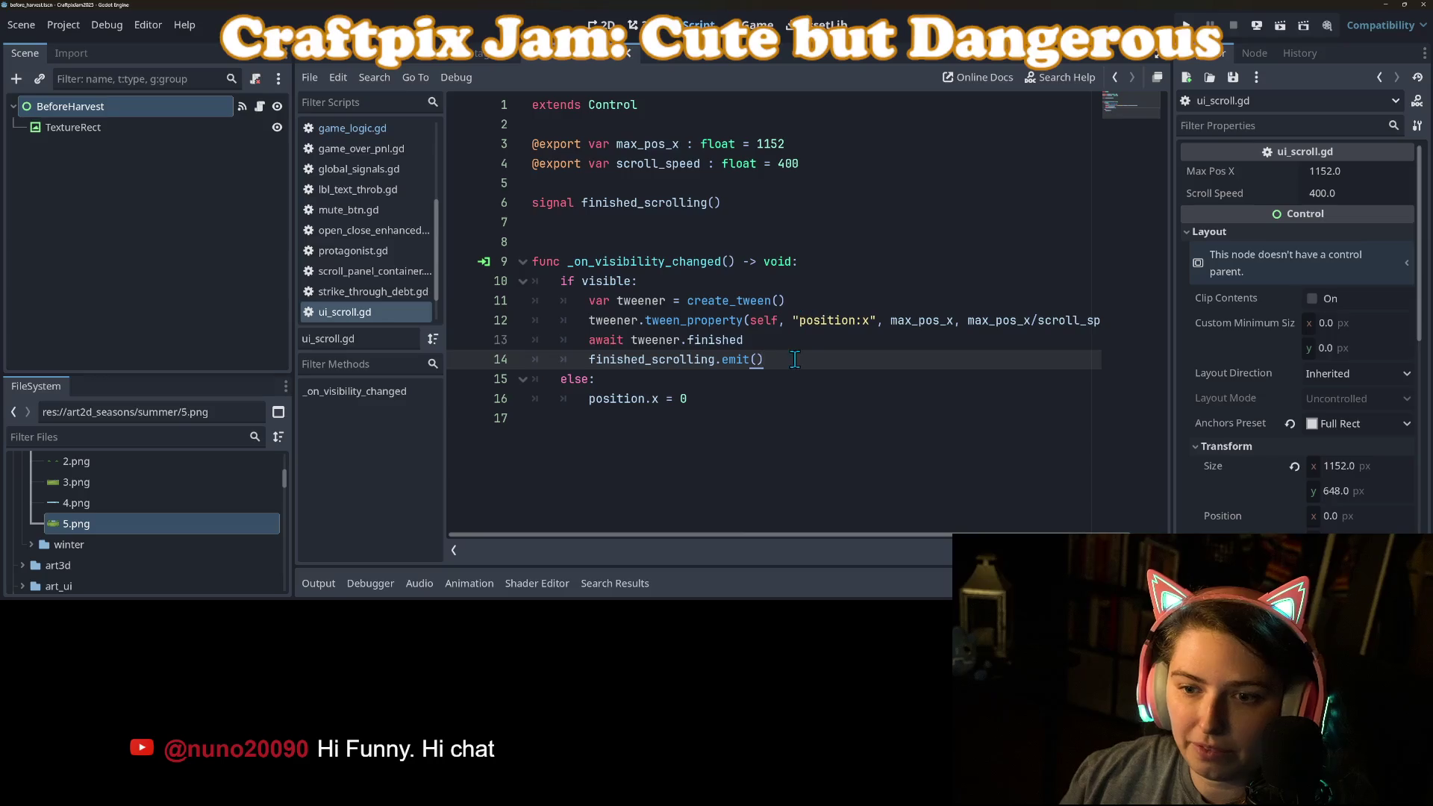
pyautogui.press('Return')
pyautogui.write('visible = false')
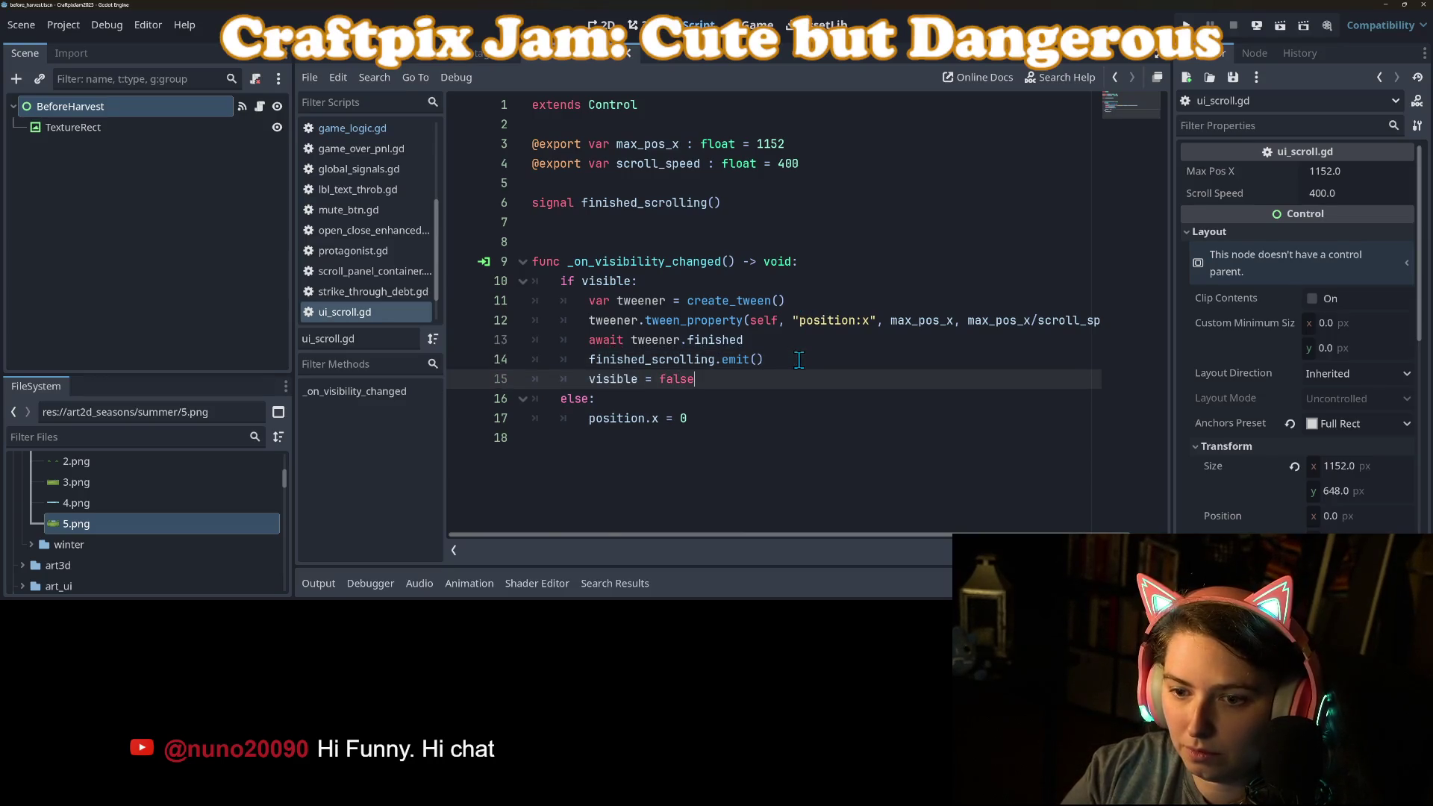
pyautogui.hotkey('ctrl', 's')
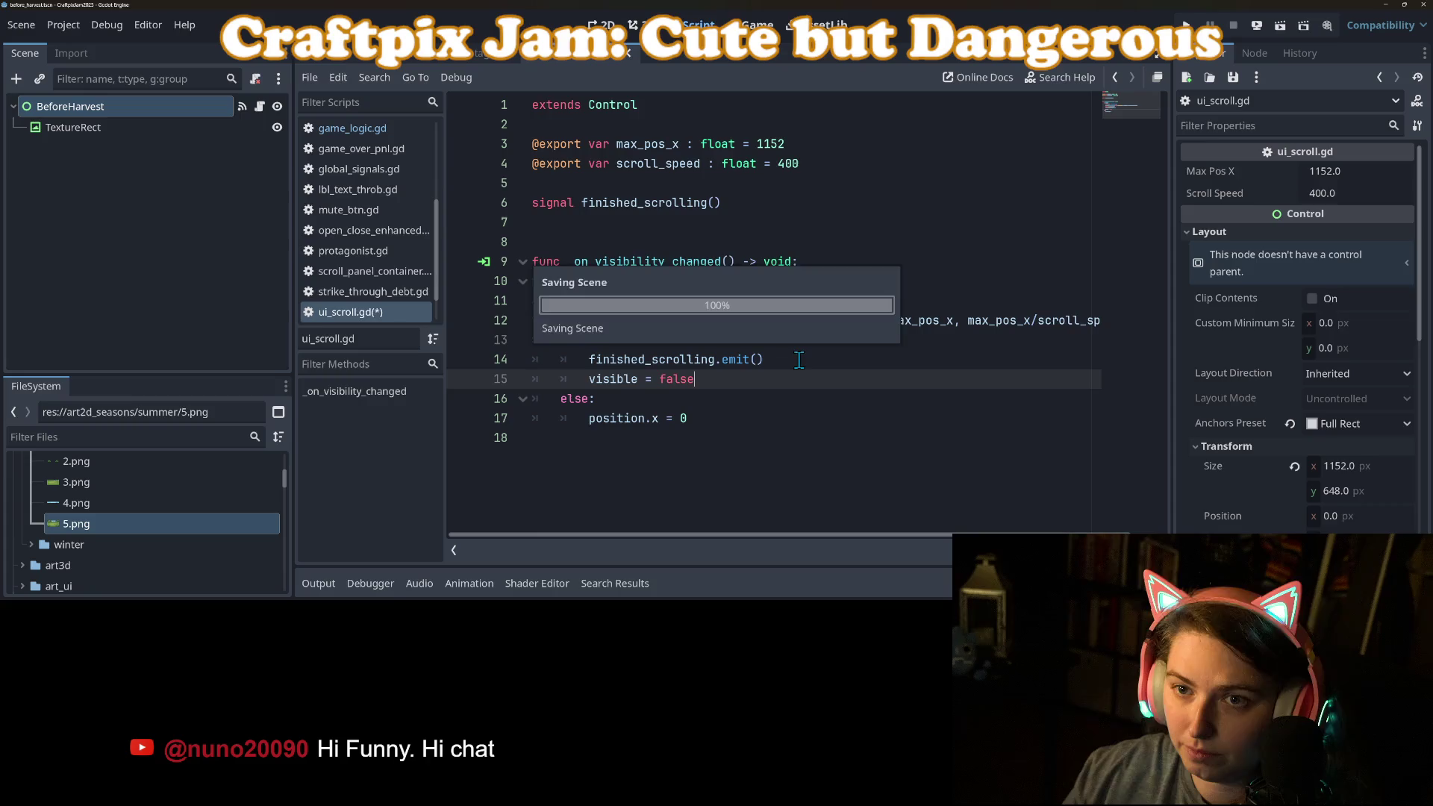
pyautogui.press('F5')
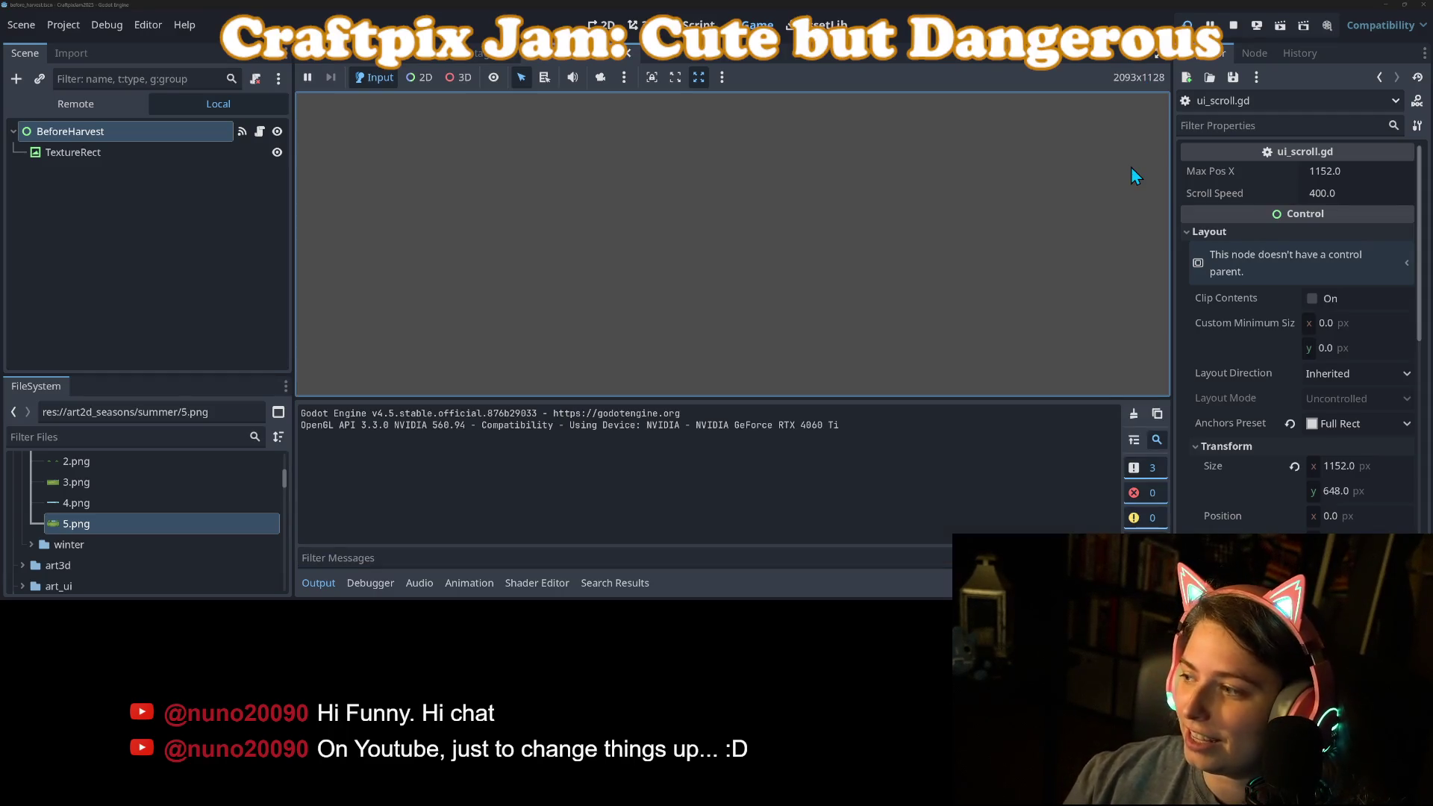
# Till seven plots across the field and finish planting, running to the loss screen.
pyautogui.click(320, 583)
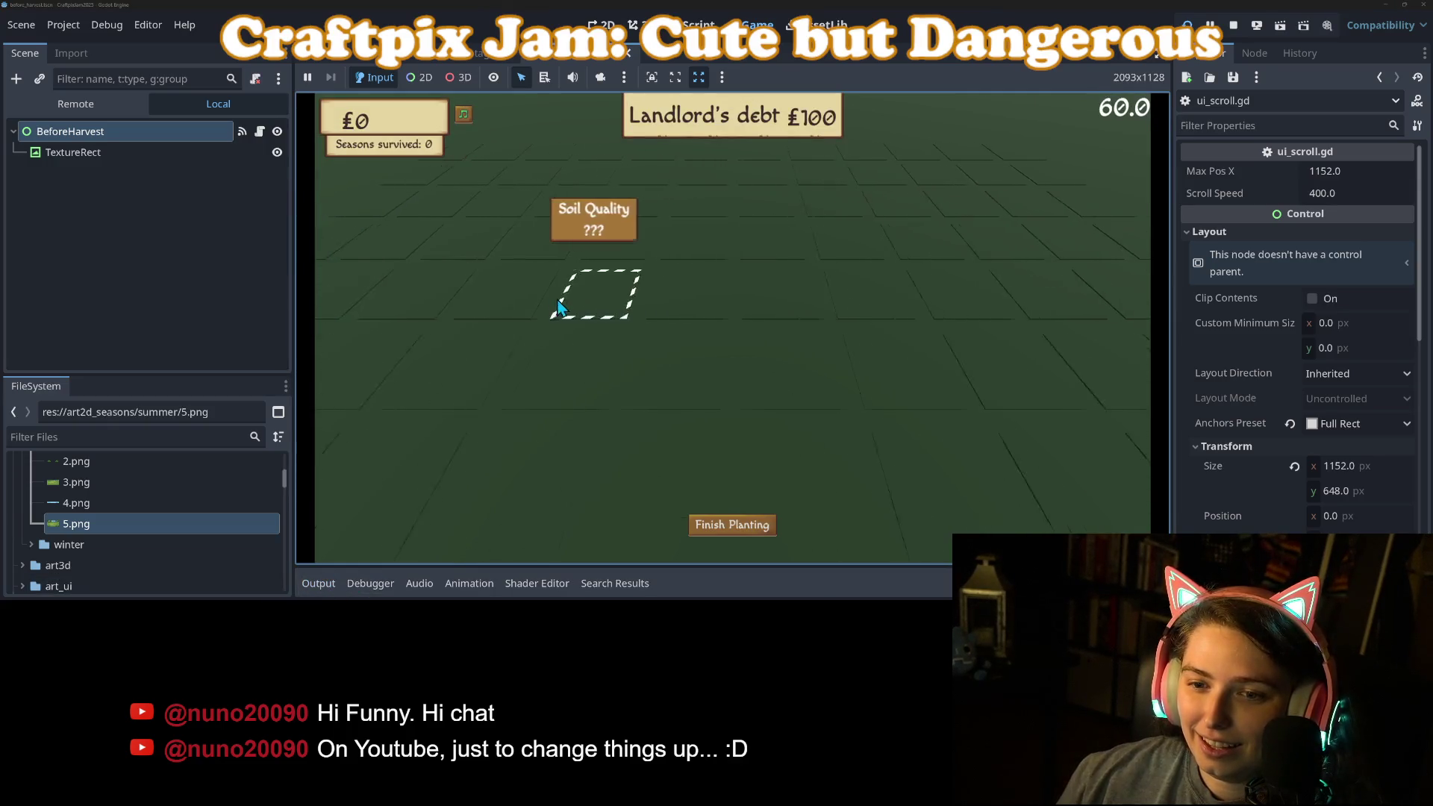
pyautogui.click(681, 392)
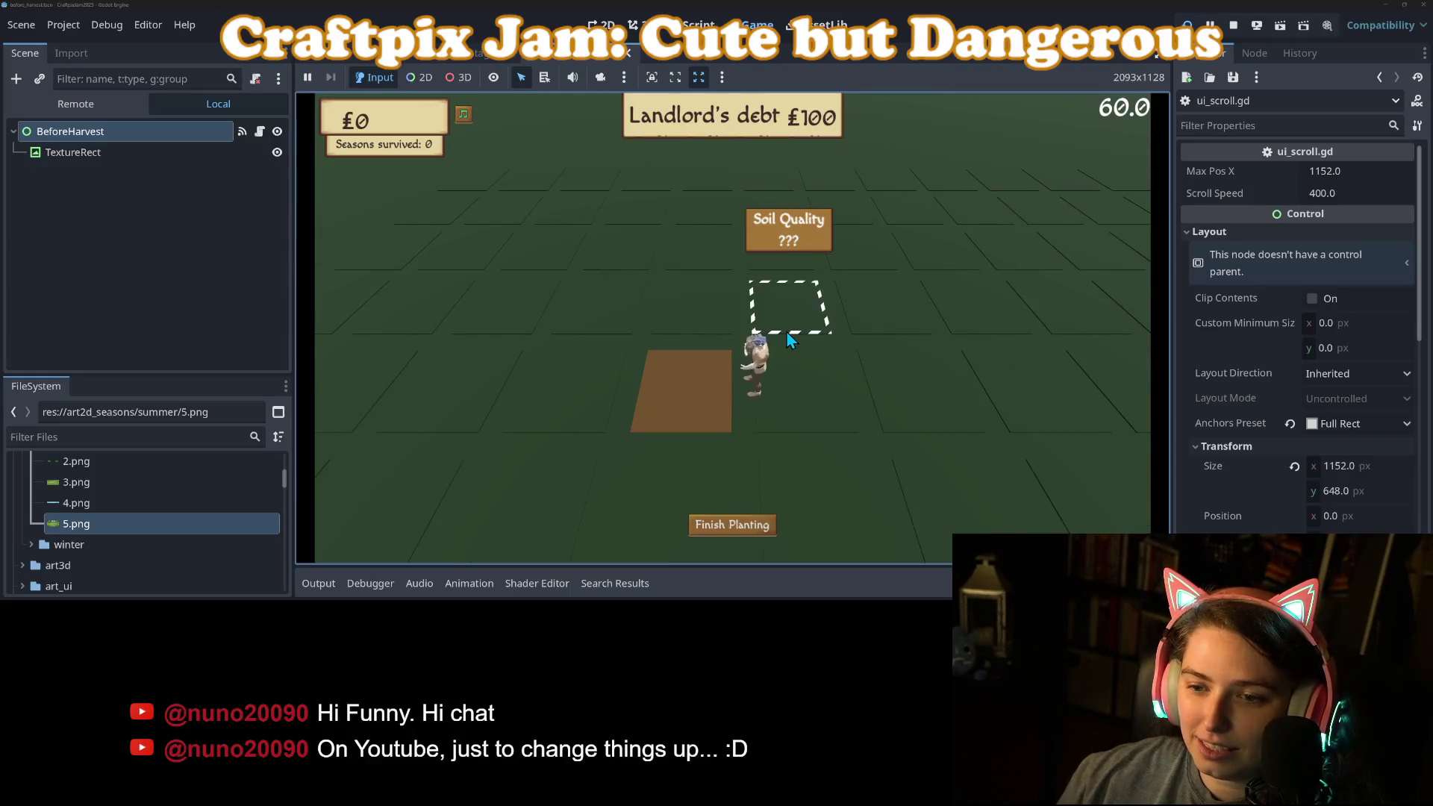
pyautogui.click(587, 396)
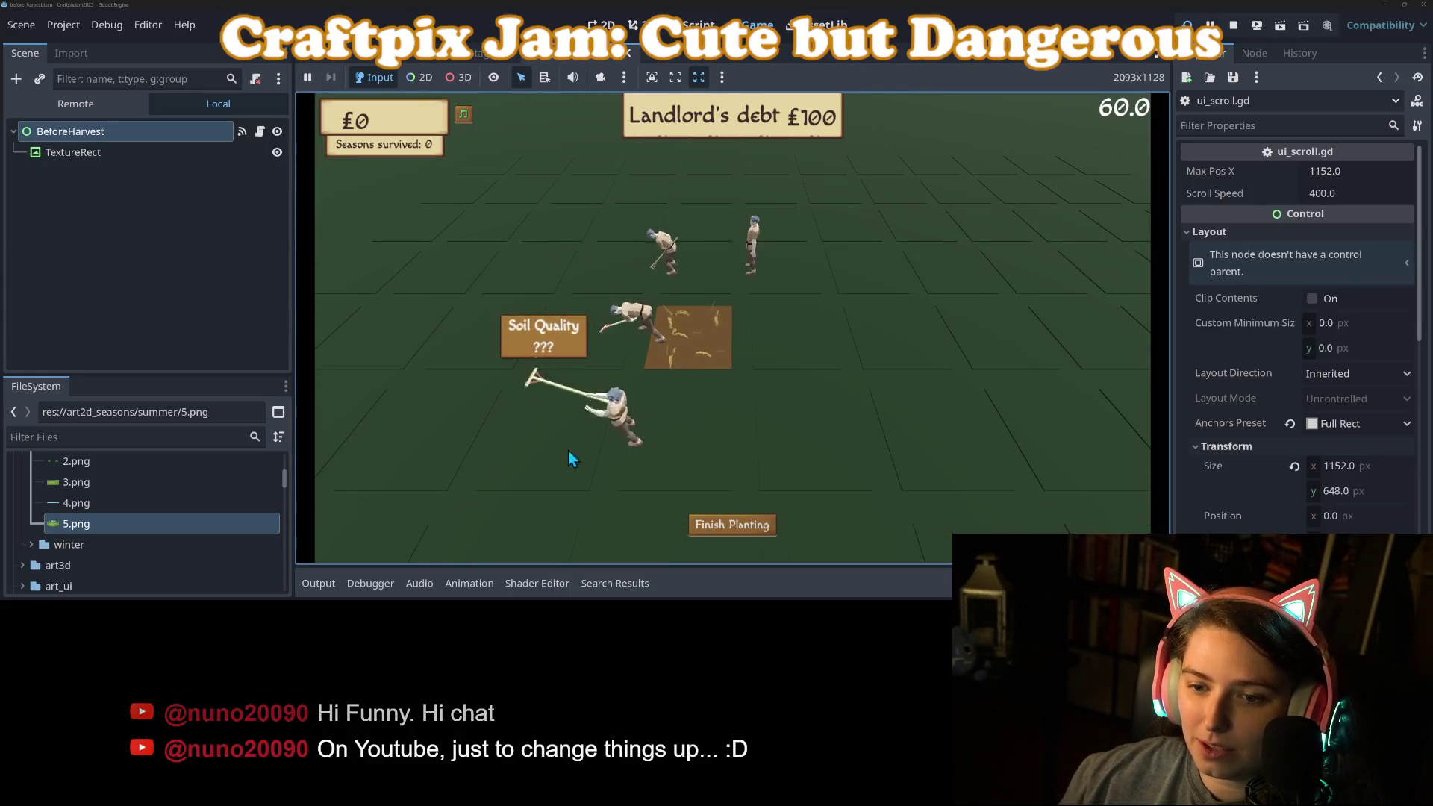
pyautogui.click(798, 351)
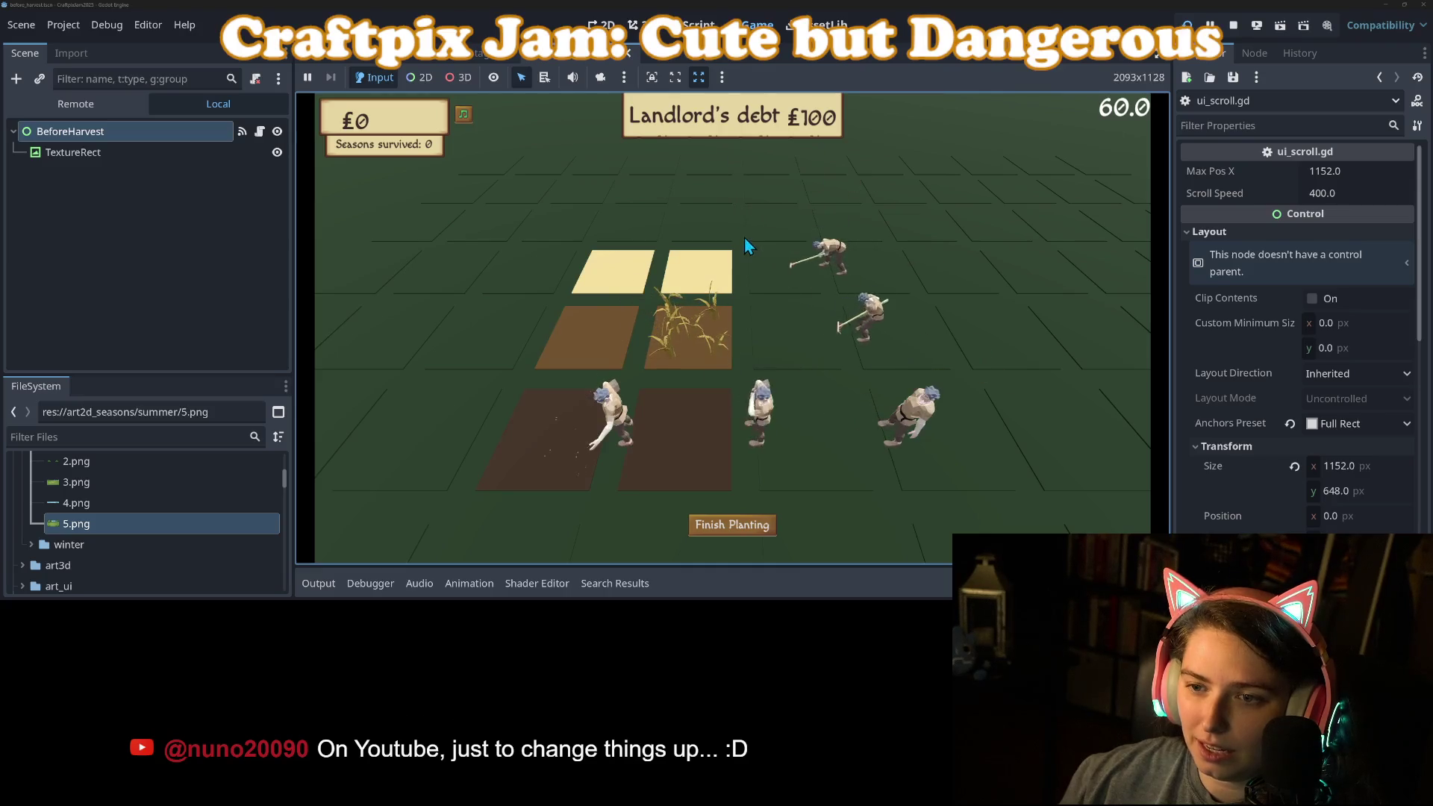
pyautogui.click(623, 234)
pyautogui.click(558, 230)
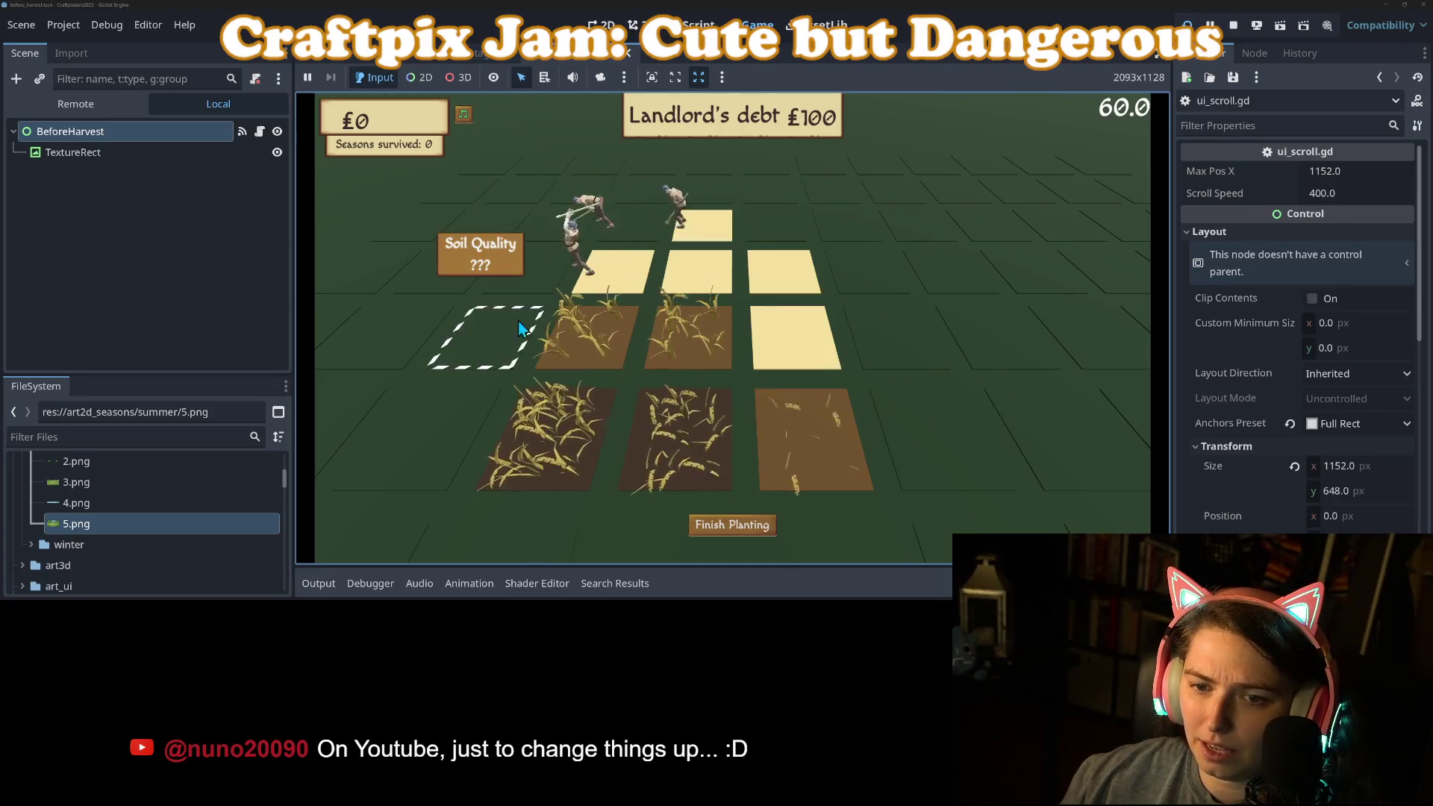
pyautogui.click(789, 229)
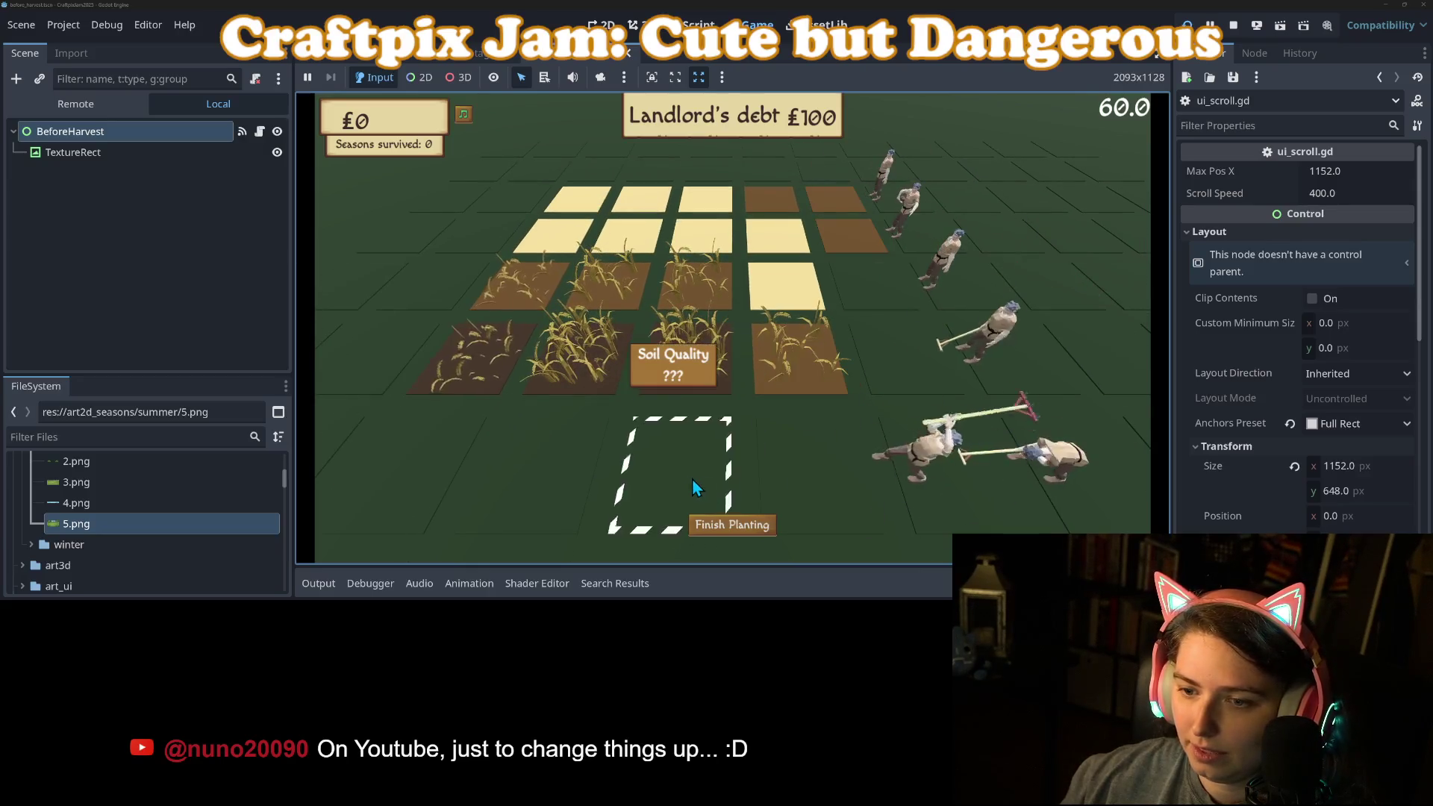
pyautogui.click(696, 479)
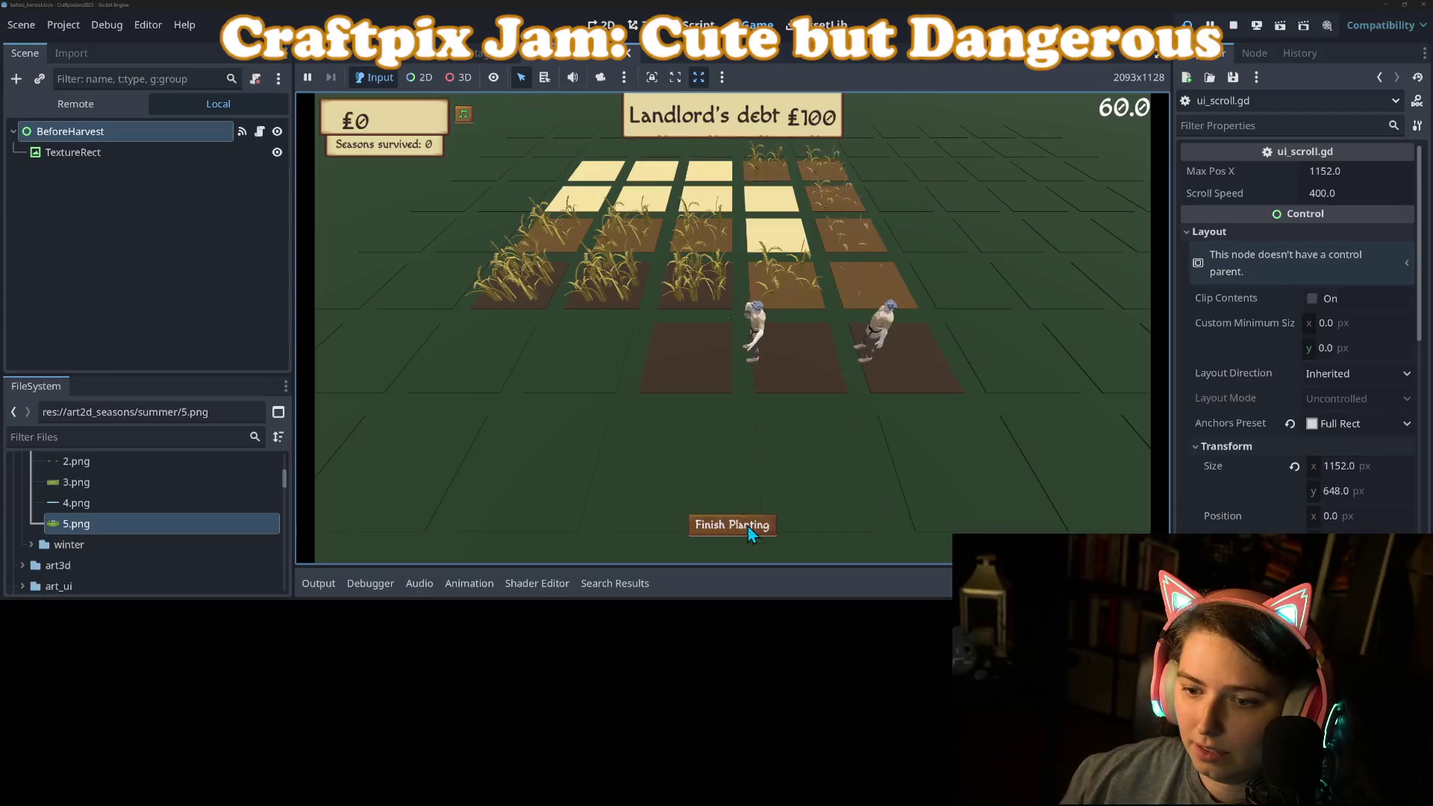
pyautogui.click(750, 527)
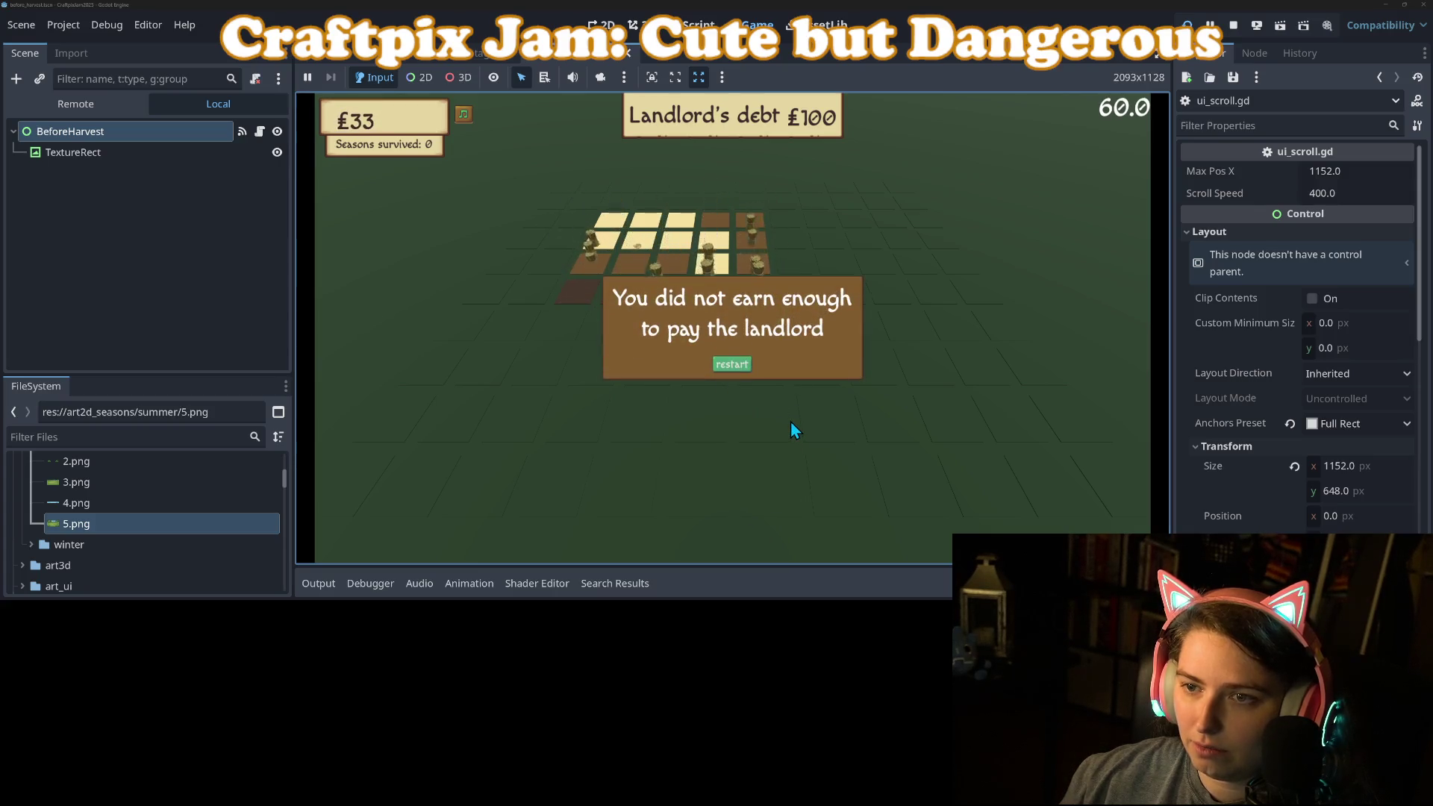
# Restart after the £33-short loss, till one plot, then stop the game.
pyautogui.click(727, 369)
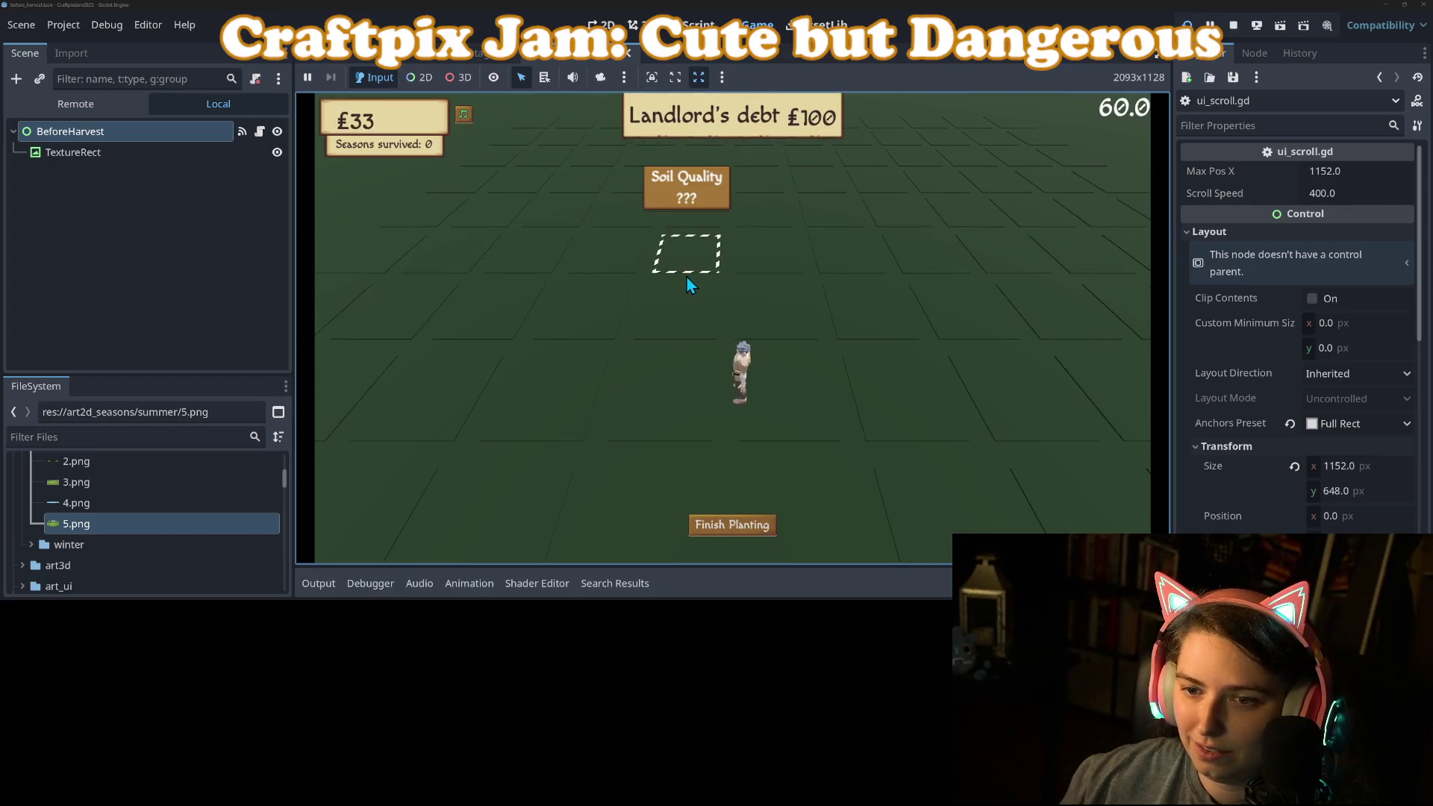
pyautogui.click(687, 275)
pyautogui.click(1230, 27)
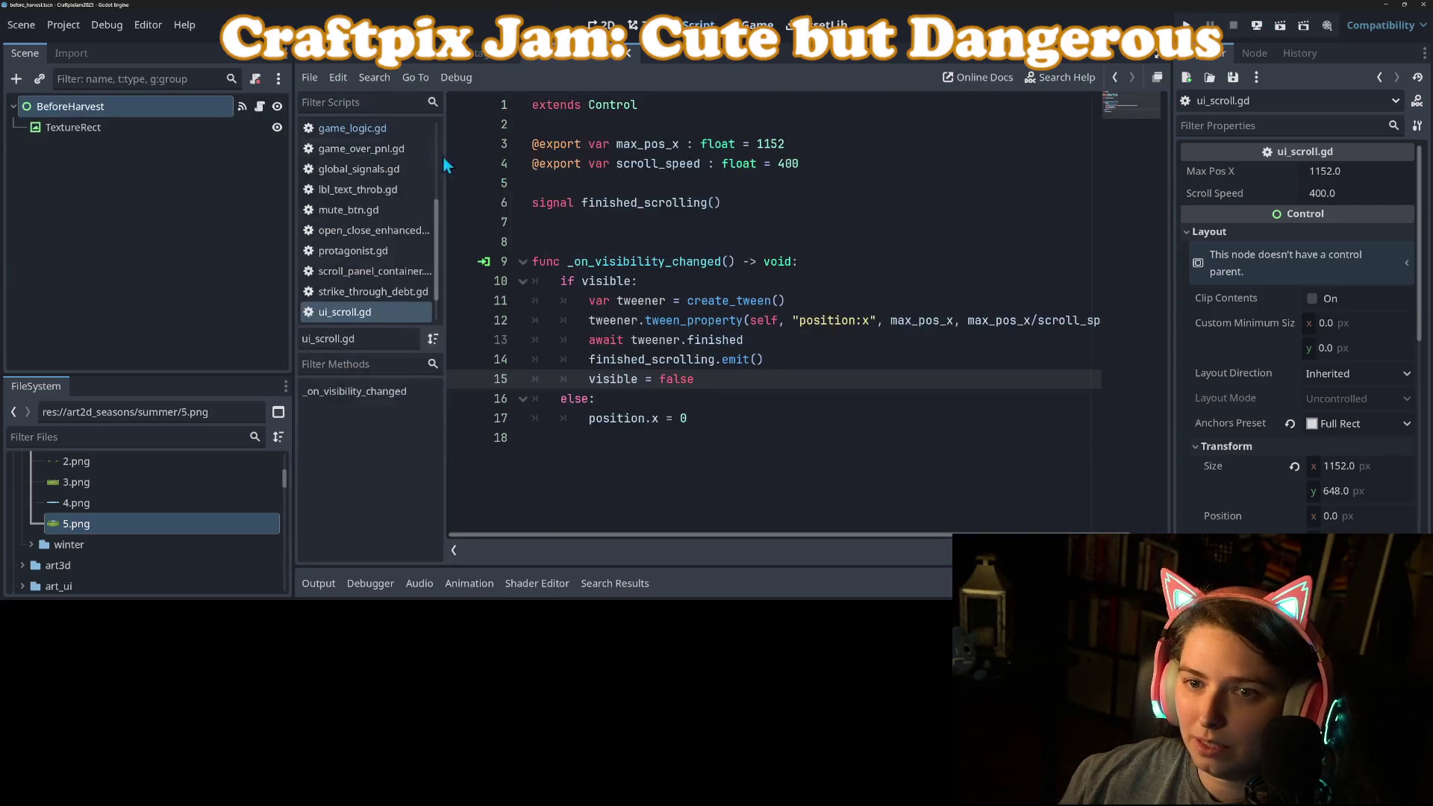
# Change line 12's tween duration to scroll_speed/max_pos_x, save ui_scroll.gd, and run the game.
pyautogui.click(781, 165)
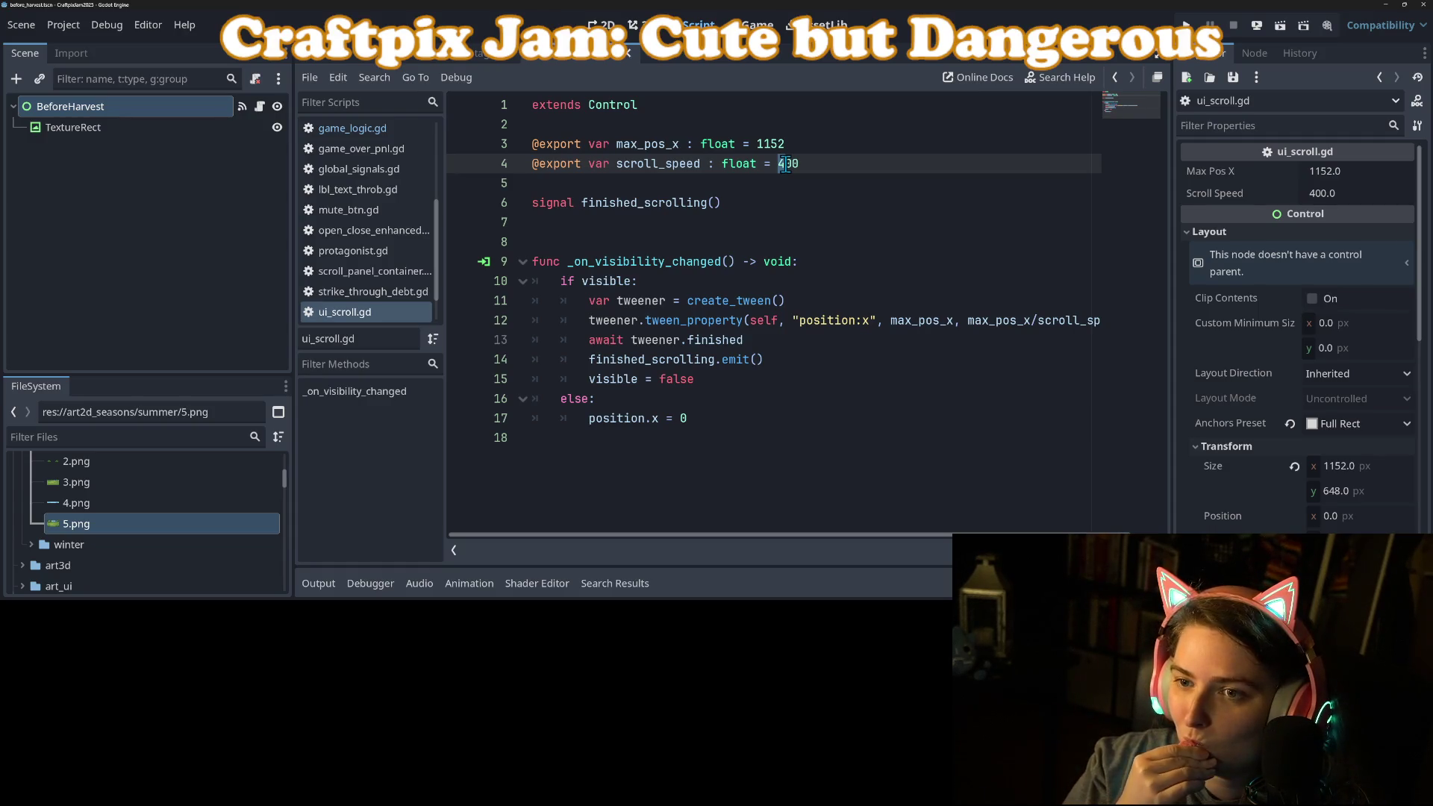
pyautogui.doubleClick(1001, 326)
pyautogui.press('BackSpace')
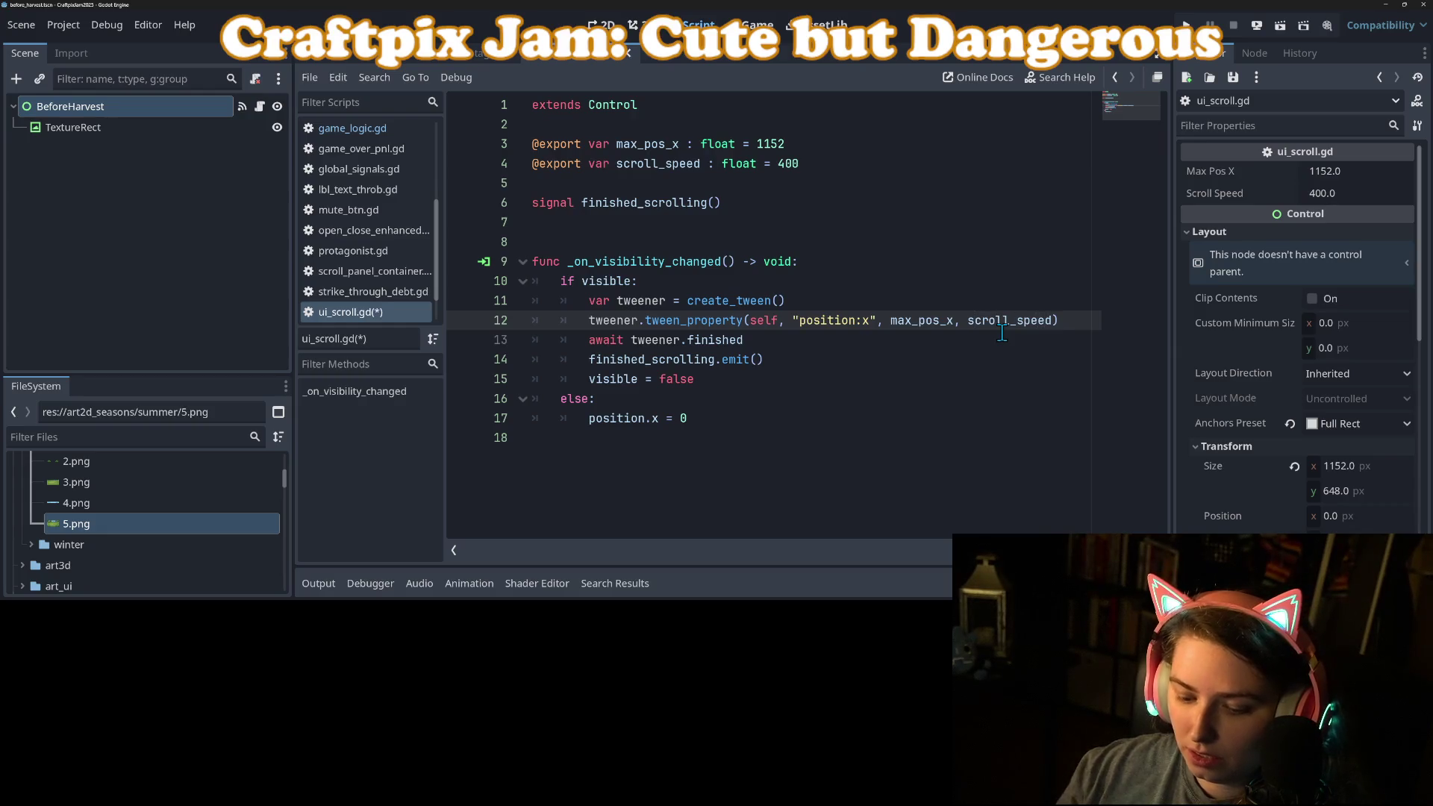
pyautogui.write('/max_pos_x')
pyautogui.hotkey('ctrl', 's')
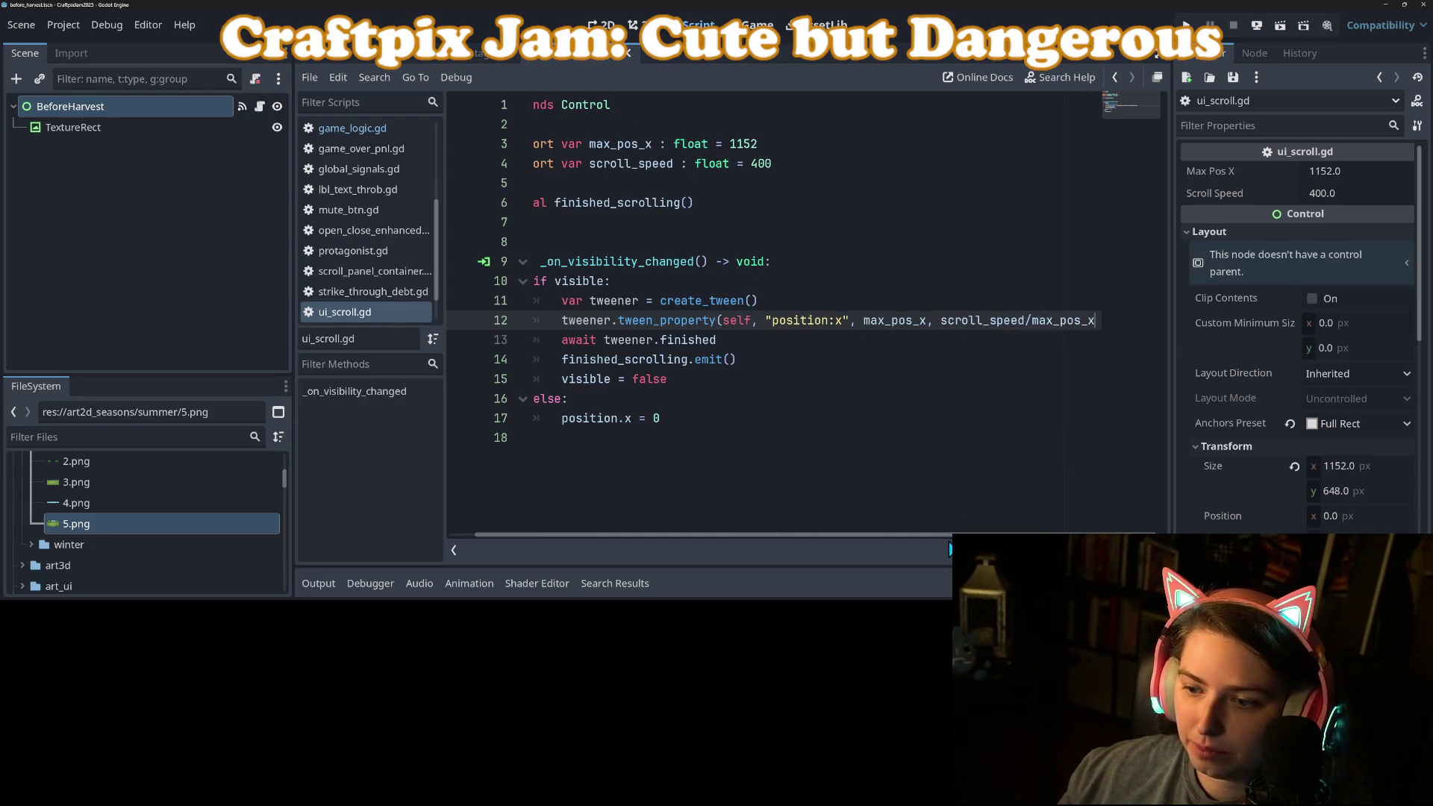
pyautogui.hscroll(-2, 946, 539)
pyautogui.click(1187, 24)
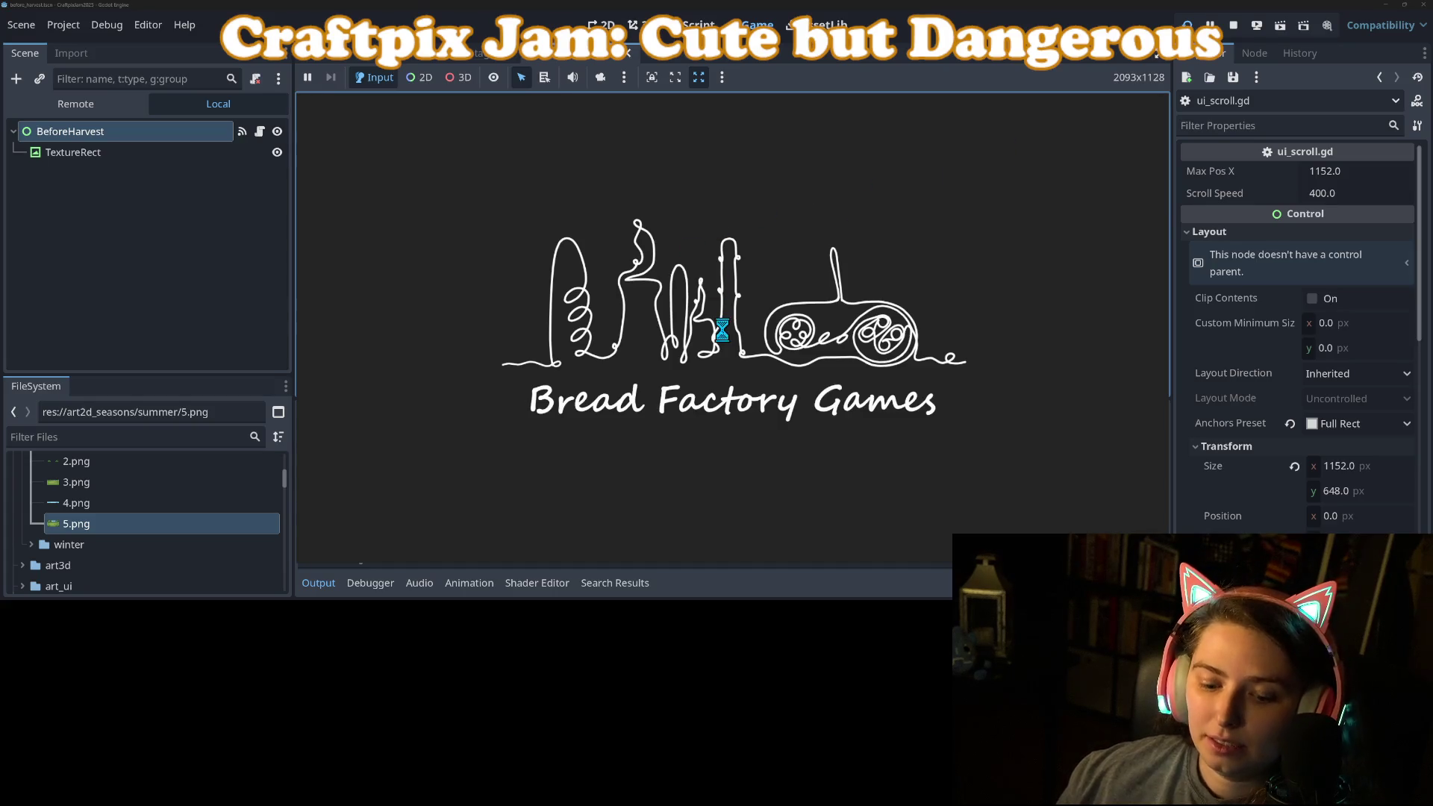
# Till four plots and finish planting so the harvest phase plays, then stop the game.
pyautogui.click(321, 584)
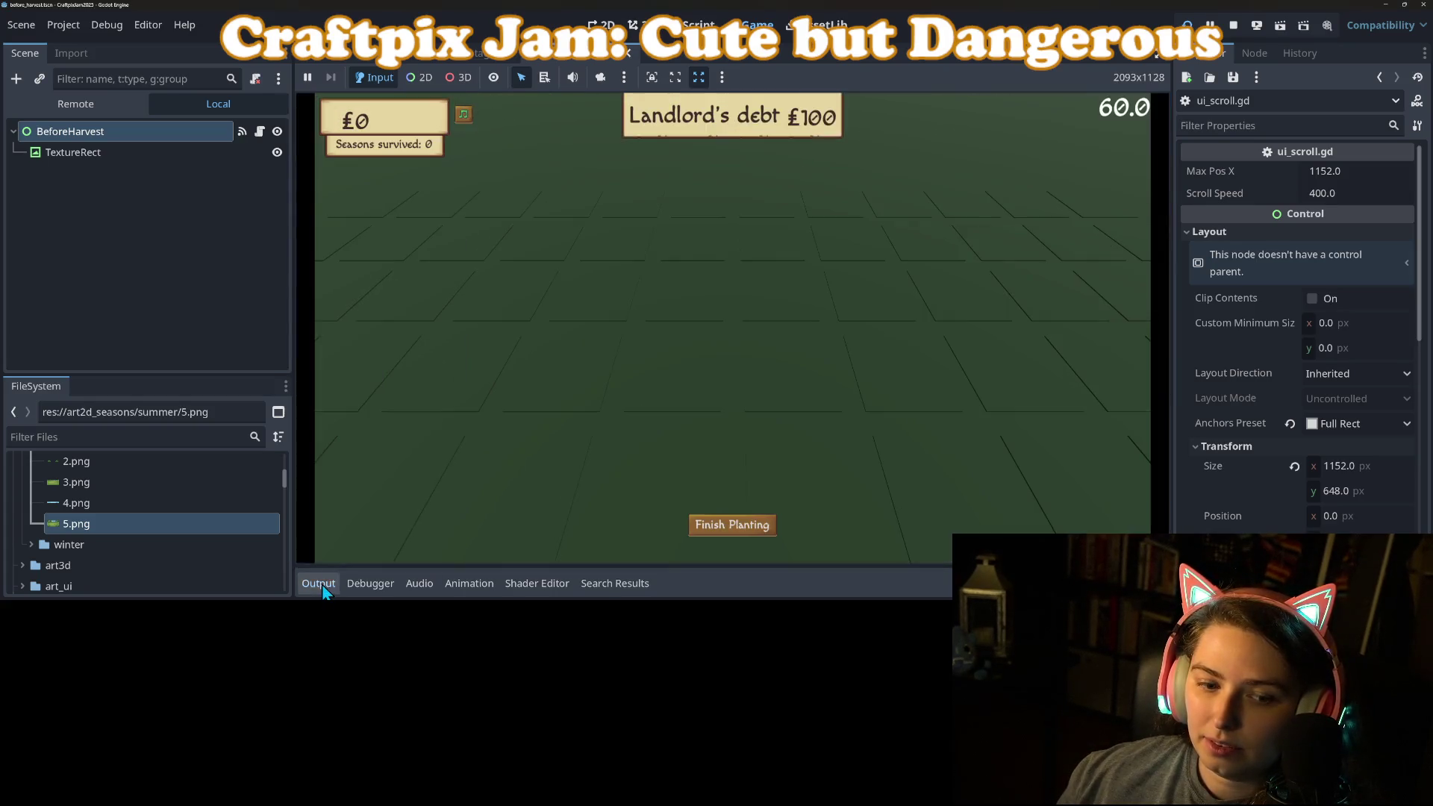
pyautogui.click(663, 307)
pyautogui.click(866, 395)
pyautogui.click(521, 368)
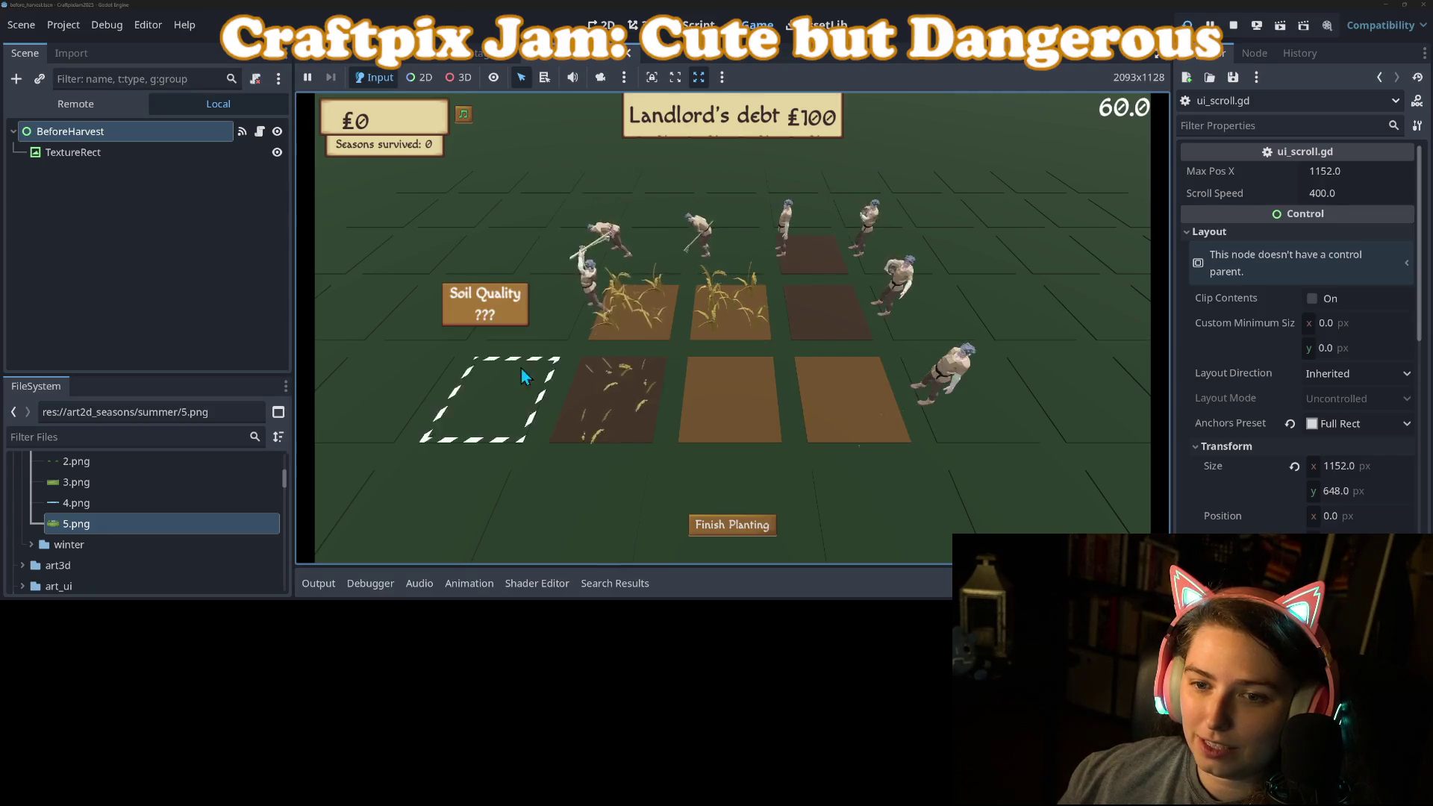
pyautogui.click(728, 417)
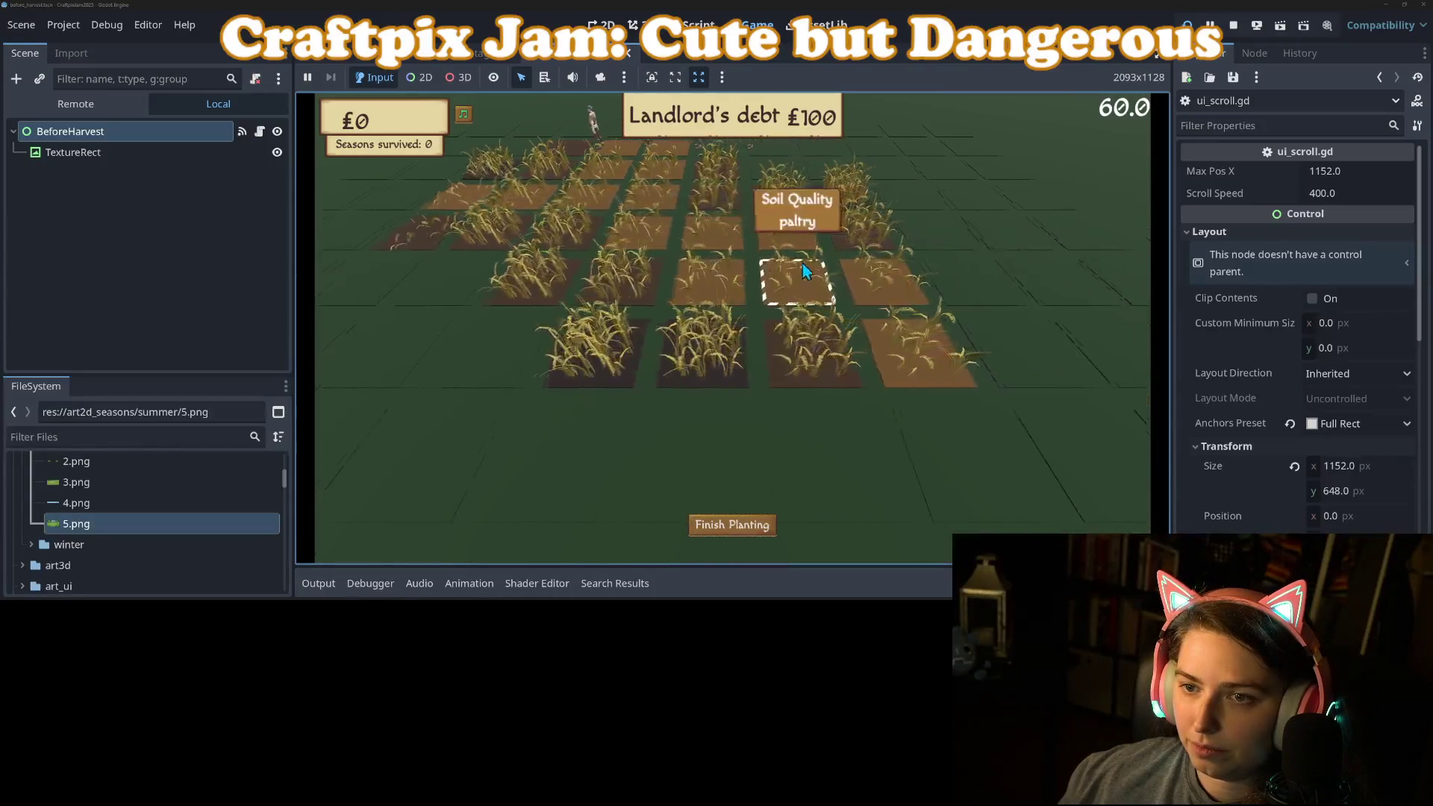
pyautogui.click(753, 533)
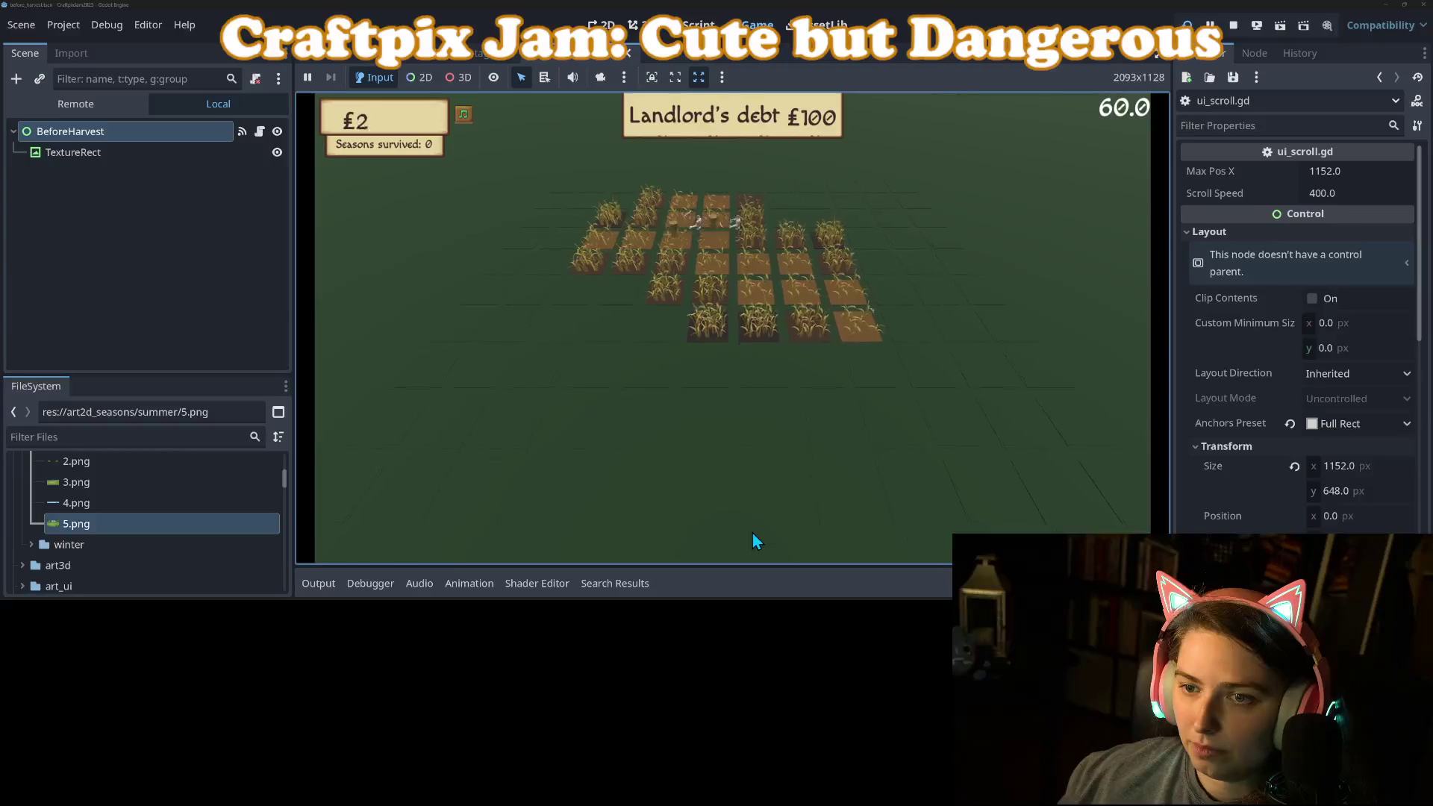
pyautogui.click(1236, 33)
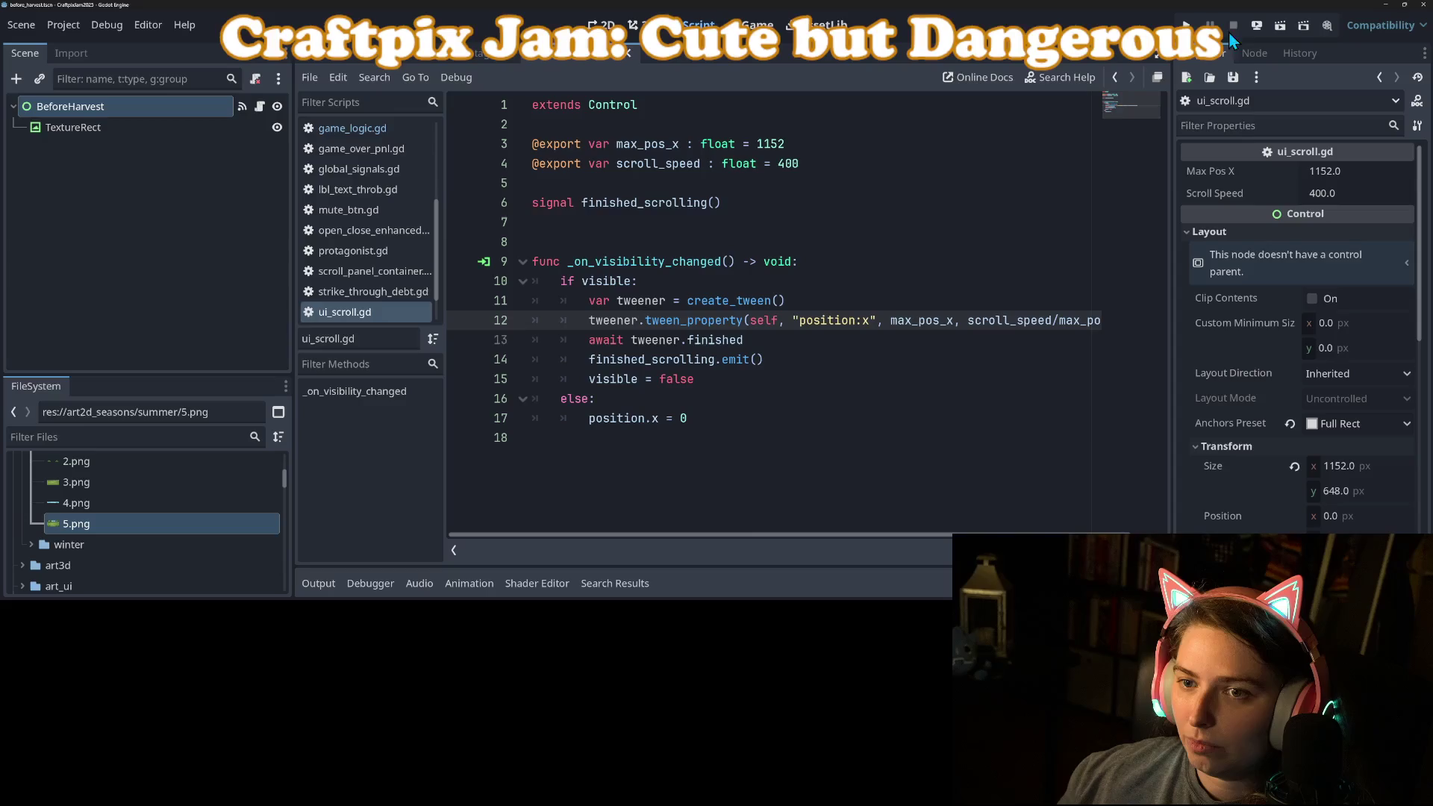
# Restore the tween duration to max_pos_x/scroll_speed, set scroll_speed to 100, save, and run the game.
pyautogui.moveTo(875, 539); pyautogui.dragTo(946, 539)
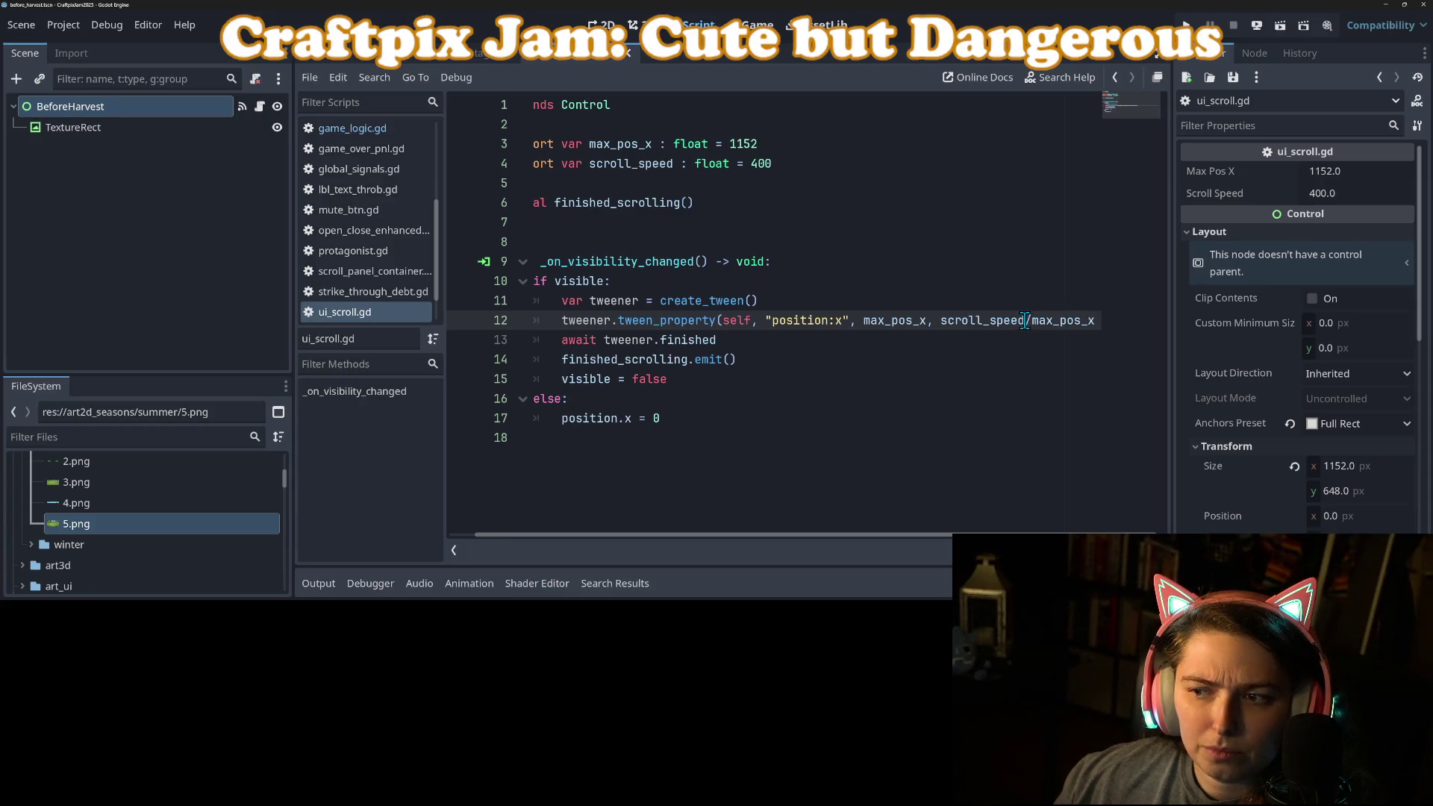
pyautogui.click(754, 166)
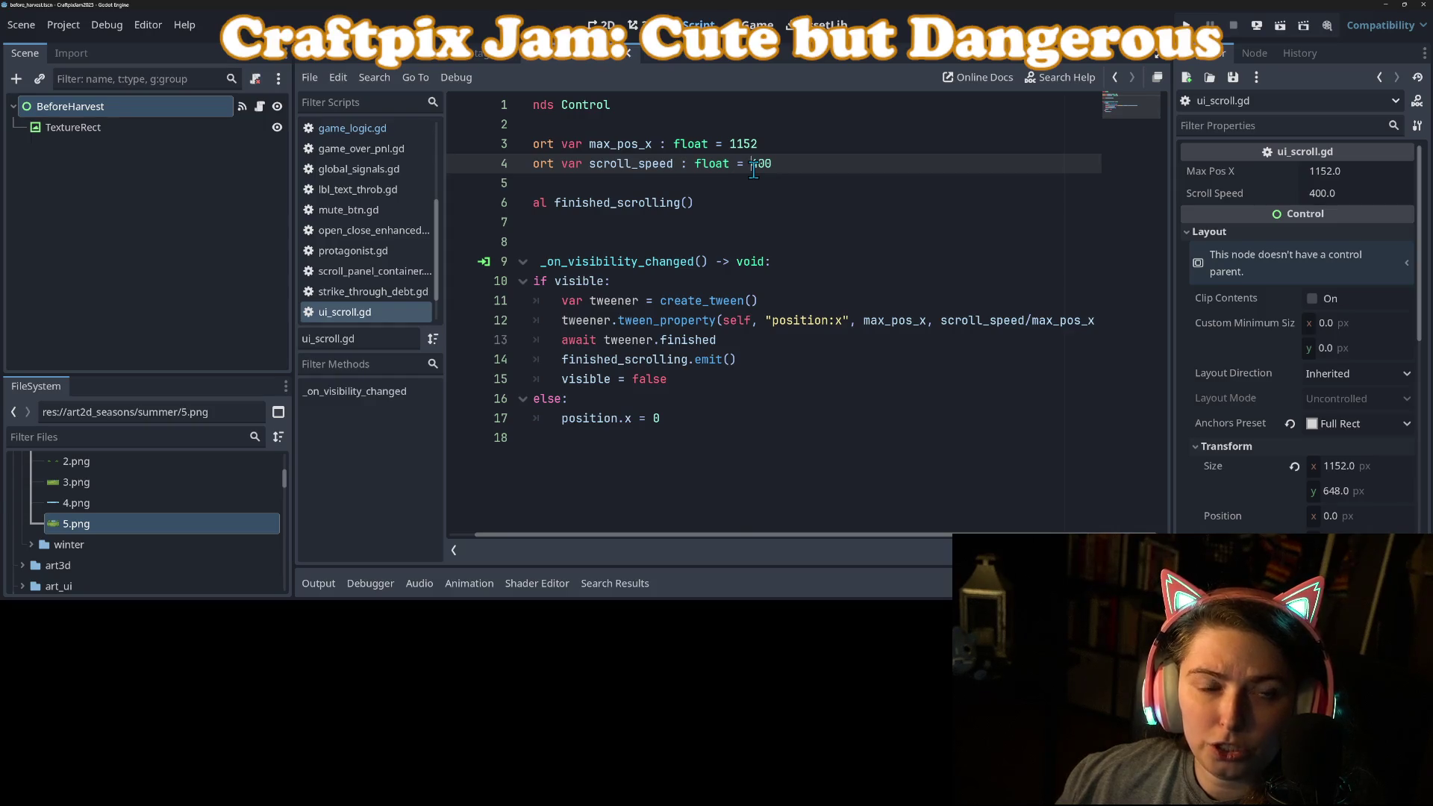
pyautogui.doubleClick(971, 321)
pyautogui.hotkey('shift', 'Right')
pyautogui.press('BackSpace')
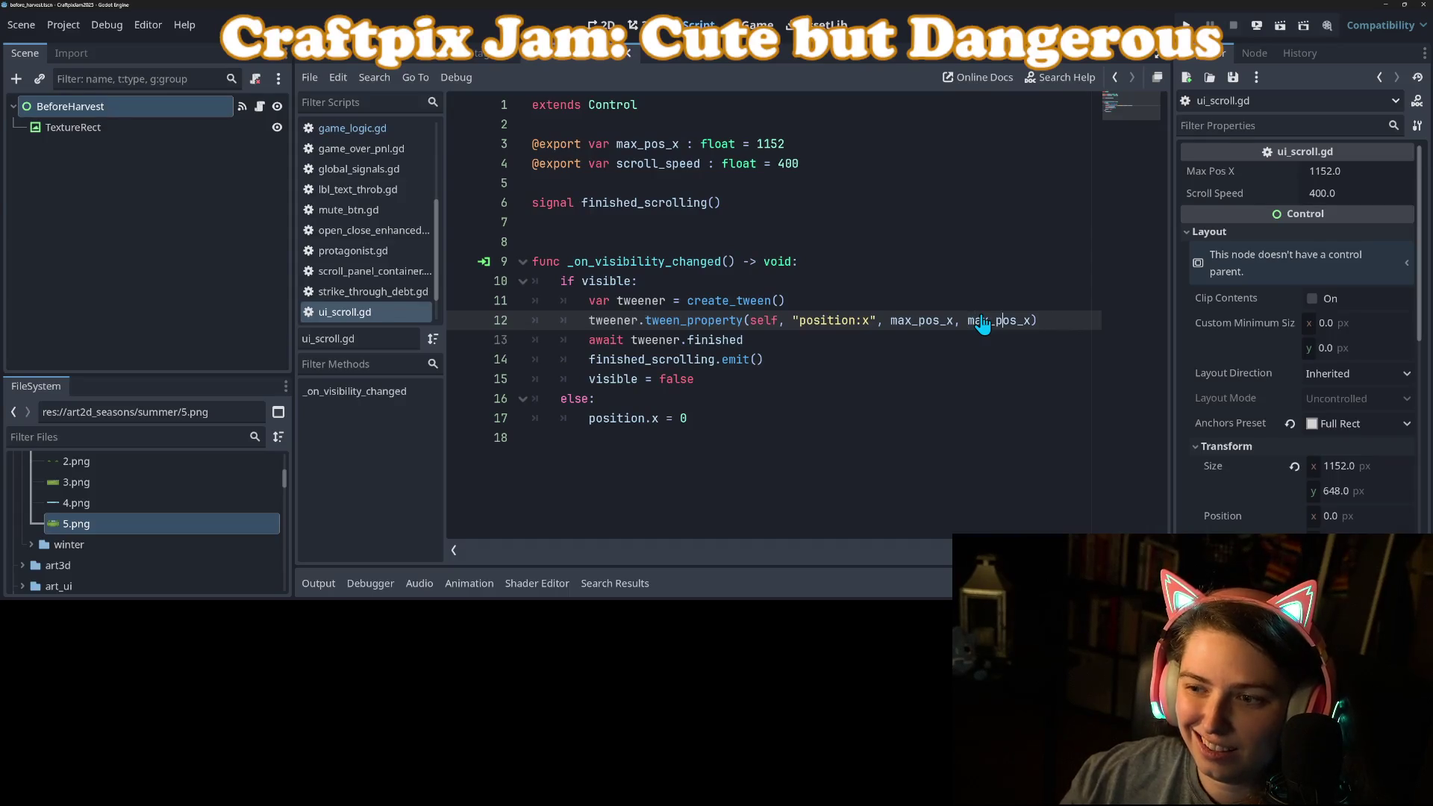
pyautogui.write('/scroll_speed')
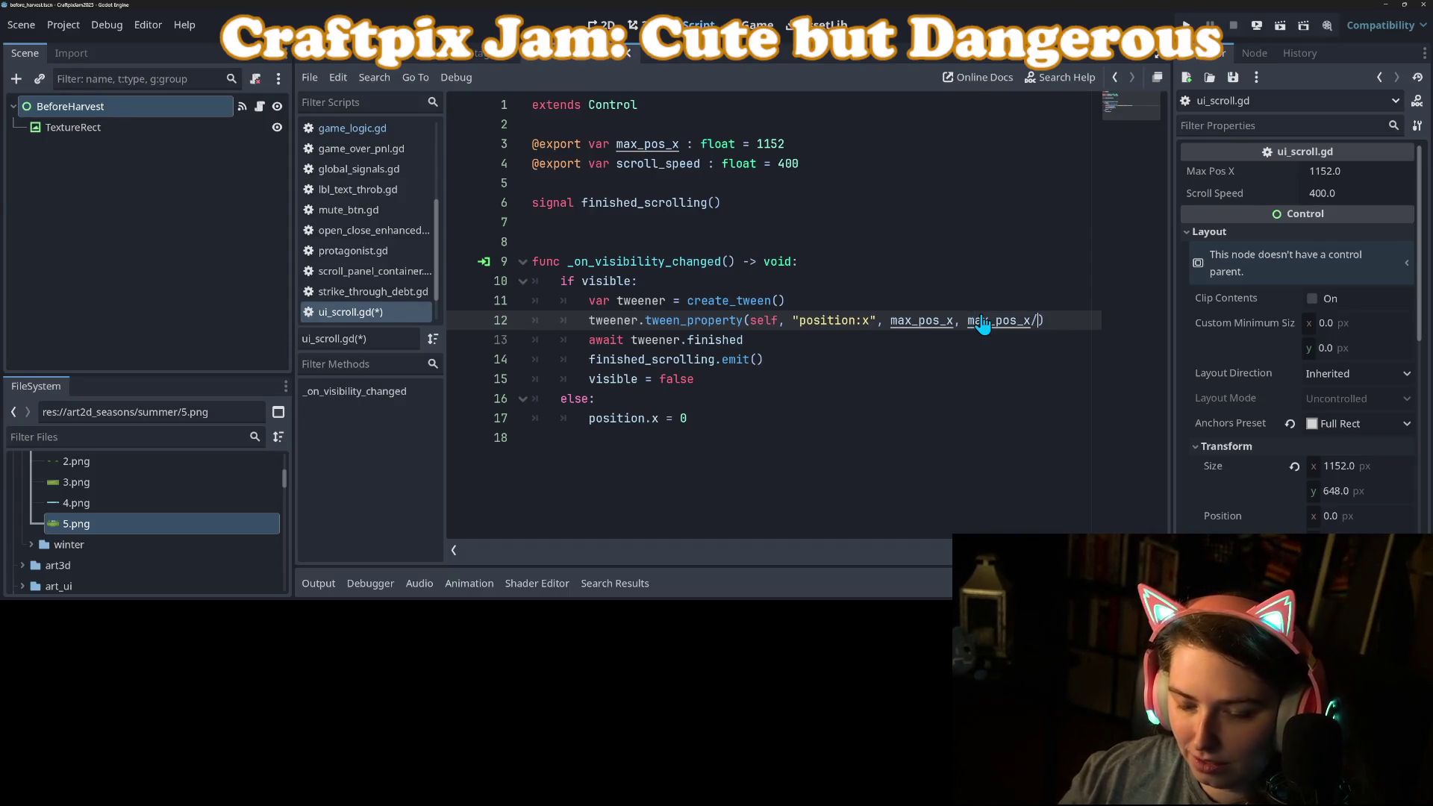
pyautogui.click(748, 164)
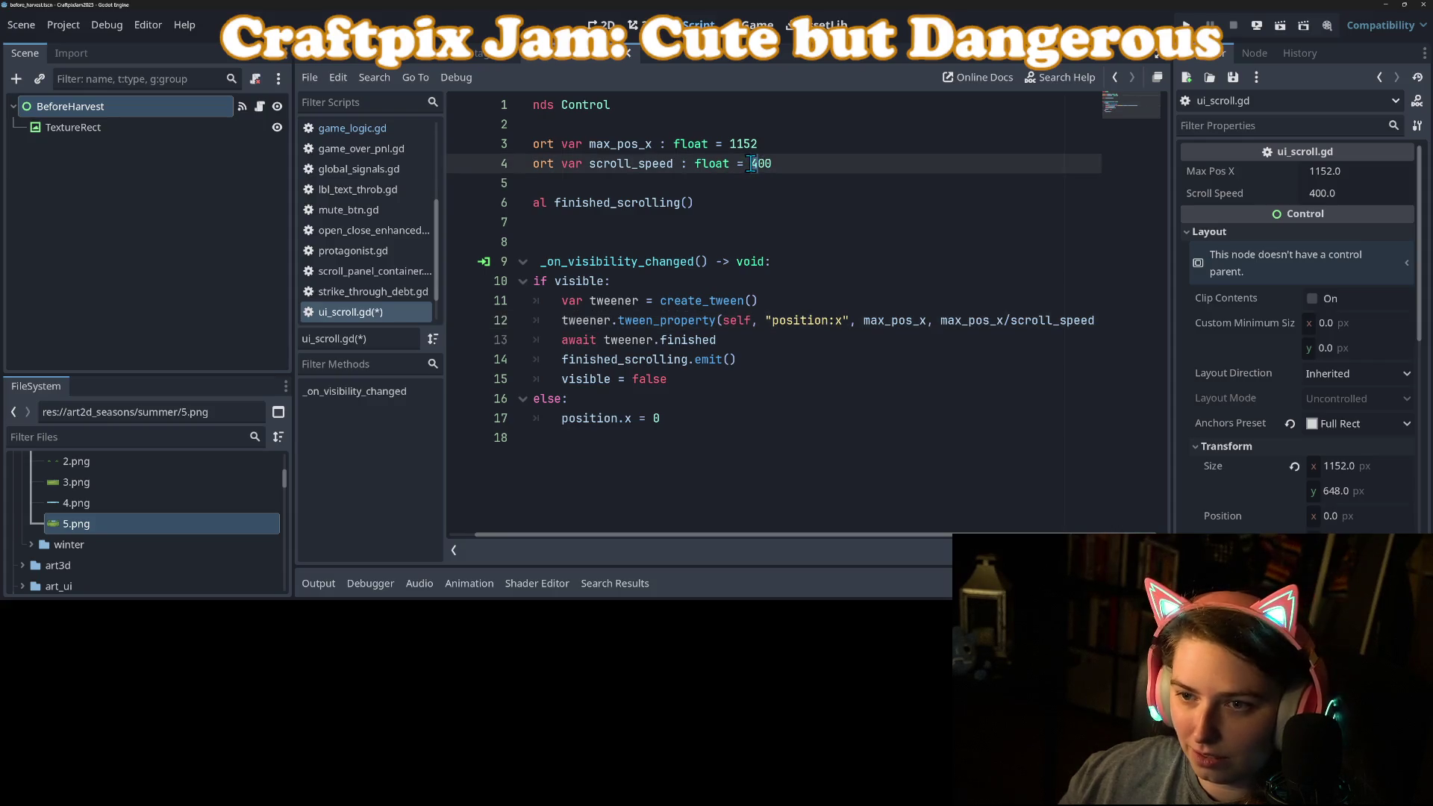
pyautogui.write('1')
pyautogui.hotkey('ctrl', 's')
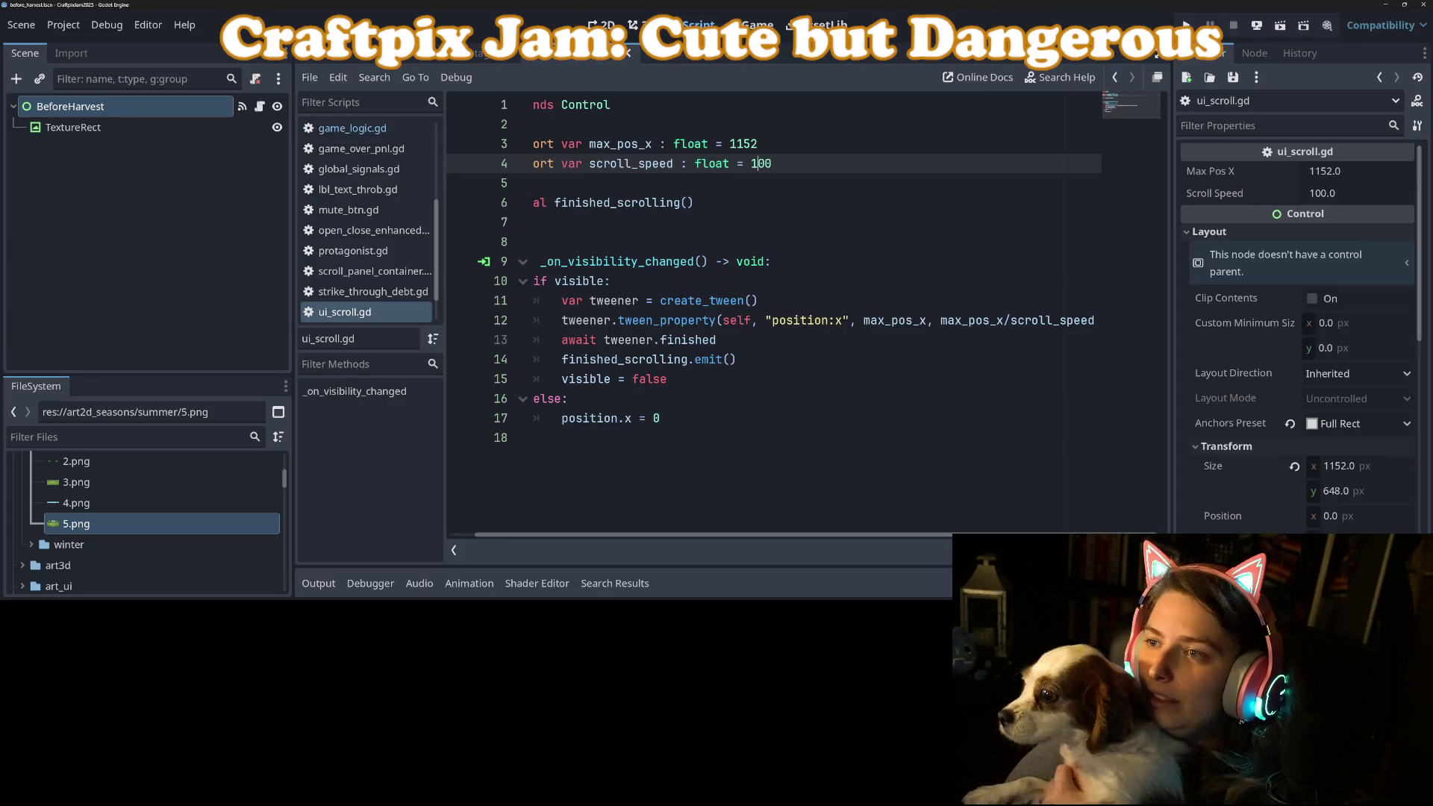
pyautogui.click(1186, 25)
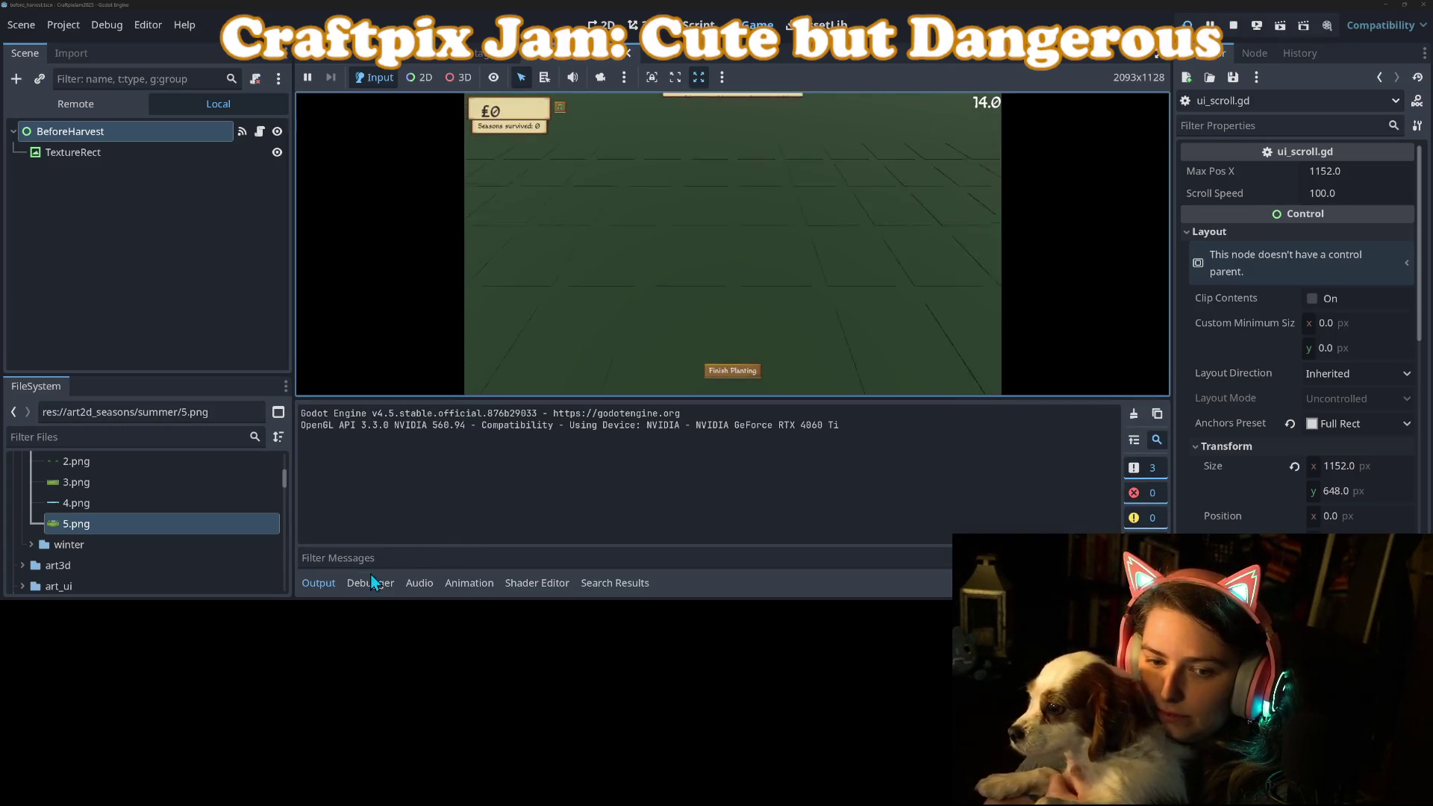
# Till two plots and finish planting, ending on the £47 versus £100 loss screen.
pyautogui.click(319, 583)
pyautogui.click(784, 366)
pyautogui.click(675, 369)
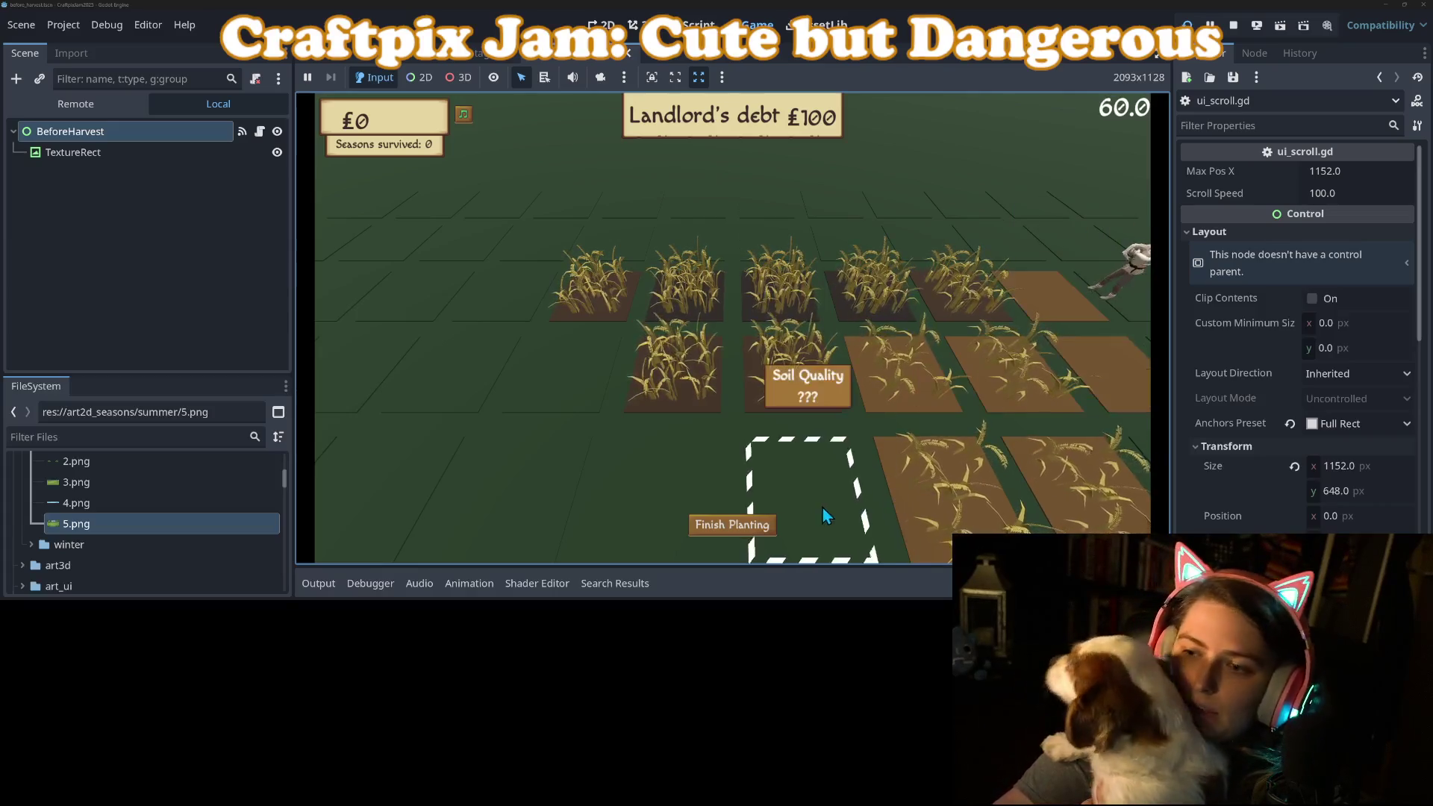
pyautogui.click(754, 522)
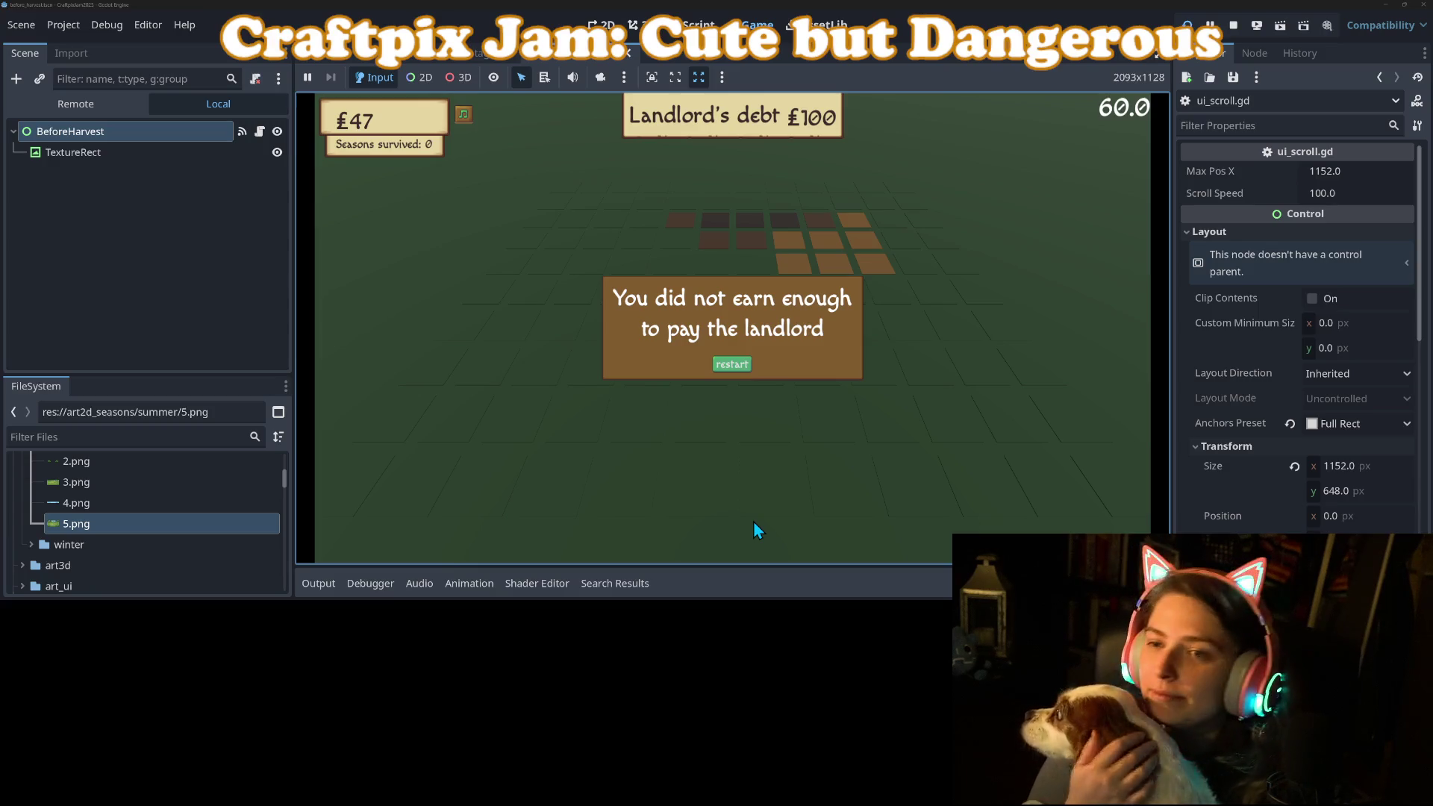
# Restart the game from the game-over dialog and return to the ui_scroll.gd script.
pyautogui.click(731, 367)
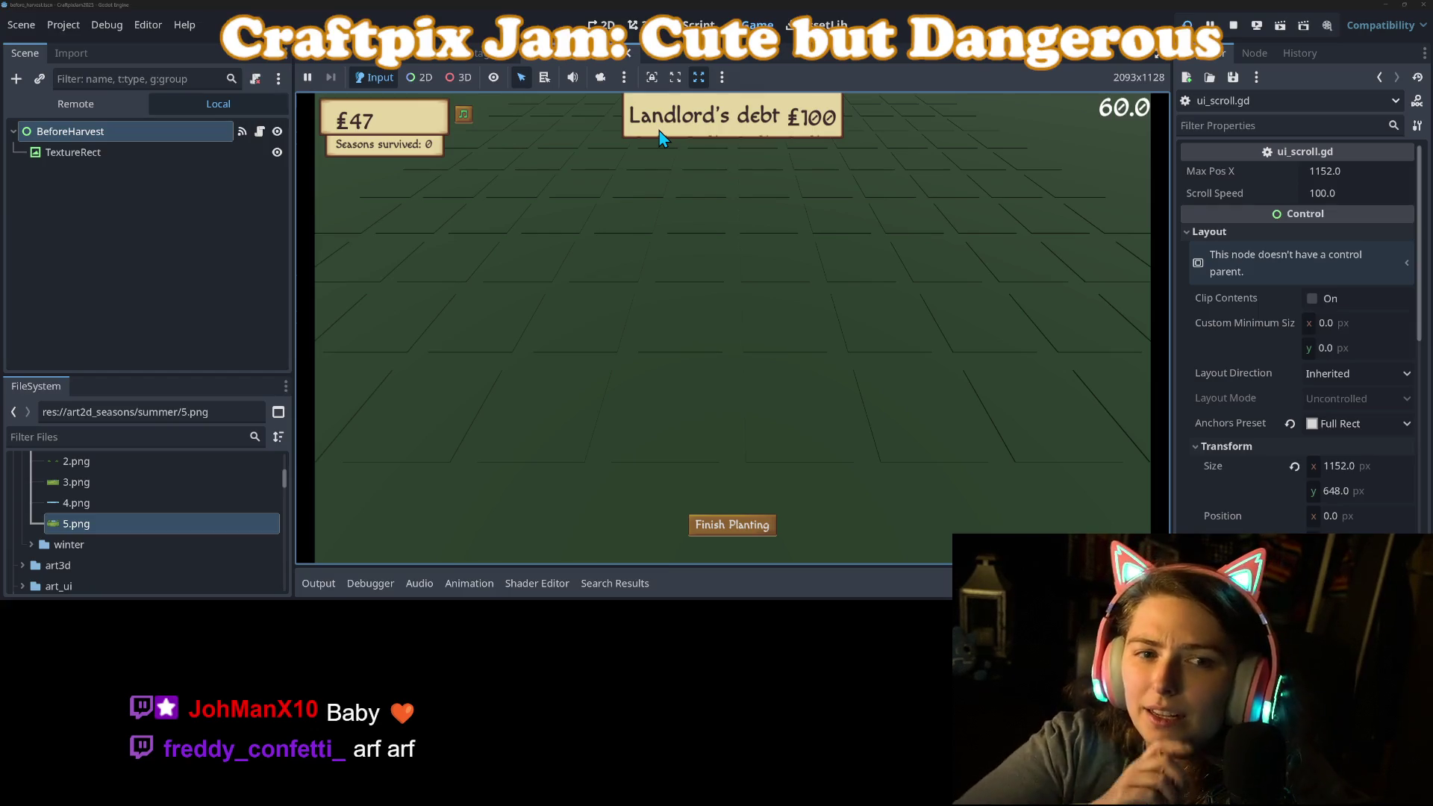
pyautogui.click(700, 22)
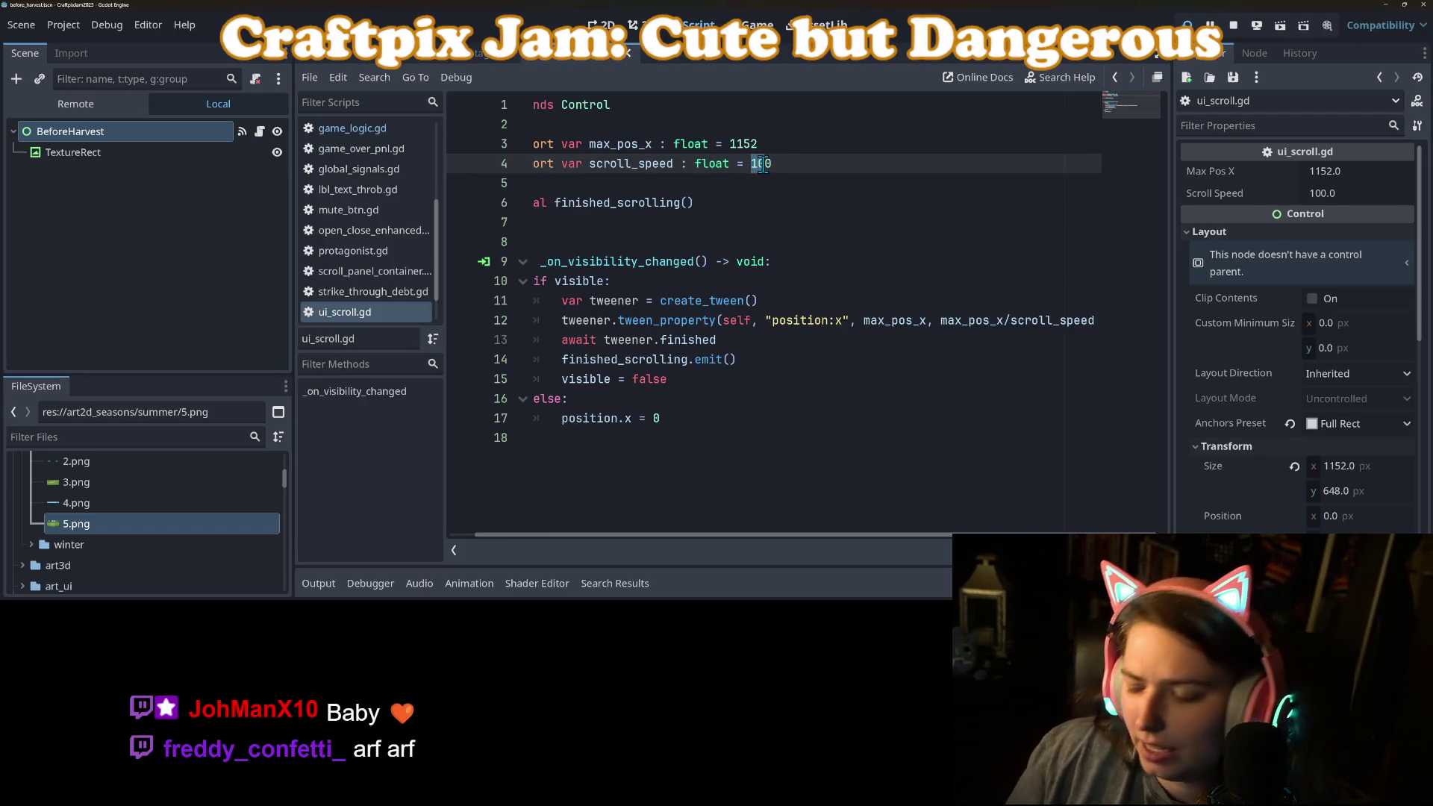
pyautogui.write('5')
# Save ui_scroll.gd with scroll_speed 50 and relaunch the game with the Output panel hidden.
pyautogui.hotkey('ctrl', 's')
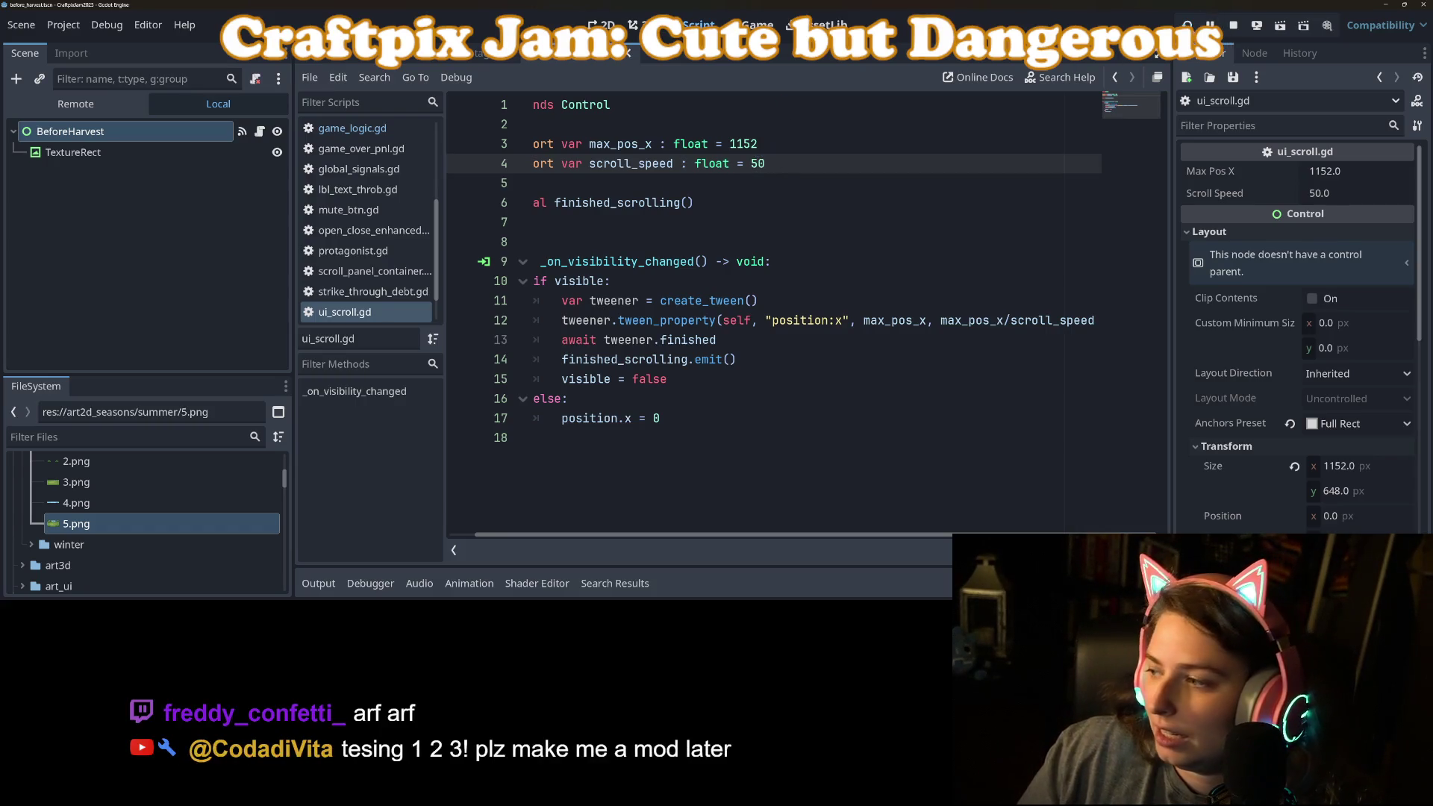
pyautogui.click(1188, 26)
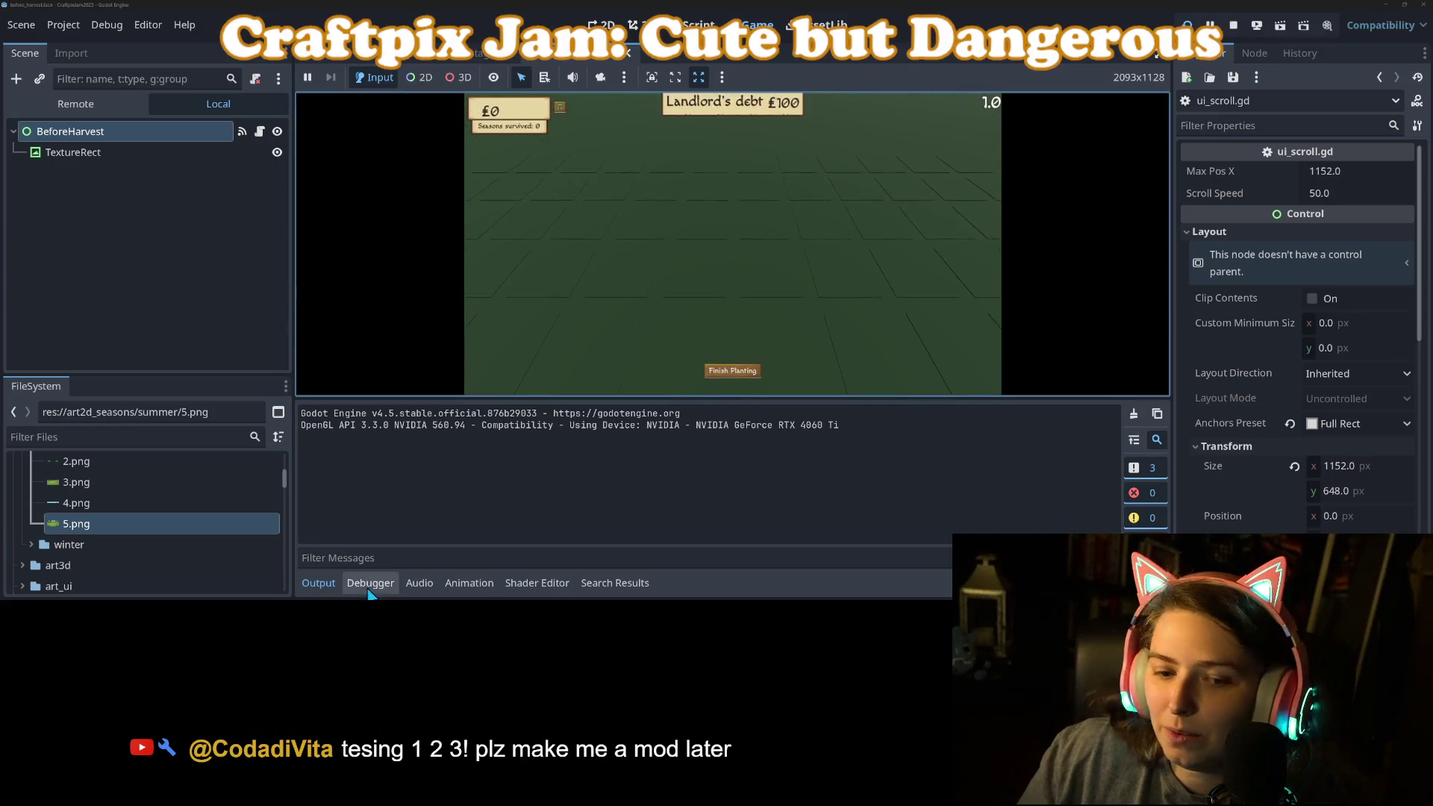
pyautogui.click(321, 583)
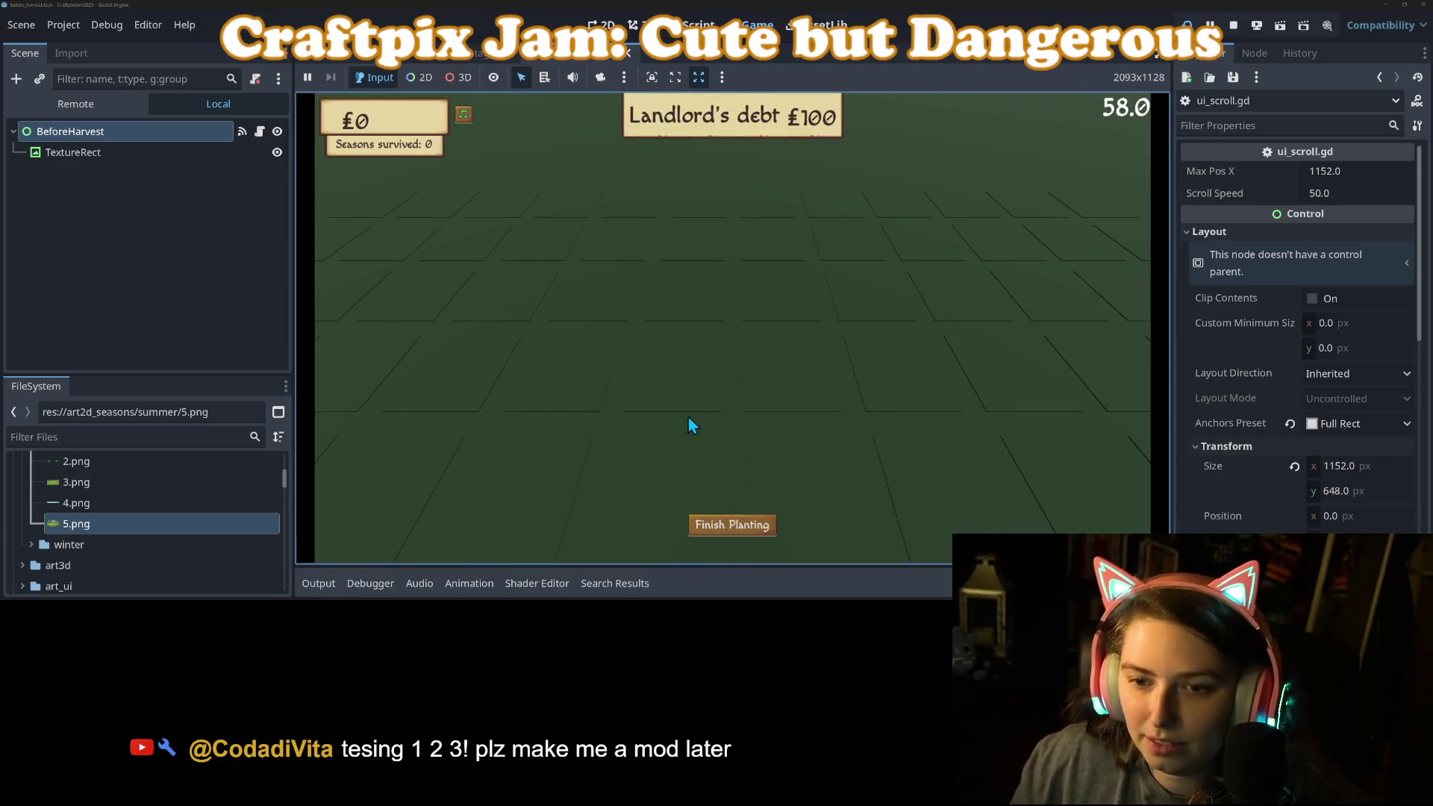
# Till four plots, finish planting, and restart after losing to the plague.
pyautogui.click(677, 308)
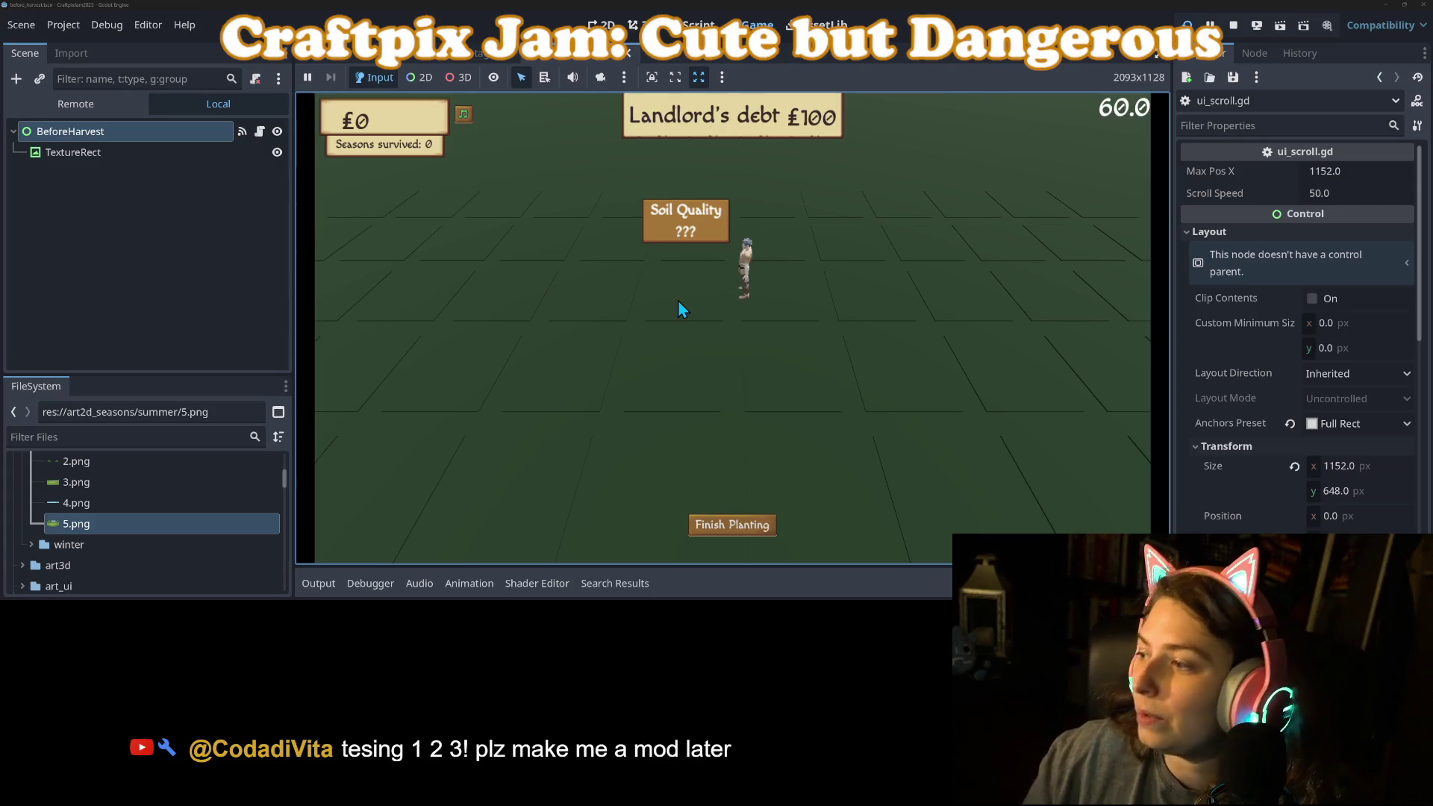
pyautogui.click(897, 392)
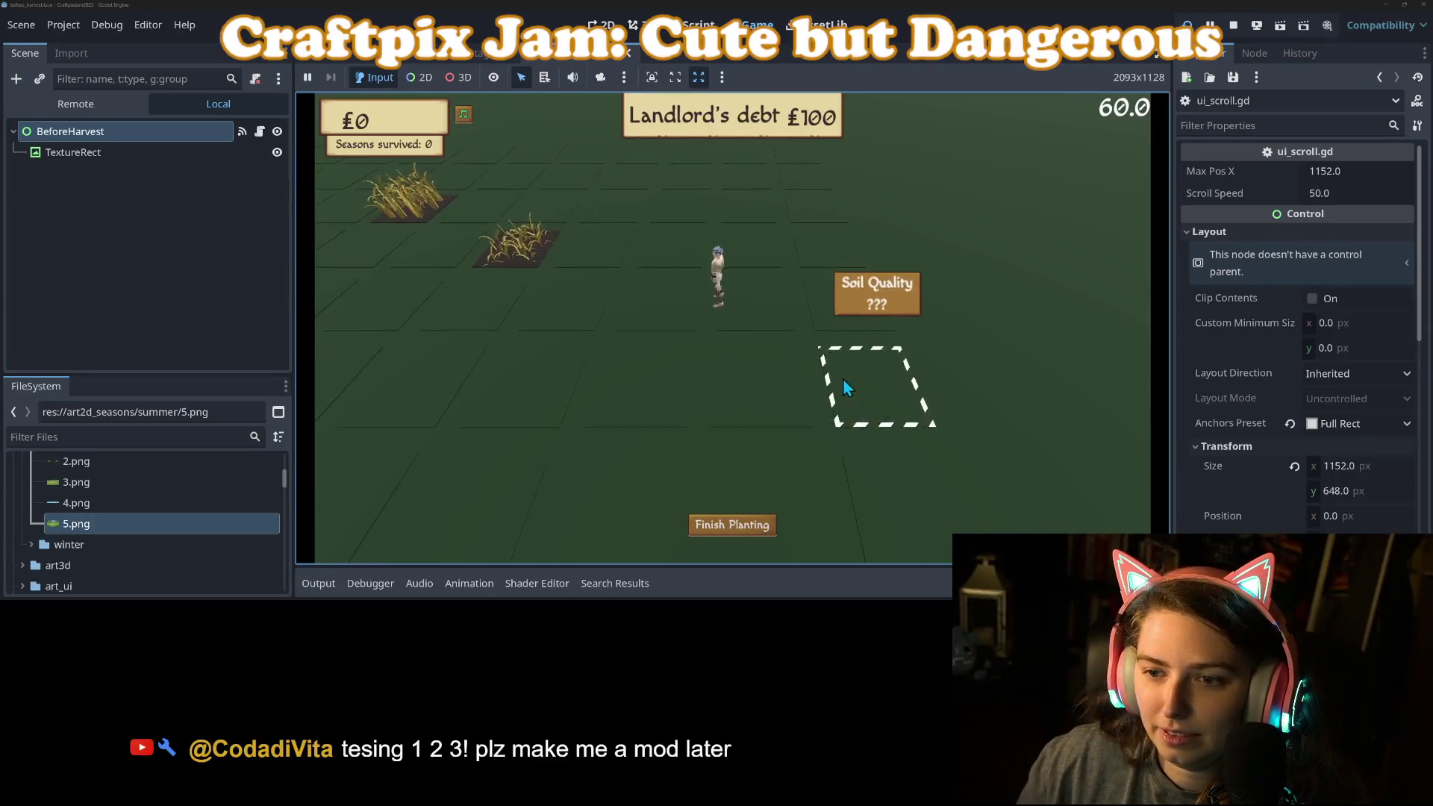
pyautogui.click(661, 427)
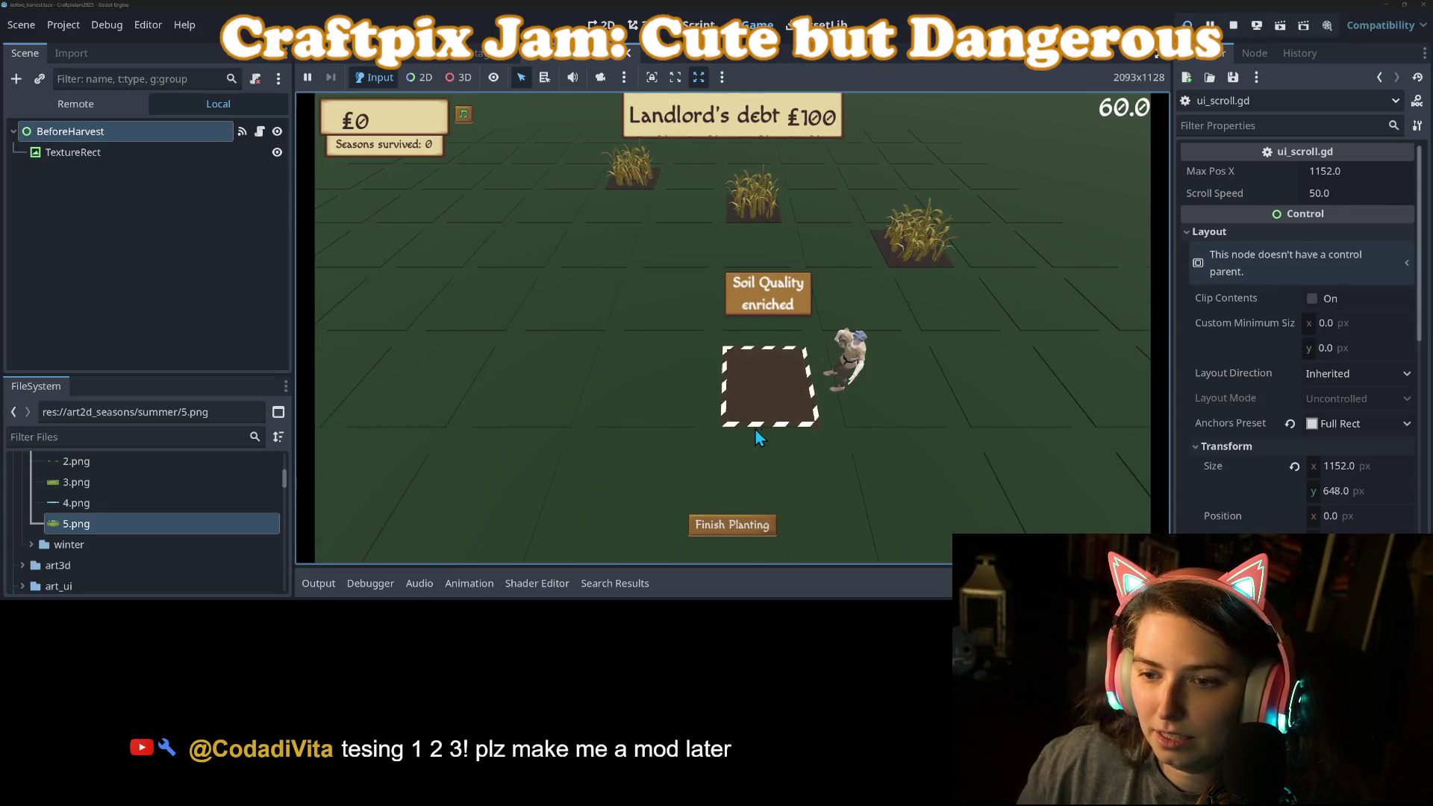
pyautogui.click(665, 351)
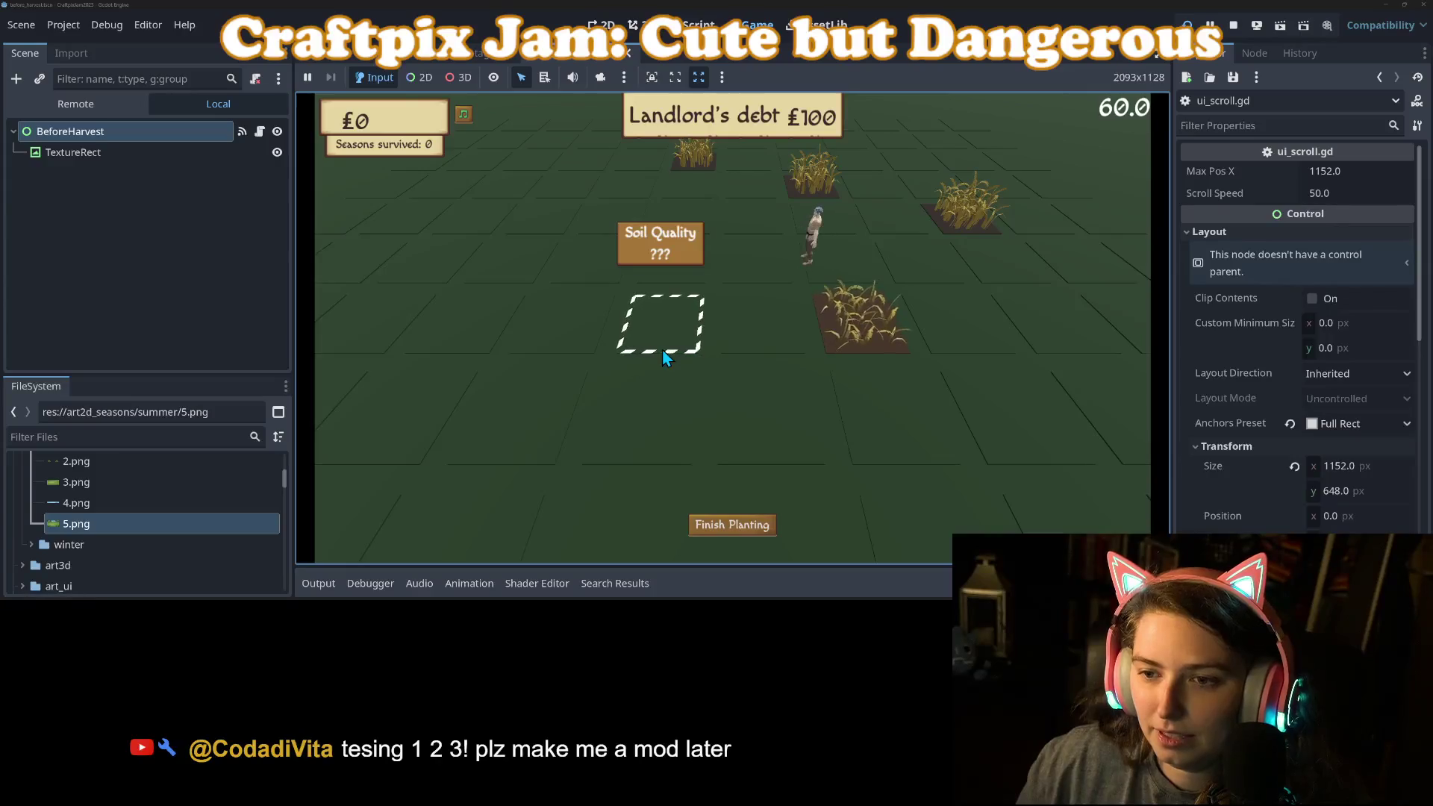
pyautogui.click(730, 531)
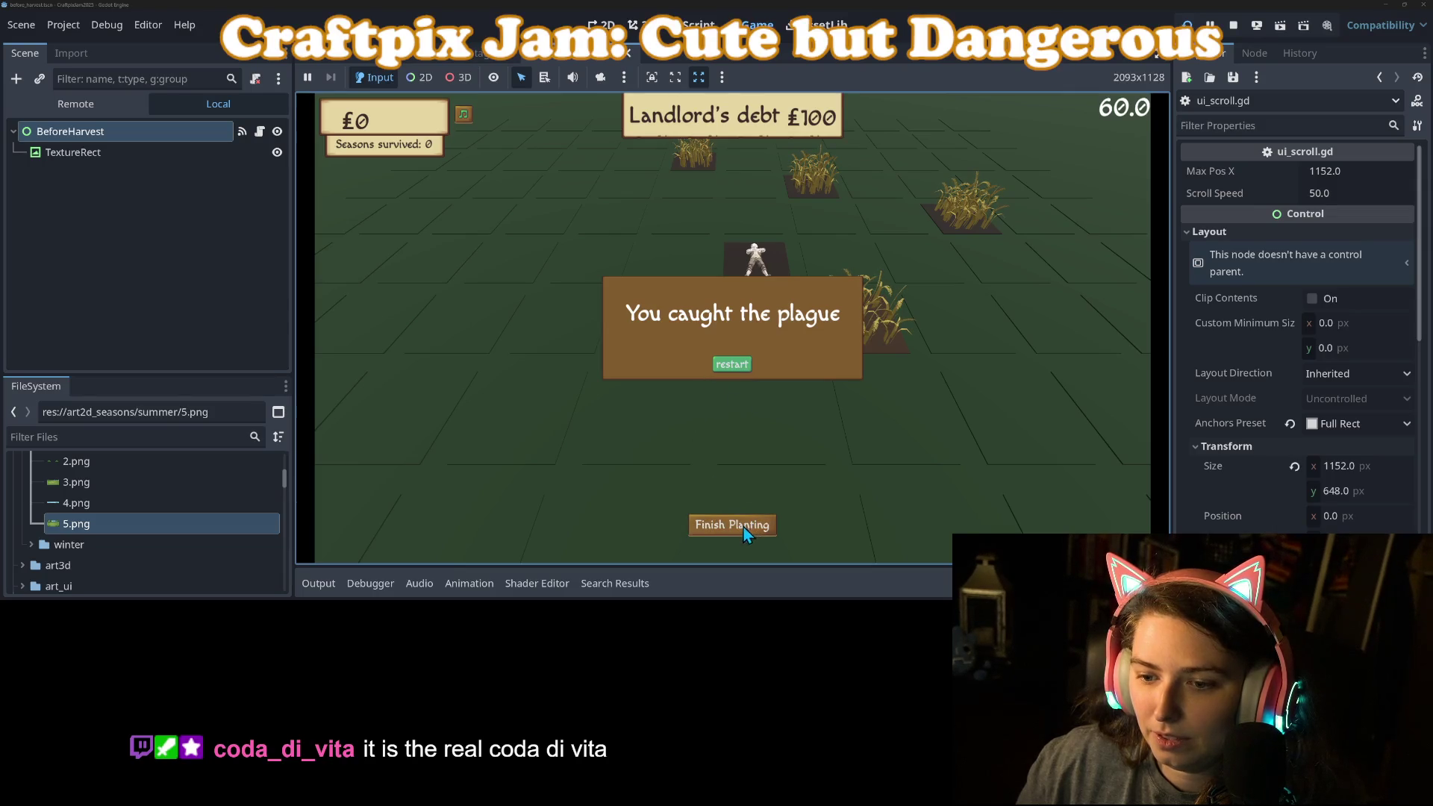
pyautogui.click(734, 365)
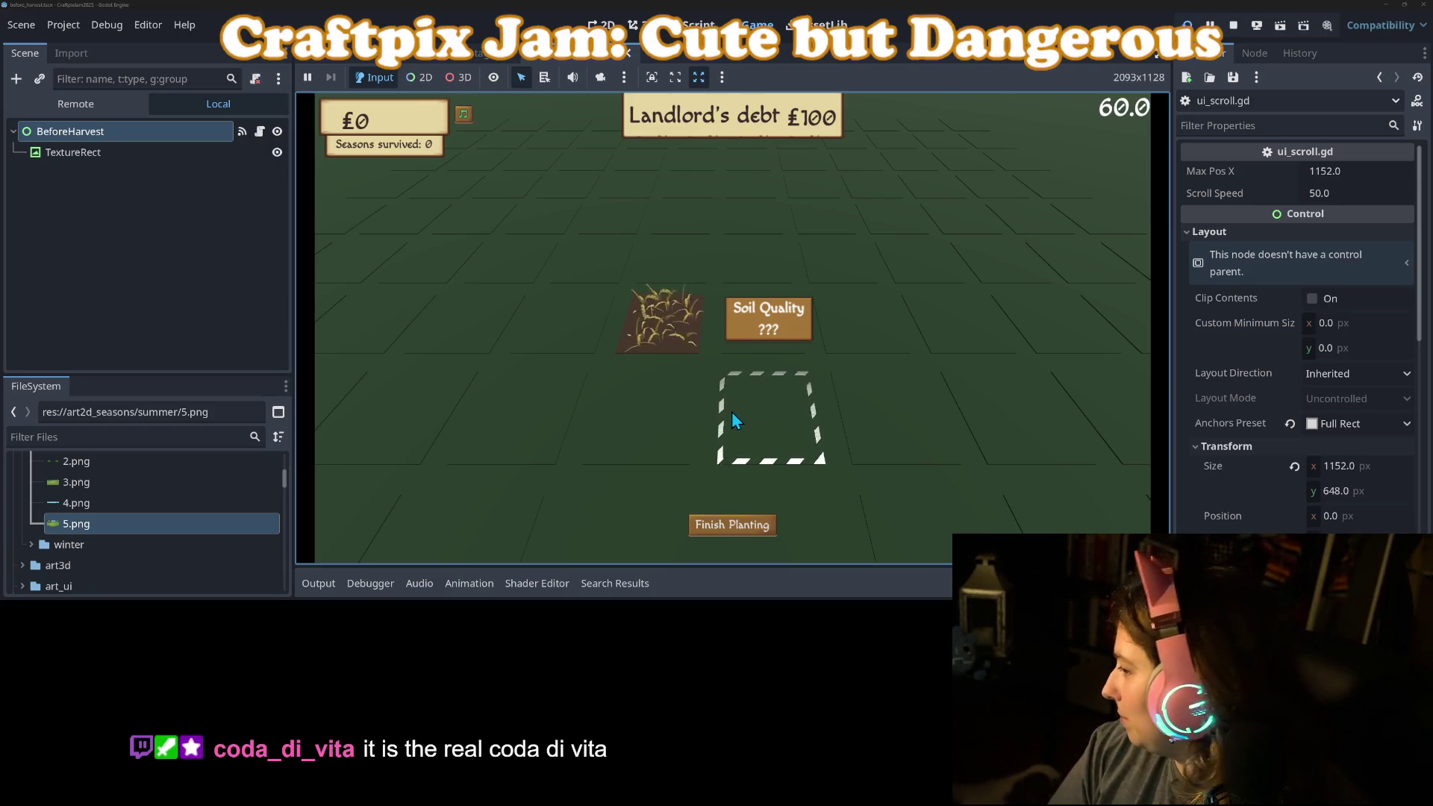
# Till seven plots around the wheat and in the left column.
pyautogui.click(874, 353)
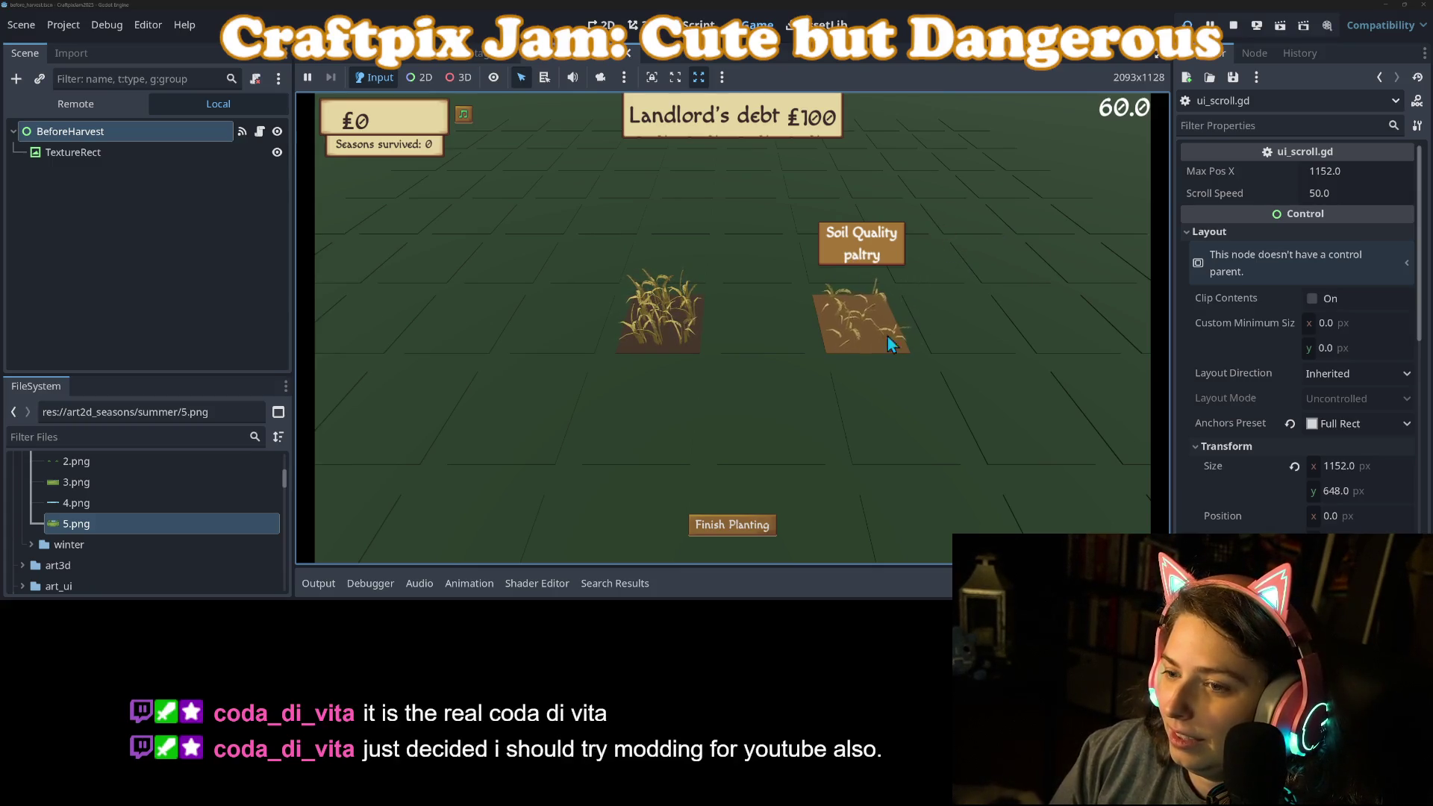
pyautogui.click(852, 270)
pyautogui.click(907, 271)
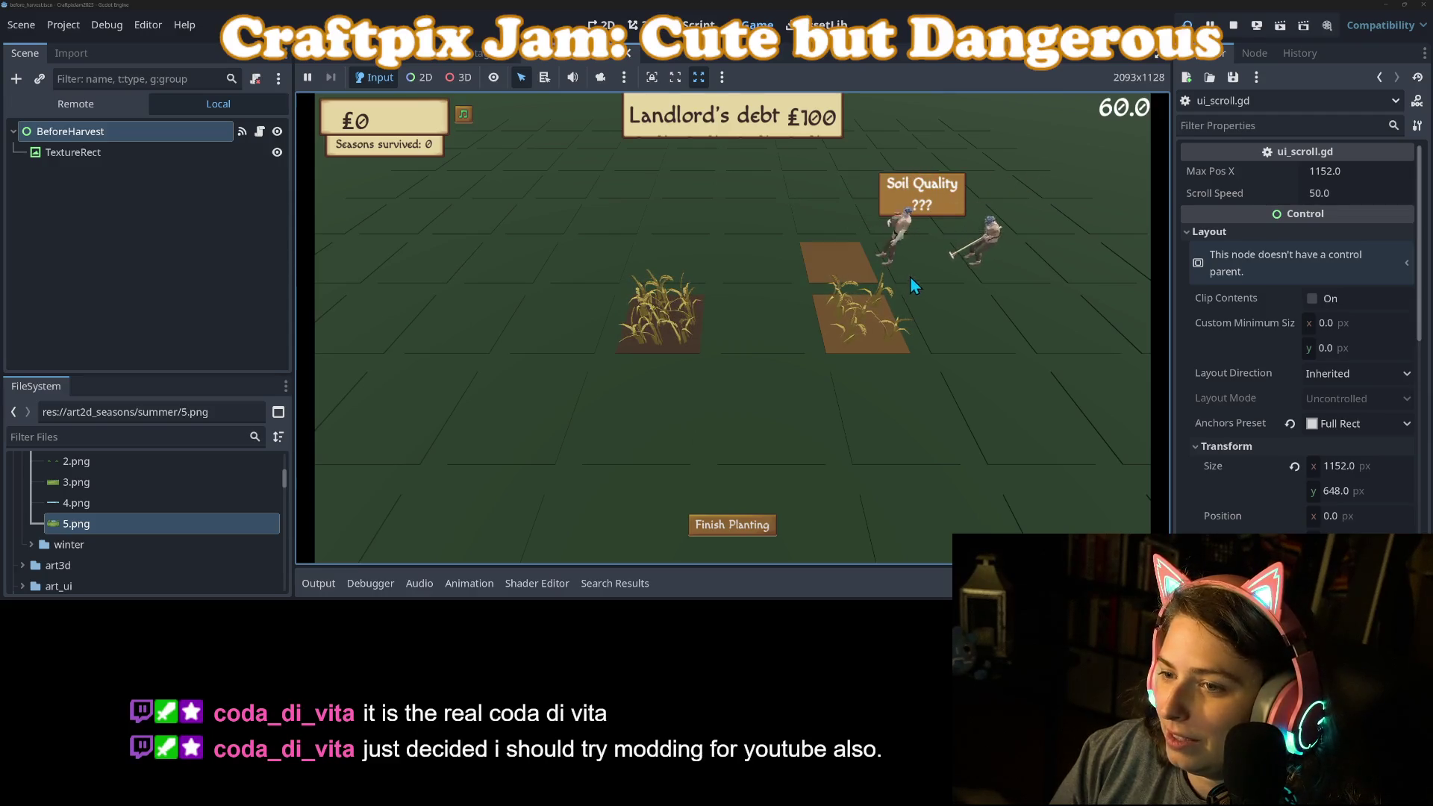
pyautogui.click(927, 318)
pyautogui.click(985, 392)
pyautogui.click(903, 414)
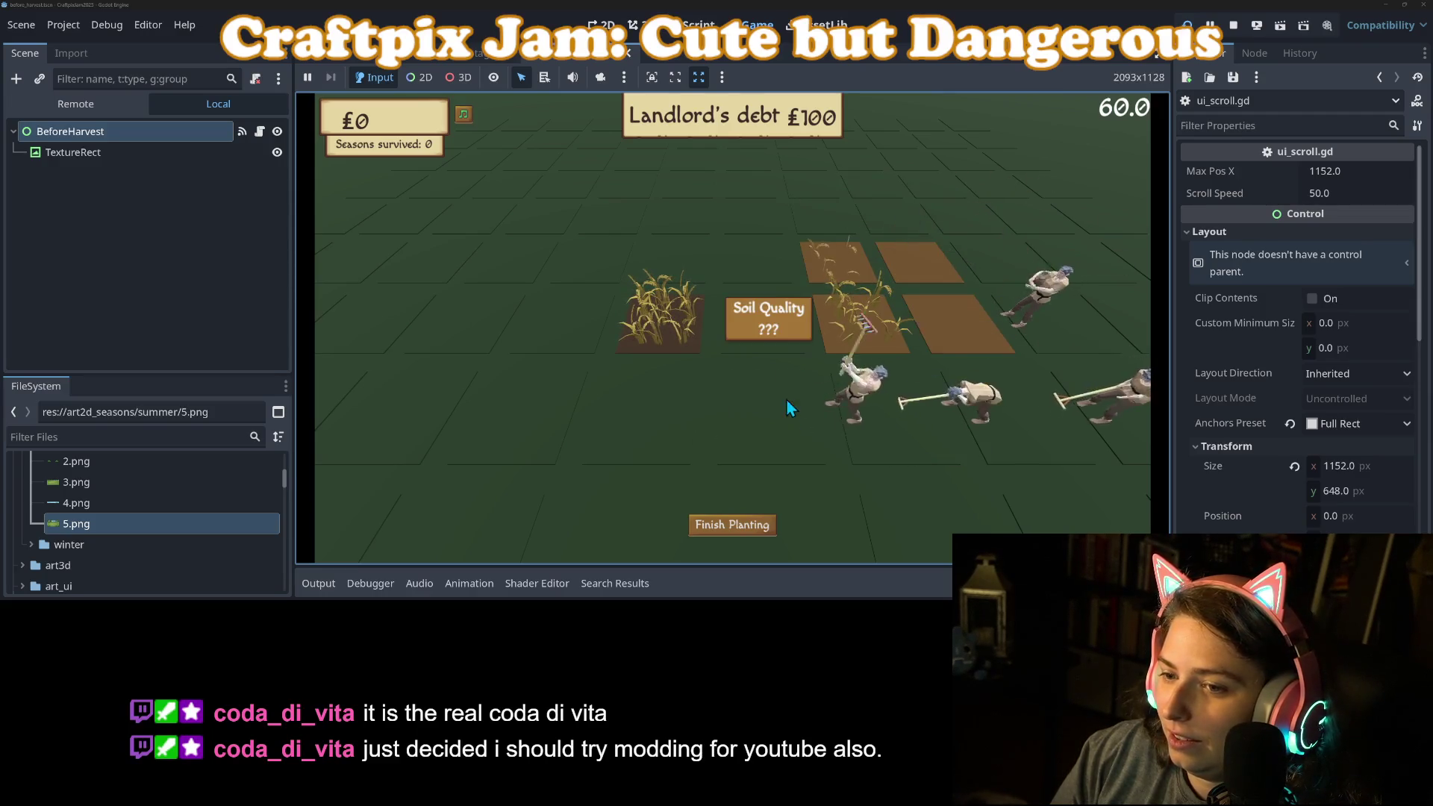
pyautogui.click(816, 224)
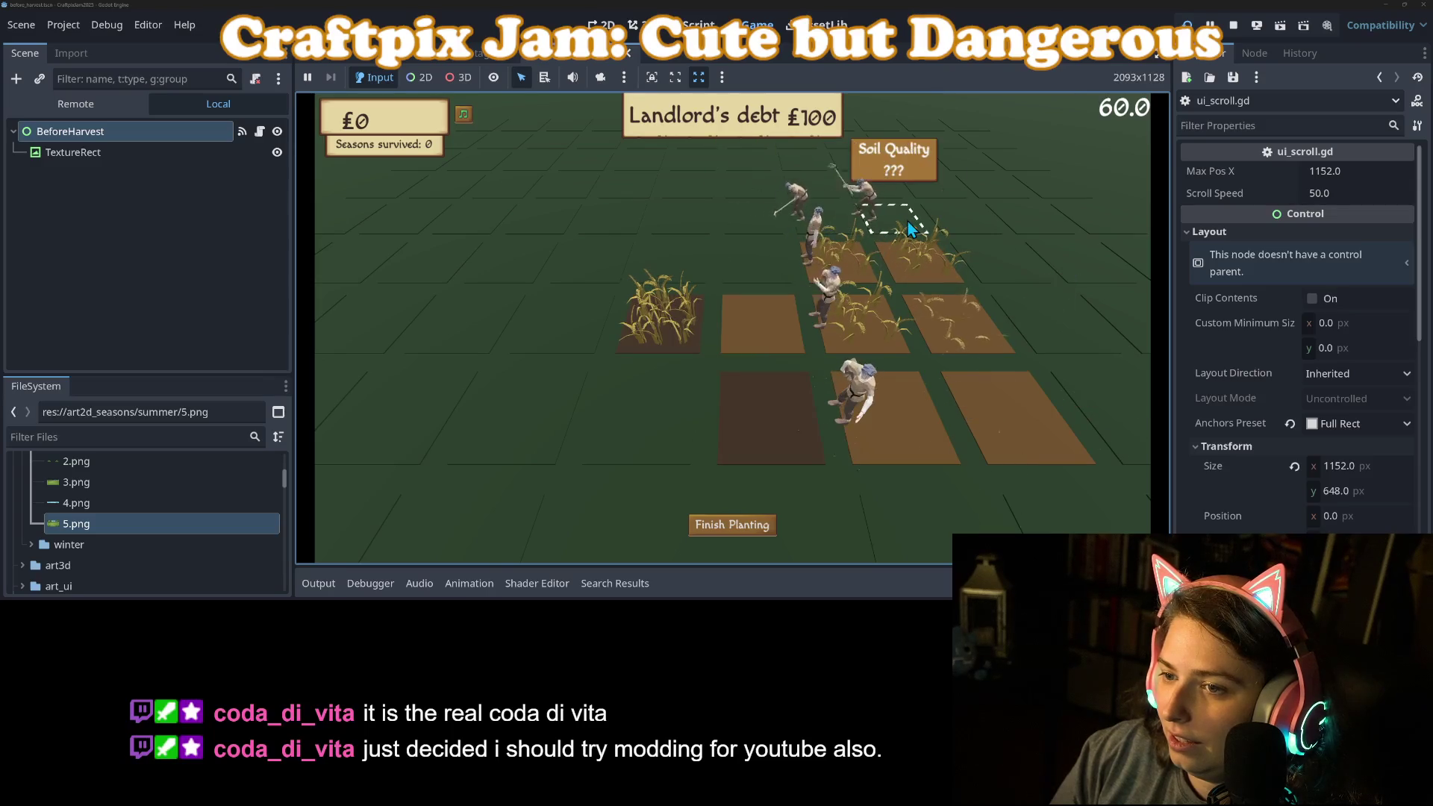
# Till the lower-left plot and finish planting, letting the forest scroll play into harvest.
pyautogui.scroll(-2, 1109, 424)
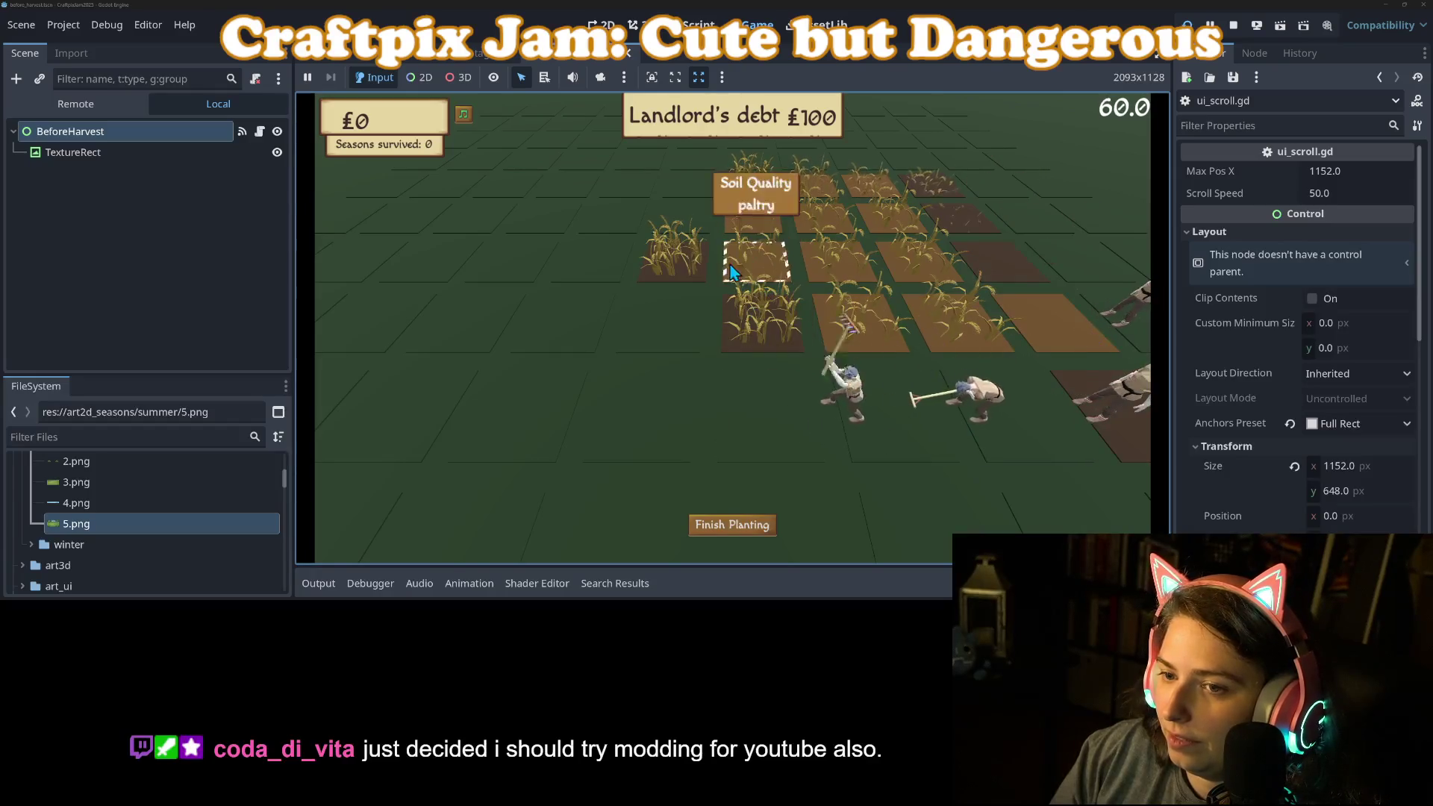
pyautogui.scroll(2, 870, 369)
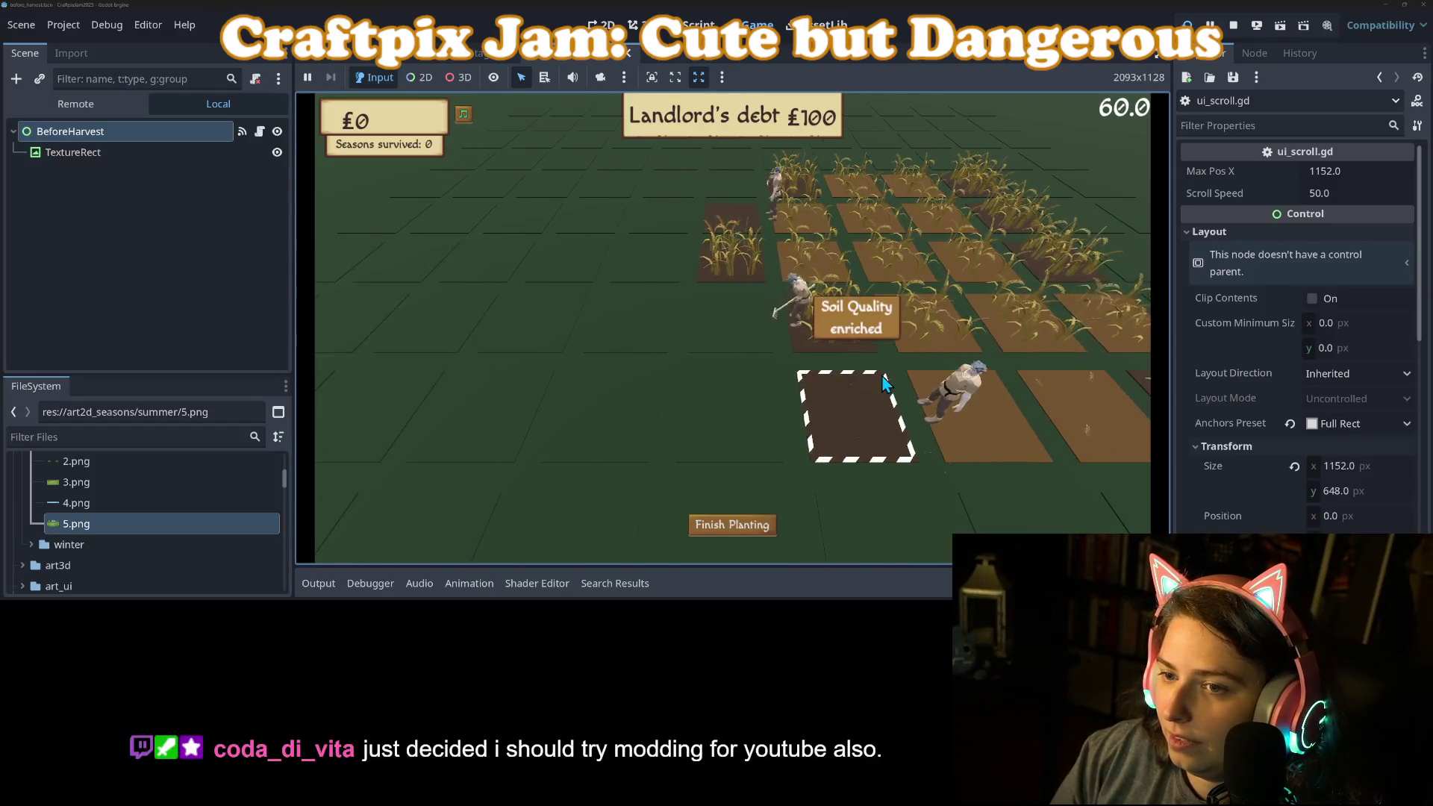
pyautogui.scroll(3, 885, 385)
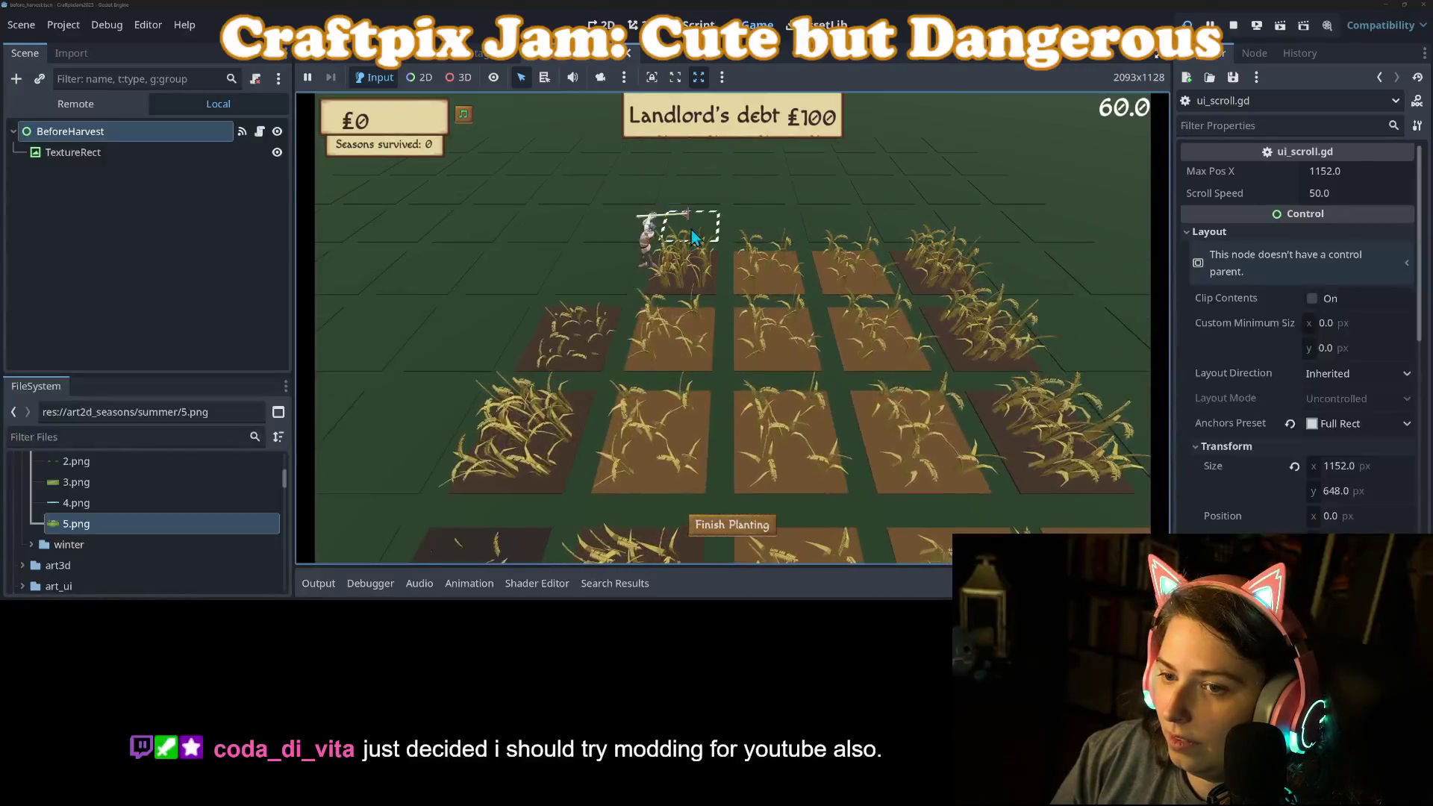
pyautogui.scroll(-3, 893, 229)
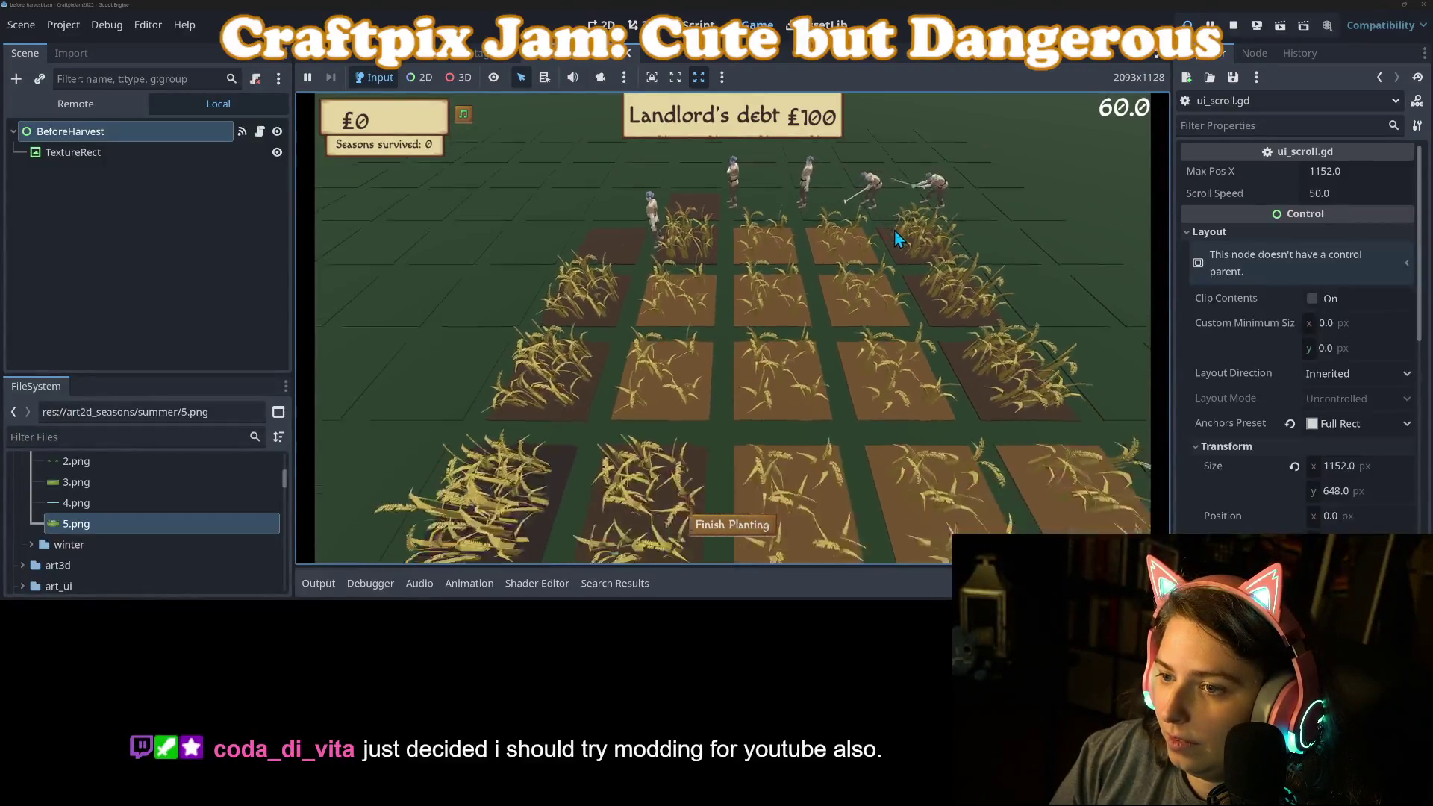
pyautogui.scroll(-2, 972, 314)
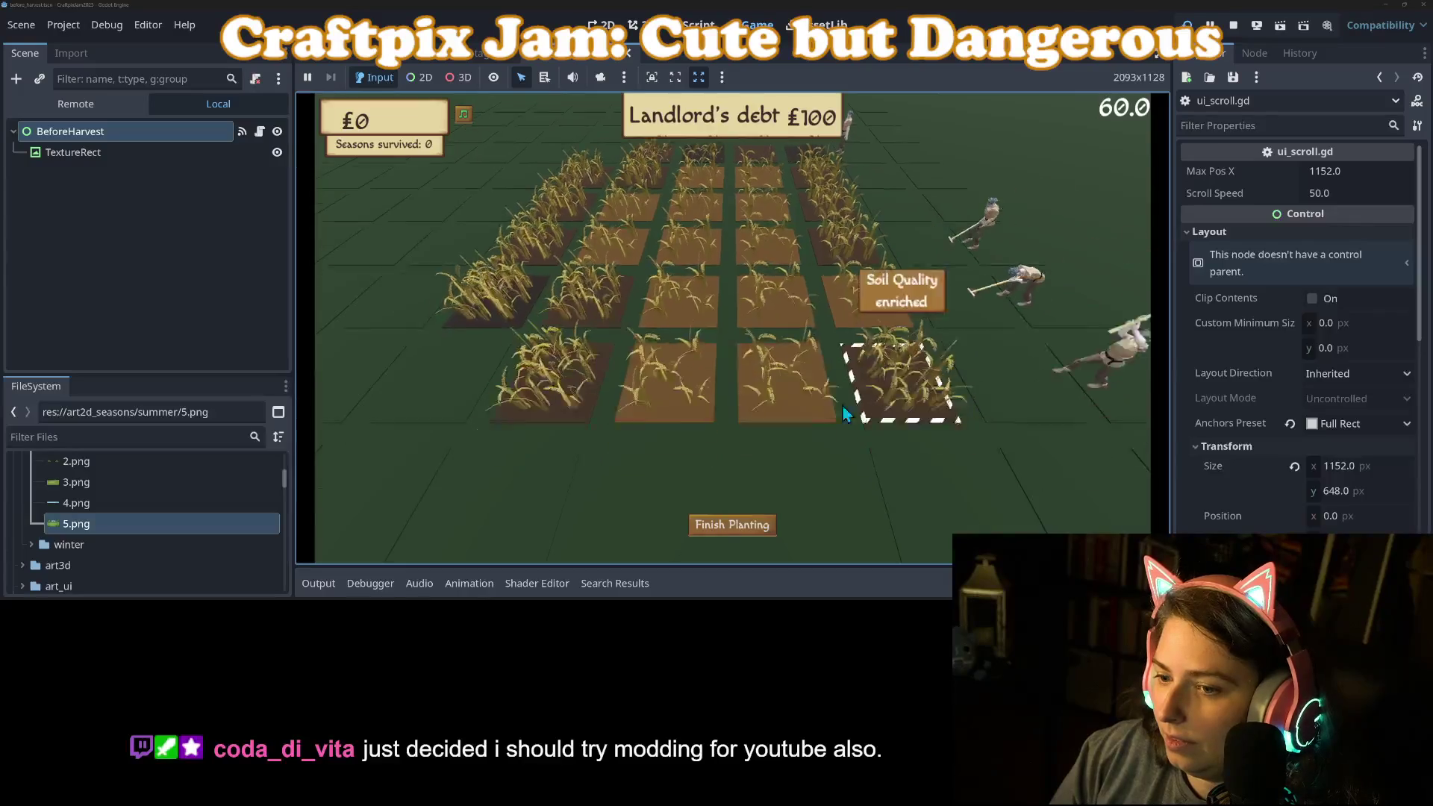
pyautogui.scroll(-2, 571, 433)
pyautogui.click(572, 433)
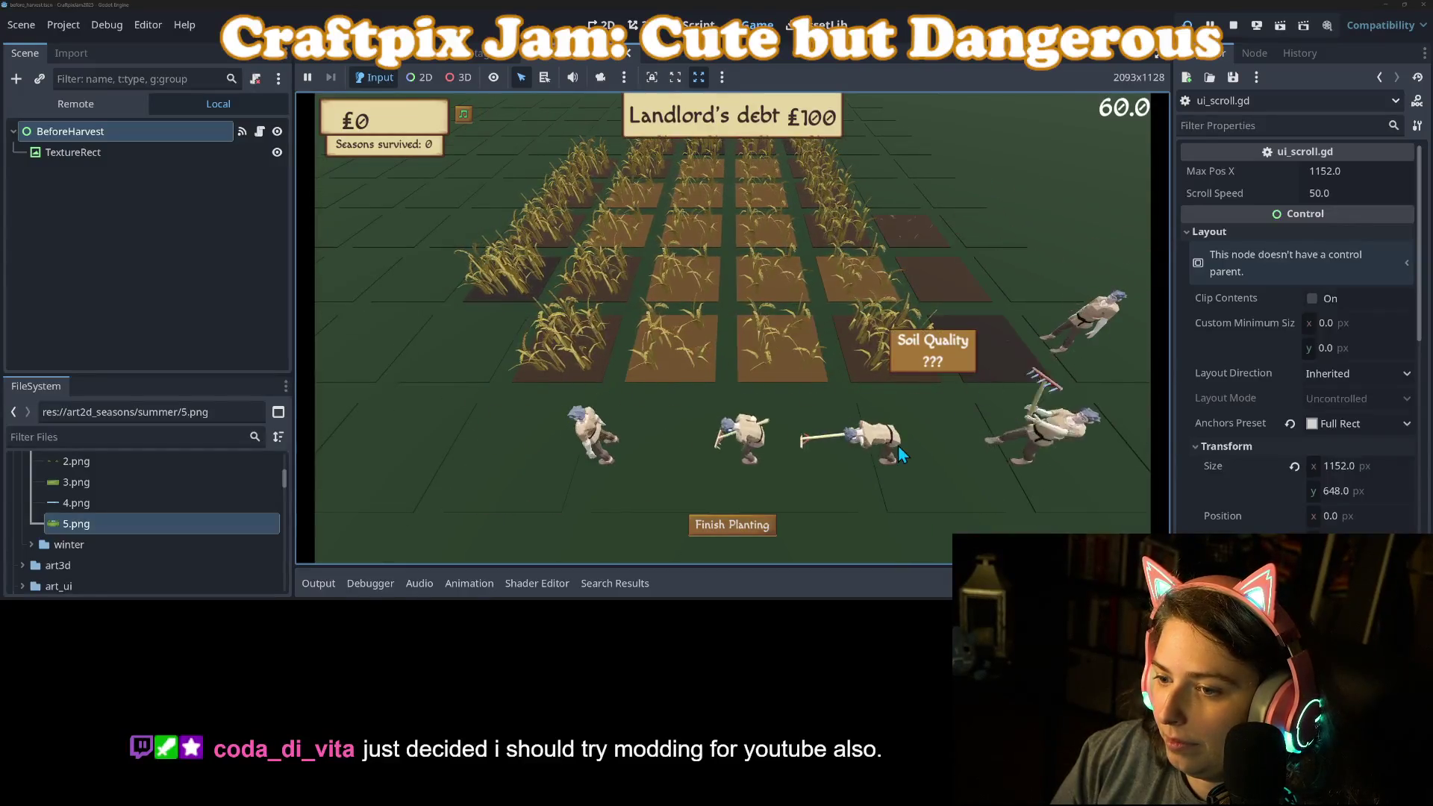
pyautogui.scroll(3, 899, 442)
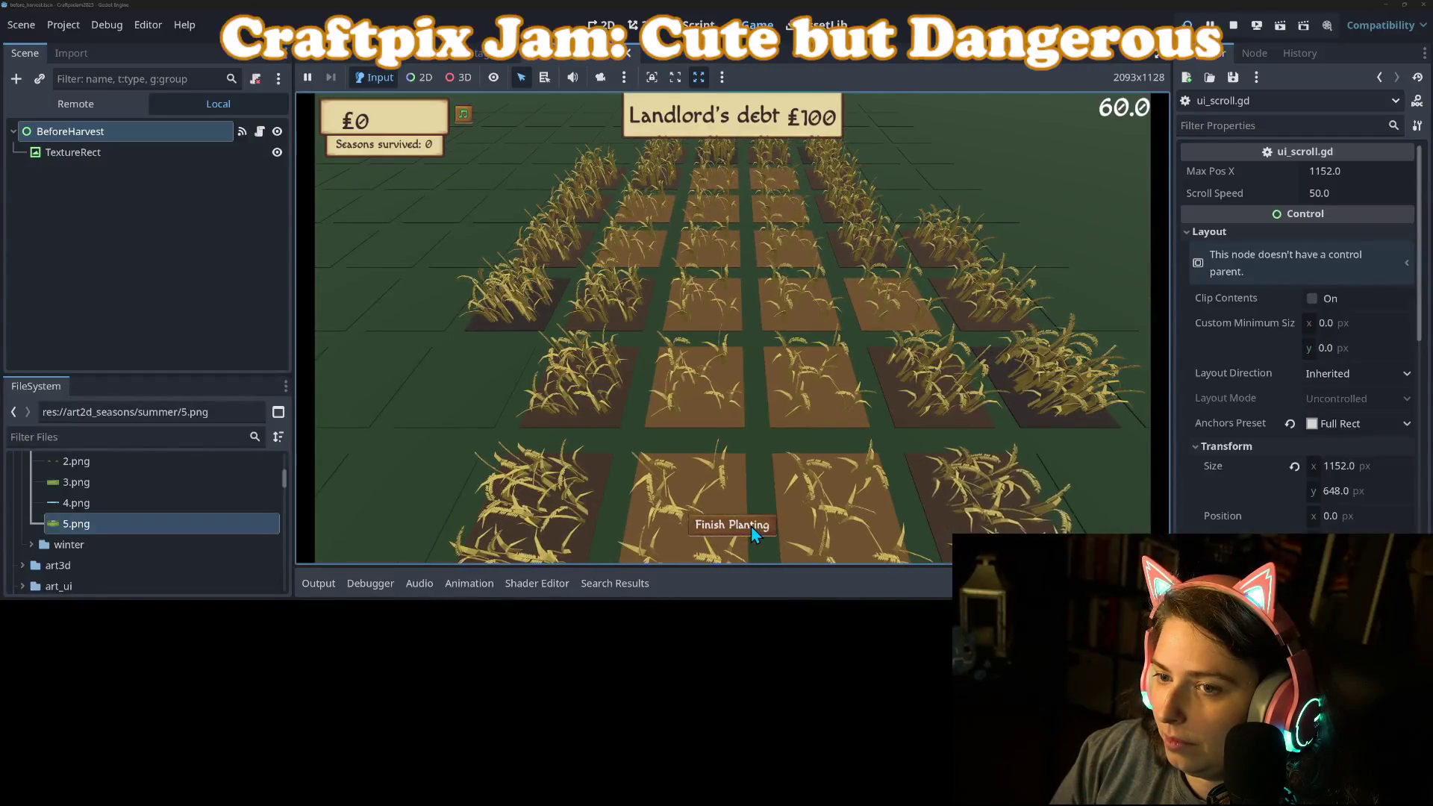
pyautogui.click(751, 526)
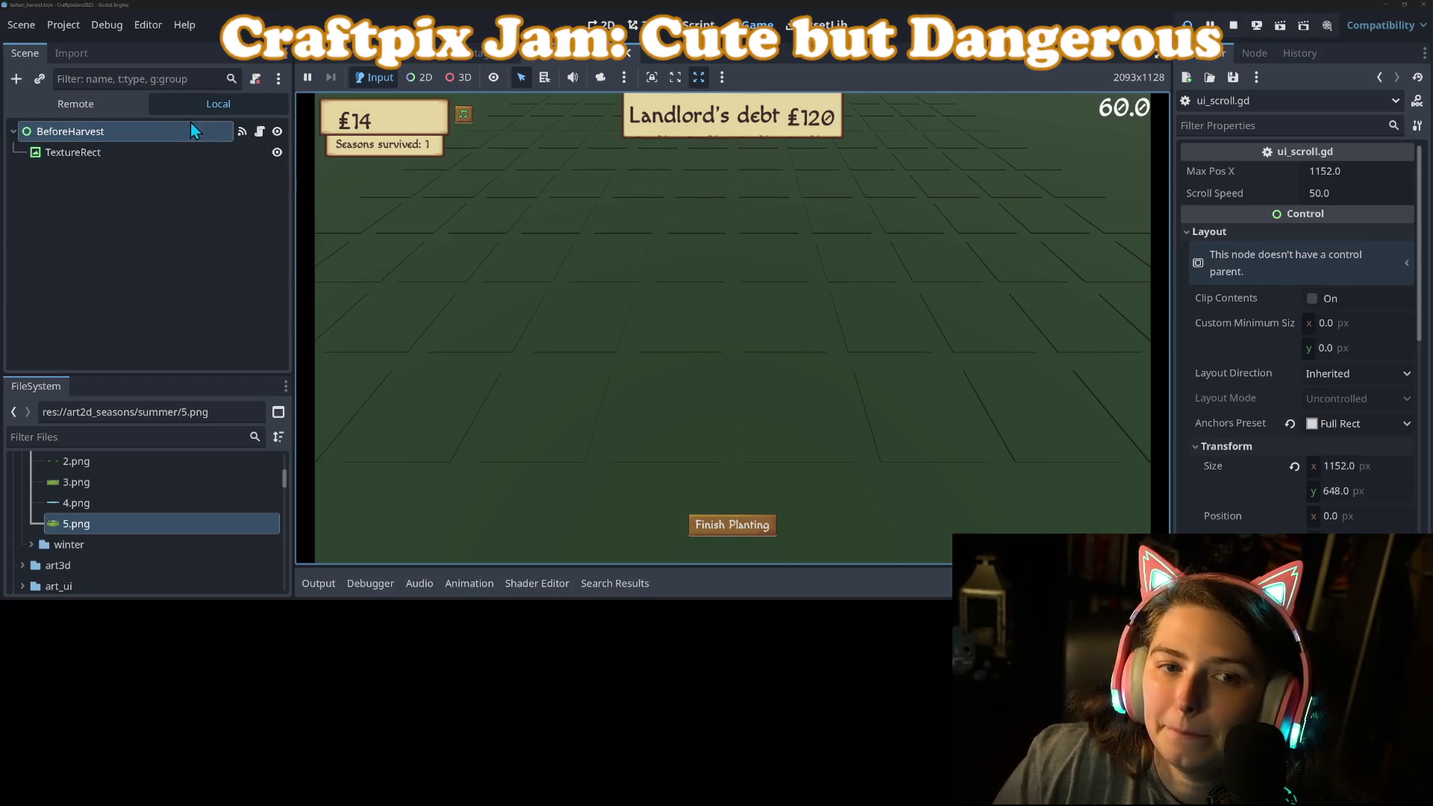
# Set the BeforeHarvest panel's Ordering Z Index to 5 and save the scene.
pyautogui.scroll(-5, 1287, 458)
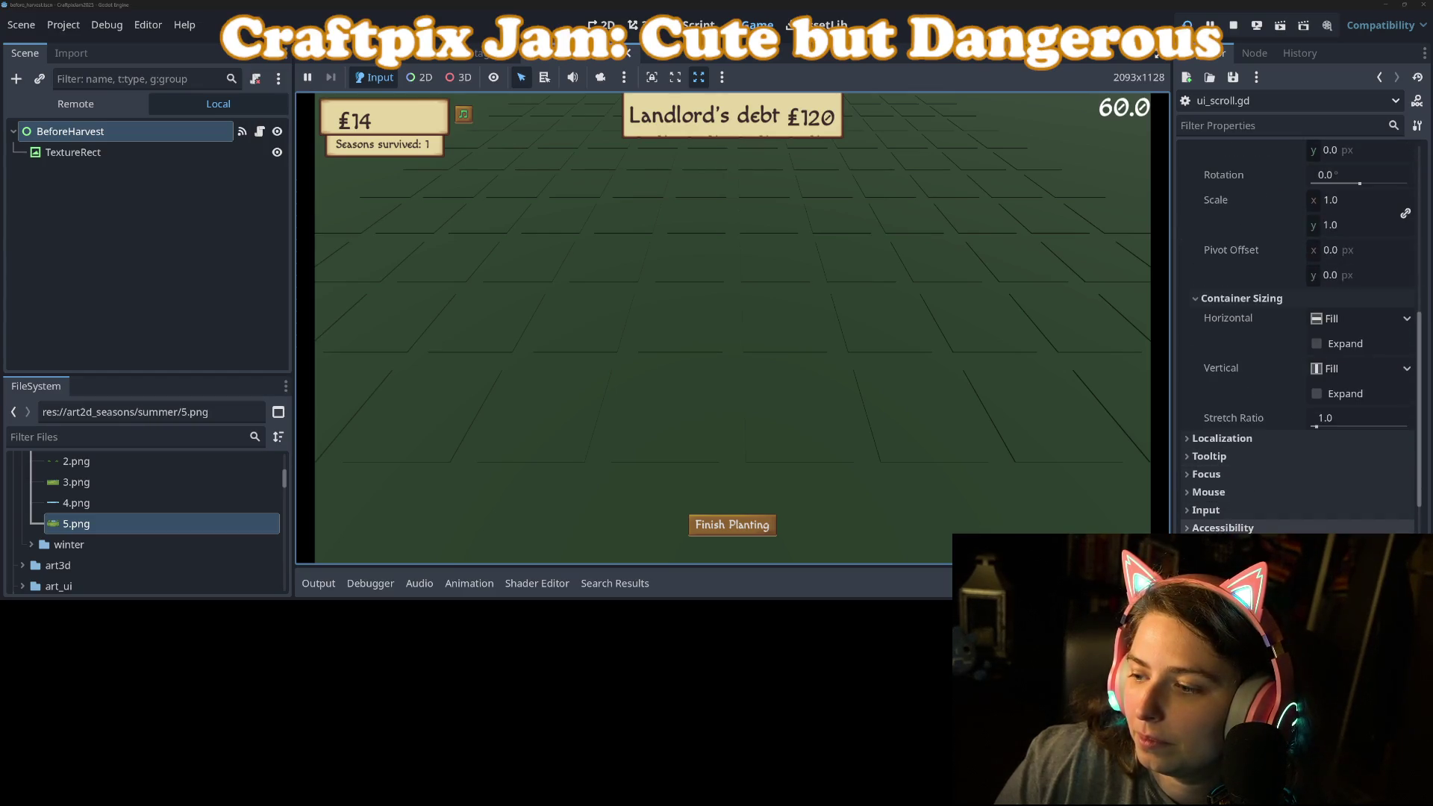
pyautogui.scroll(3, 1226, 466)
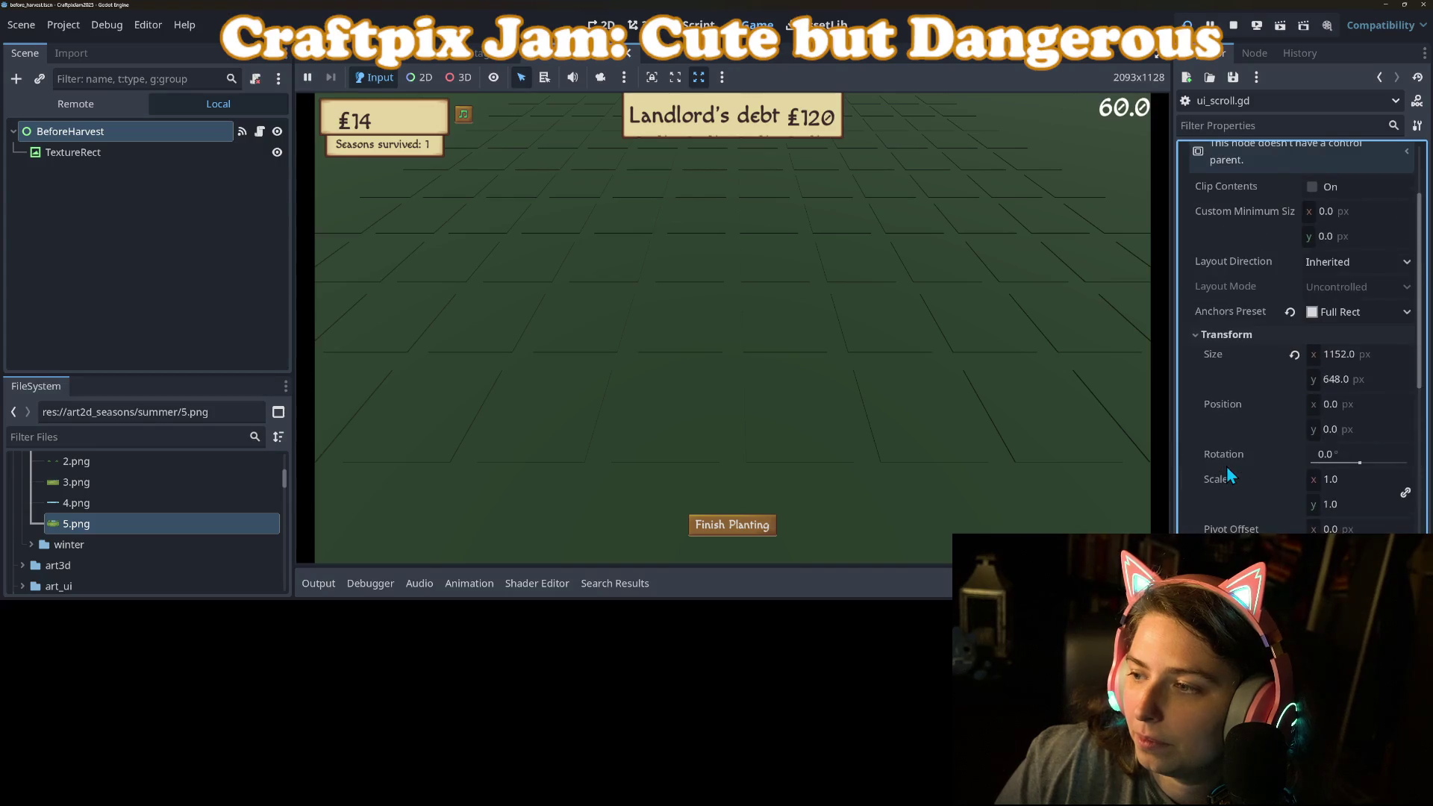
pyautogui.scroll(-6, 1227, 467)
pyautogui.click(1236, 418)
pyautogui.click(1367, 429)
pyautogui.click(1367, 428)
pyautogui.press('Return')
pyautogui.hotkey('ctrl', 's')
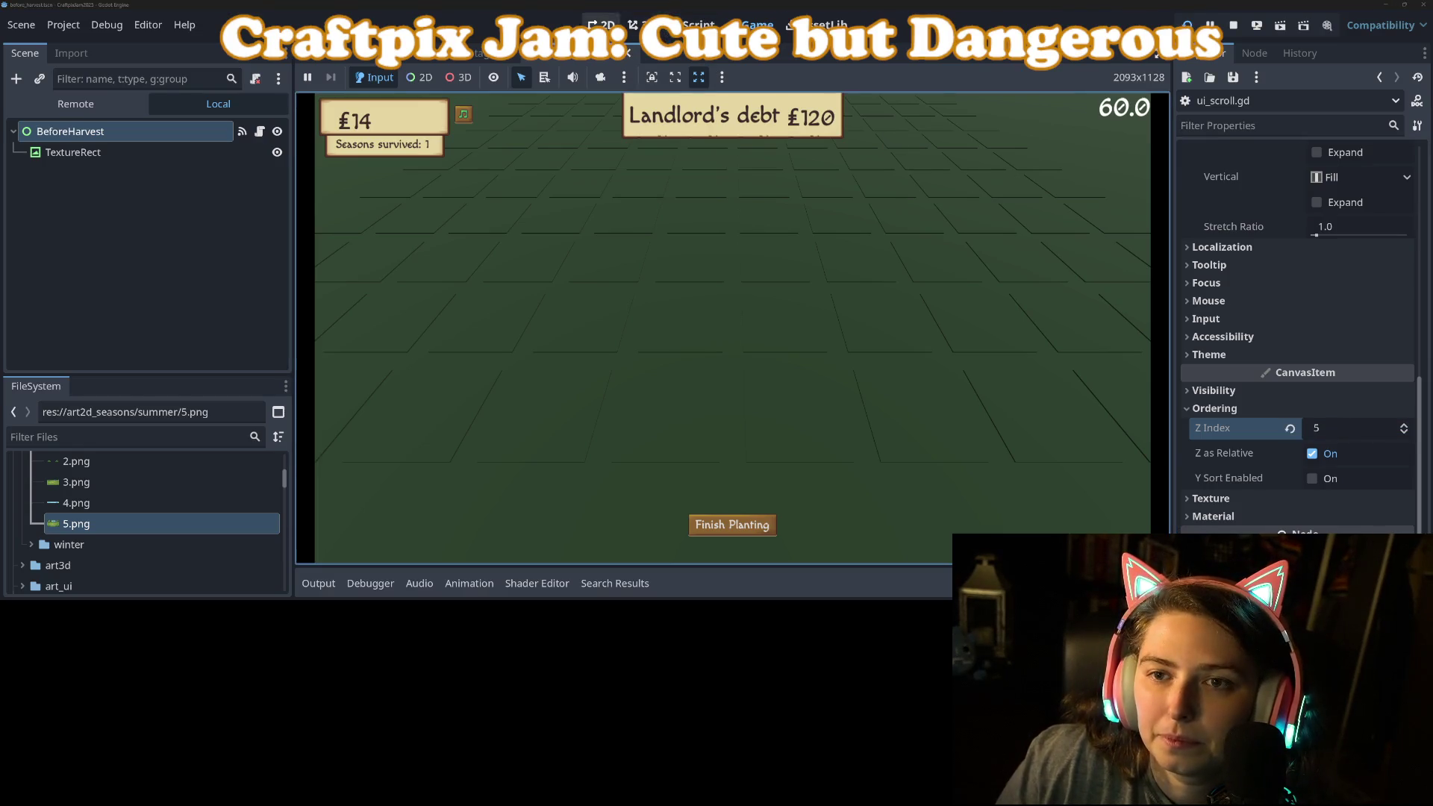
# Run the BeforeHarvest scene alone to watch the forest scroll, stop it, and open ui_scroll.gd.
pyautogui.press('F8')
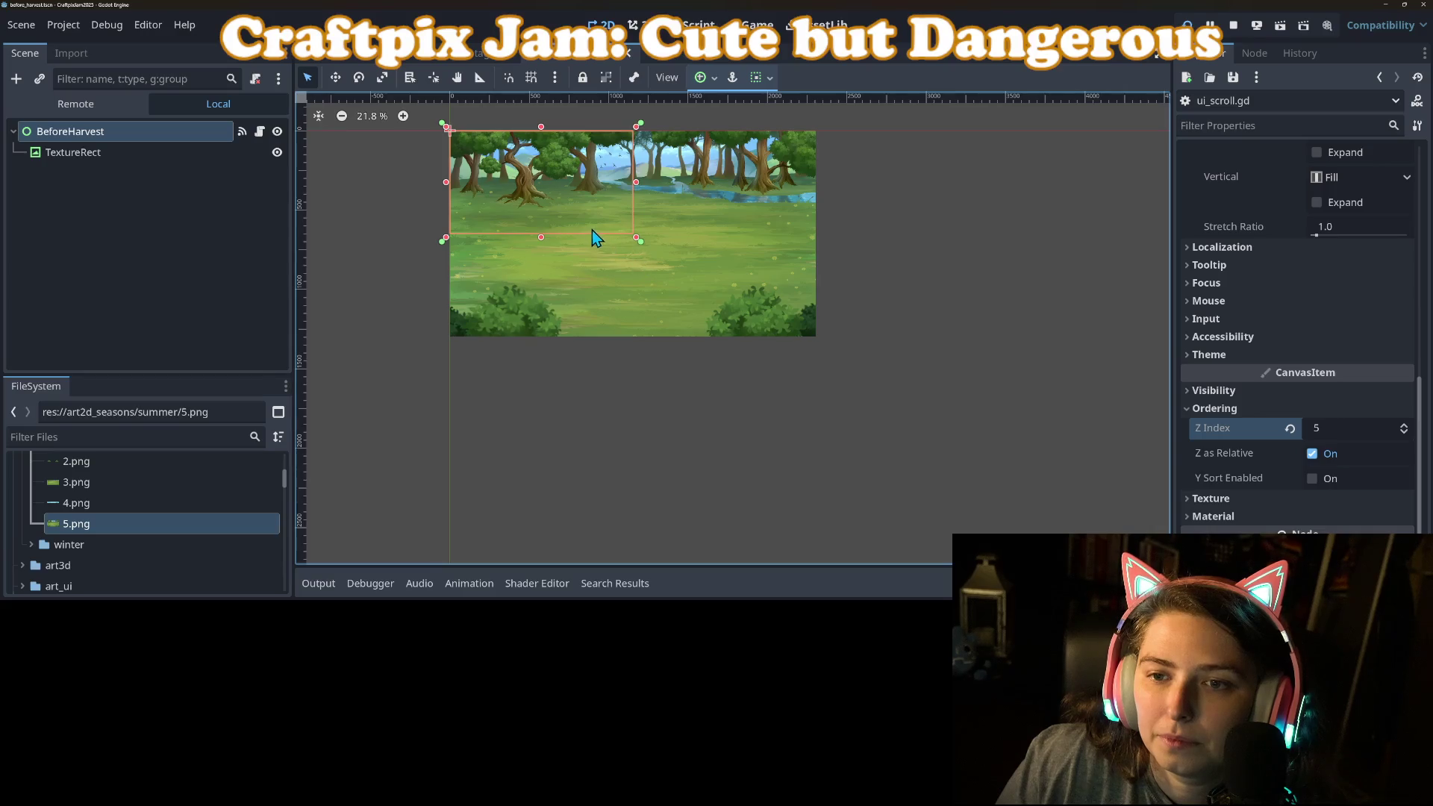
pyautogui.scroll(7, 637, 231)
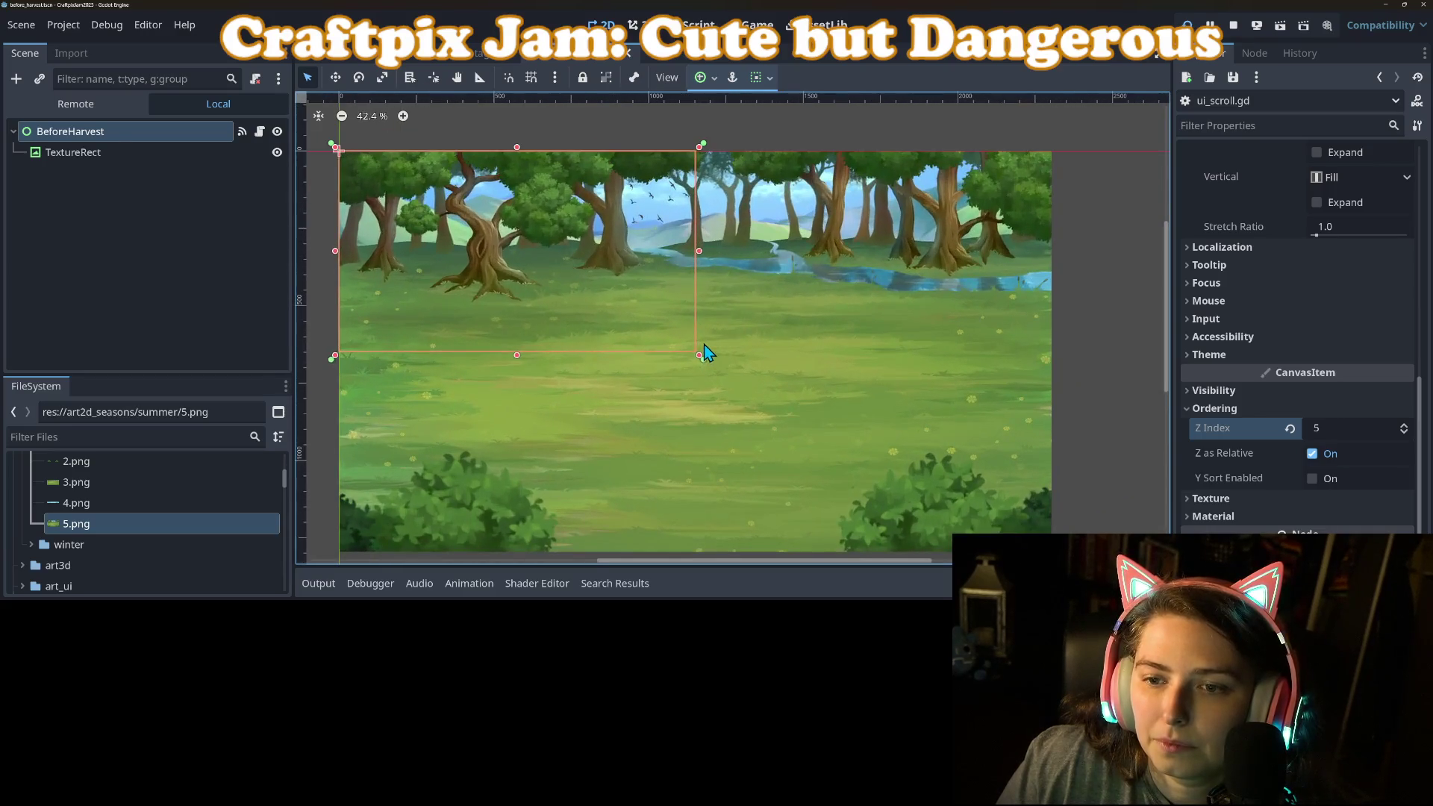
pyautogui.click(1281, 27)
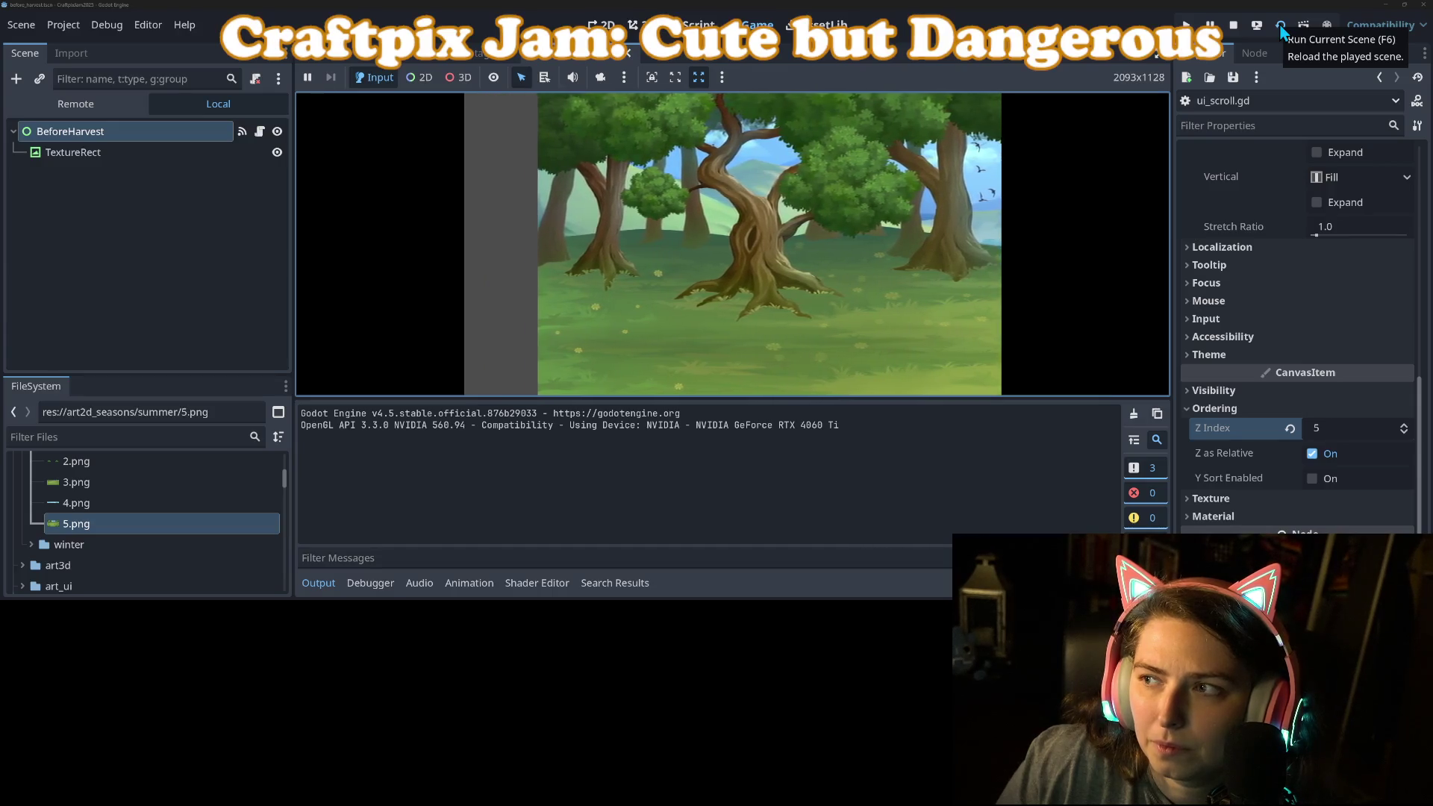
pyautogui.click(1234, 26)
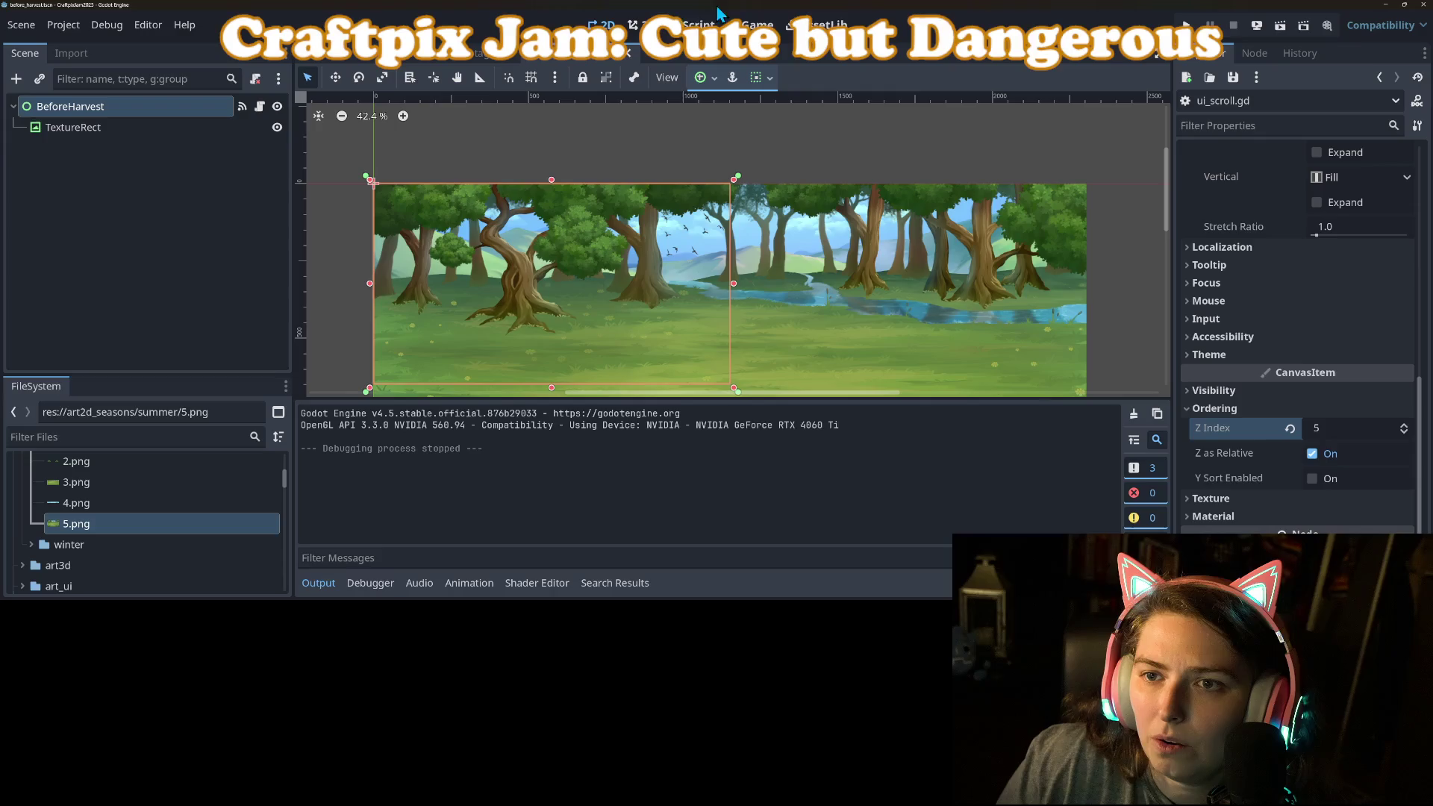
pyautogui.click(694, 24)
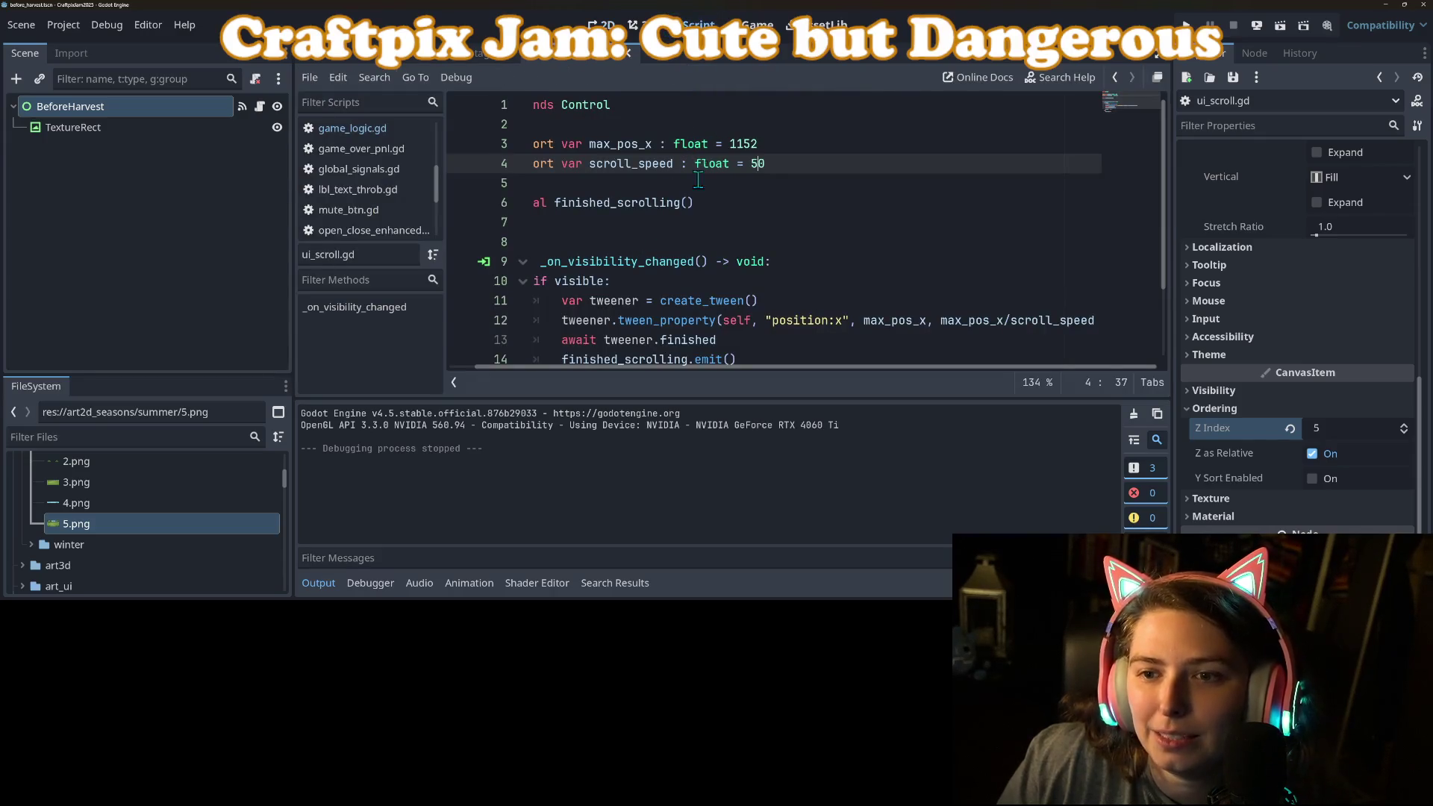
# Change max_pos_x to -1152 in ui_scroll.gd, save, and launch the game.
pyautogui.click(730, 143)
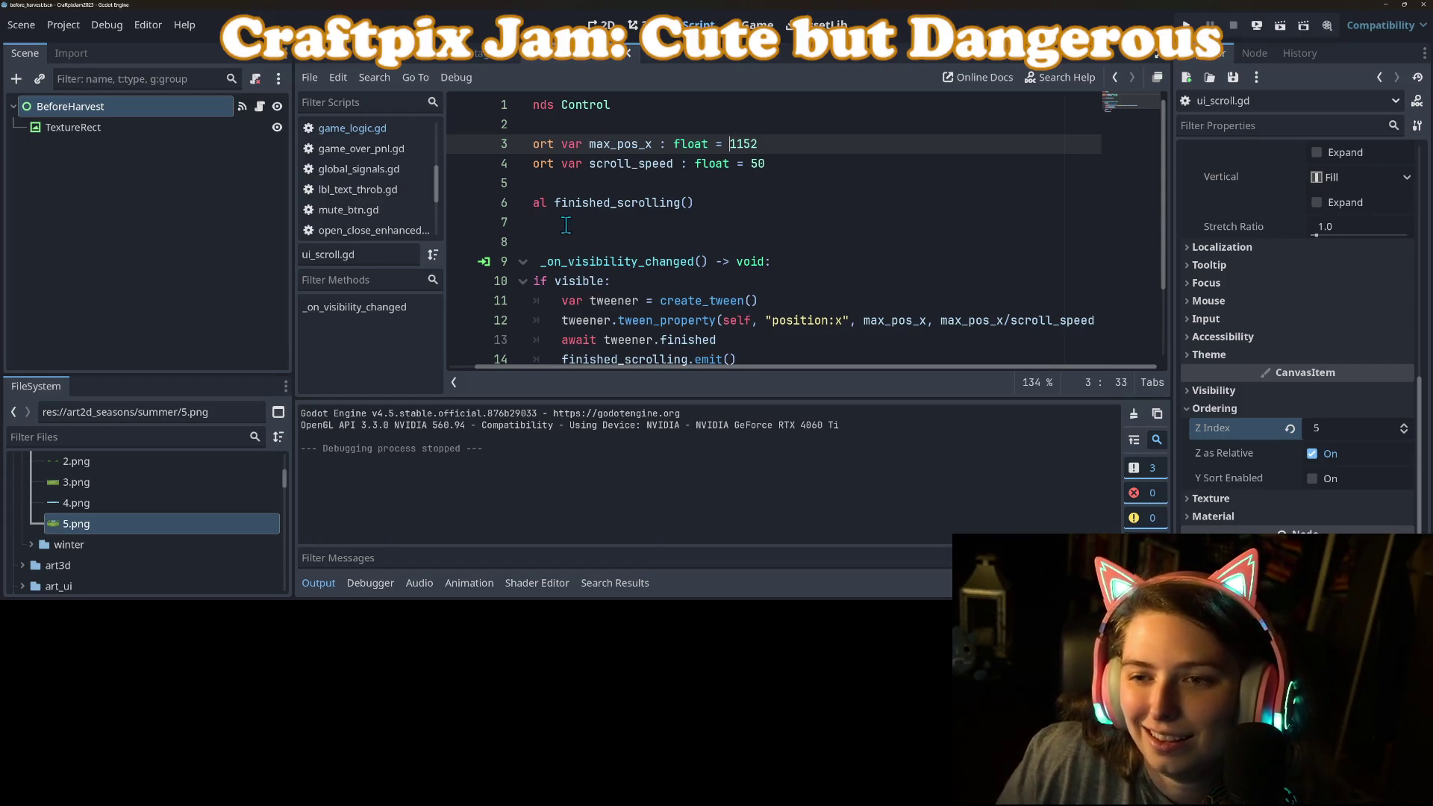
pyautogui.write('-')
pyautogui.hotkey('ctrl', 's')
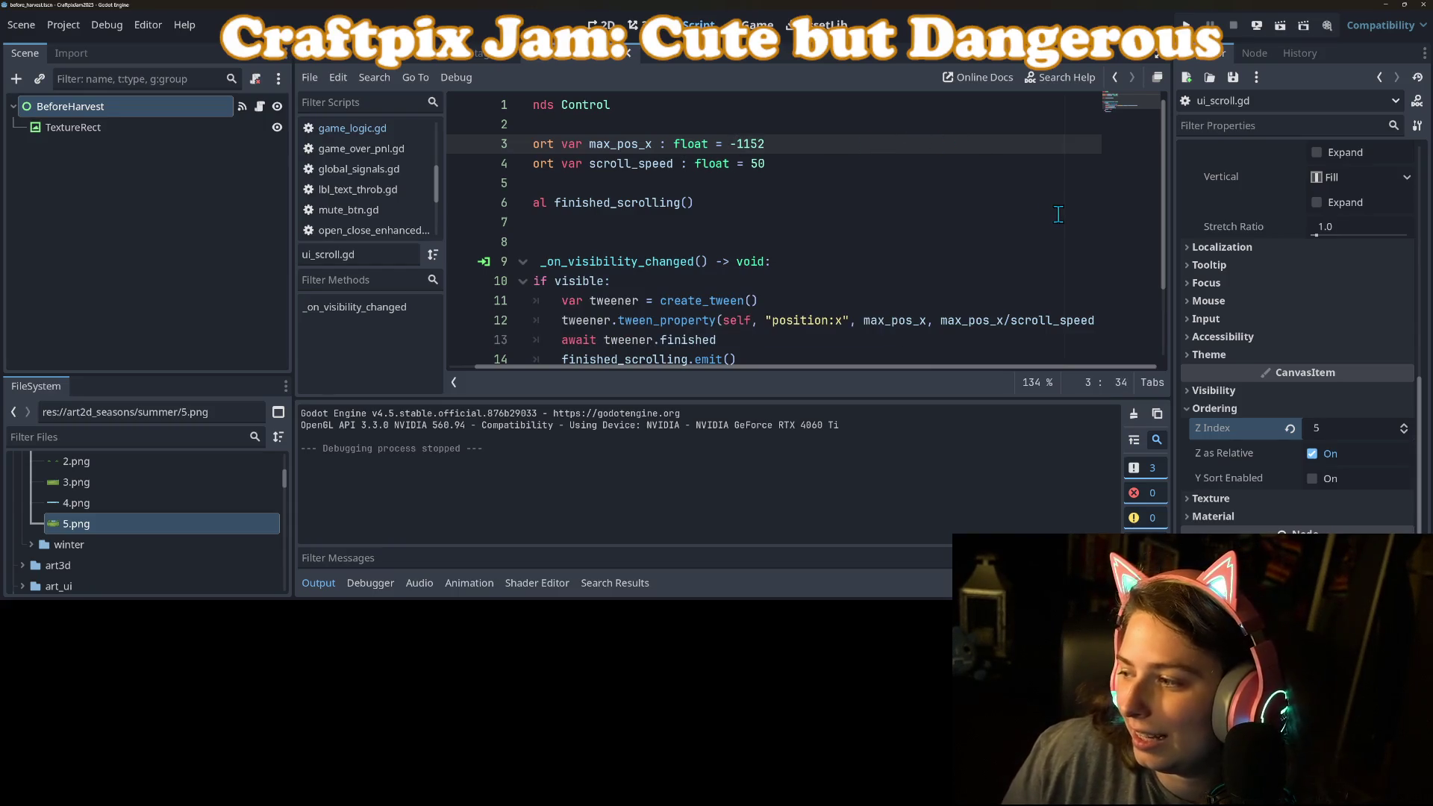
pyautogui.scroll(5, 1224, 314)
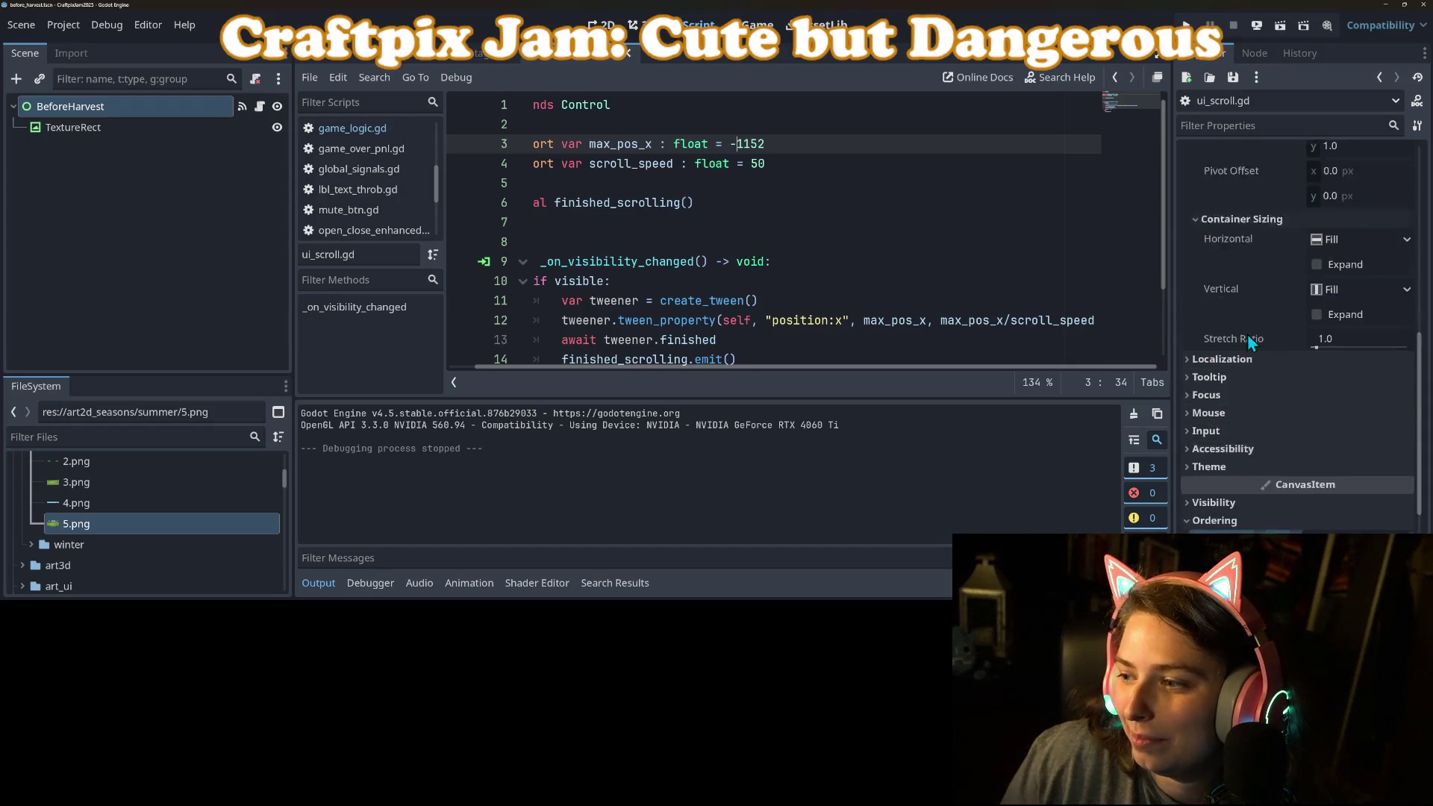
pyautogui.click(1187, 24)
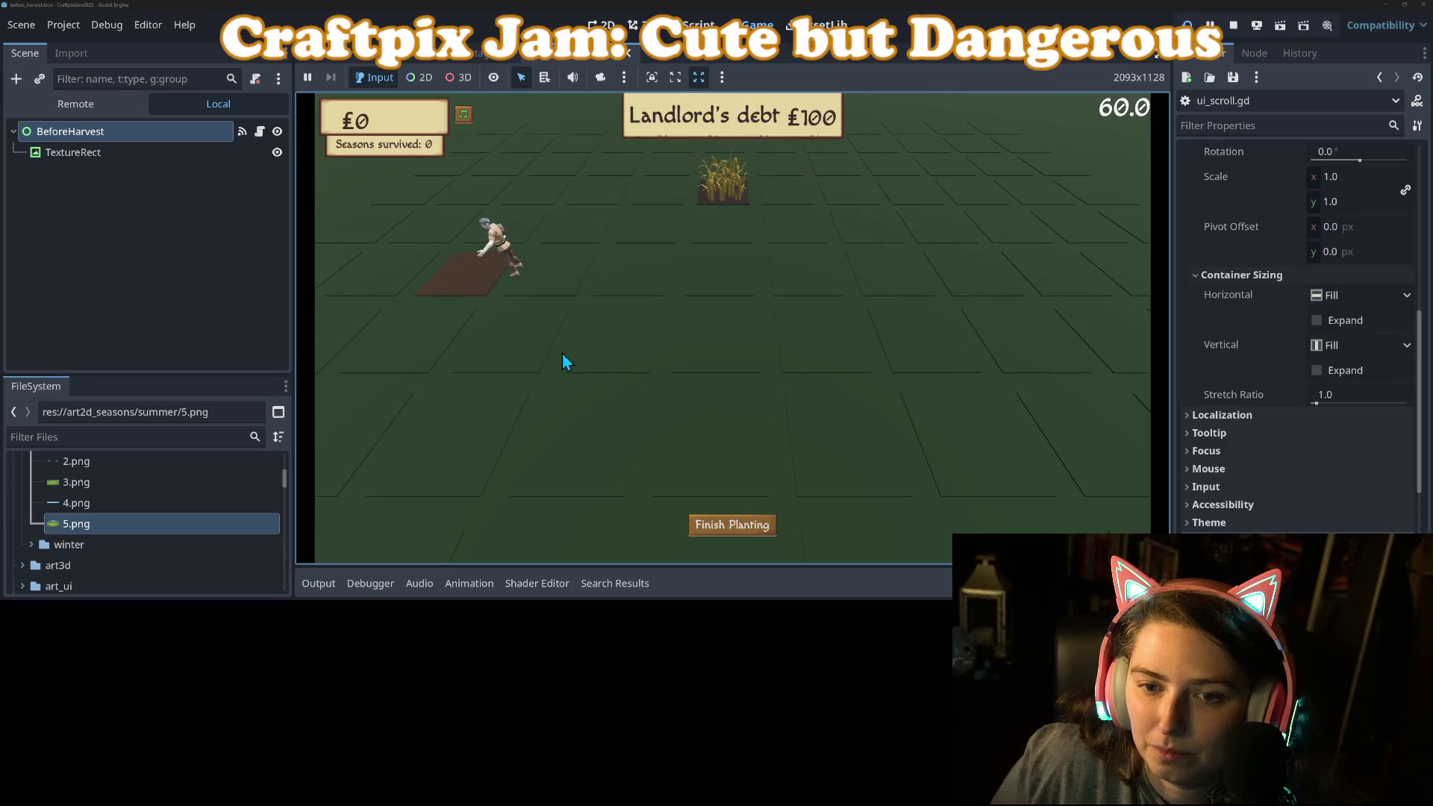
# Till six plots, finish planting for an £89 harvest, and stop the test run.
pyautogui.click(1073, 254)
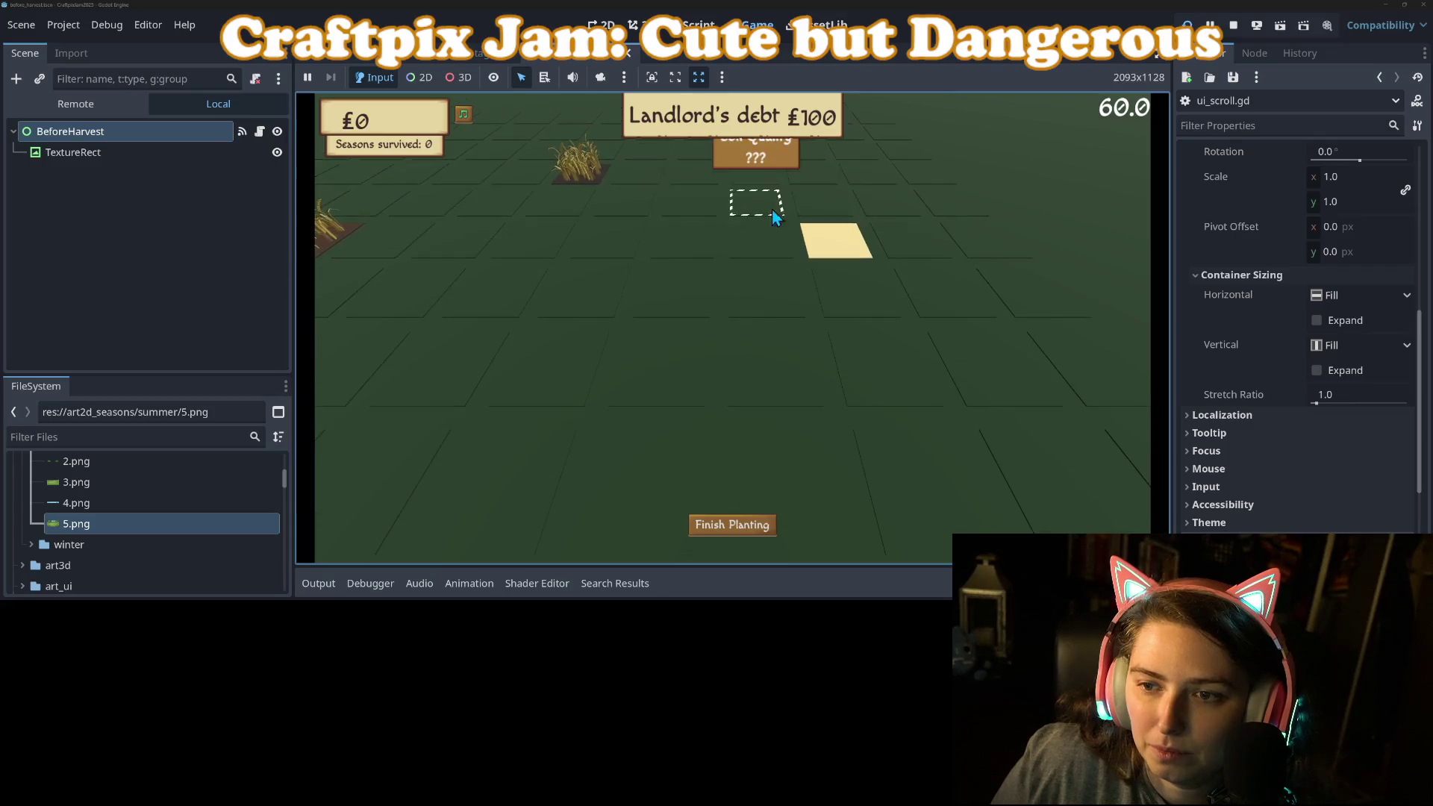
pyautogui.click(772, 298)
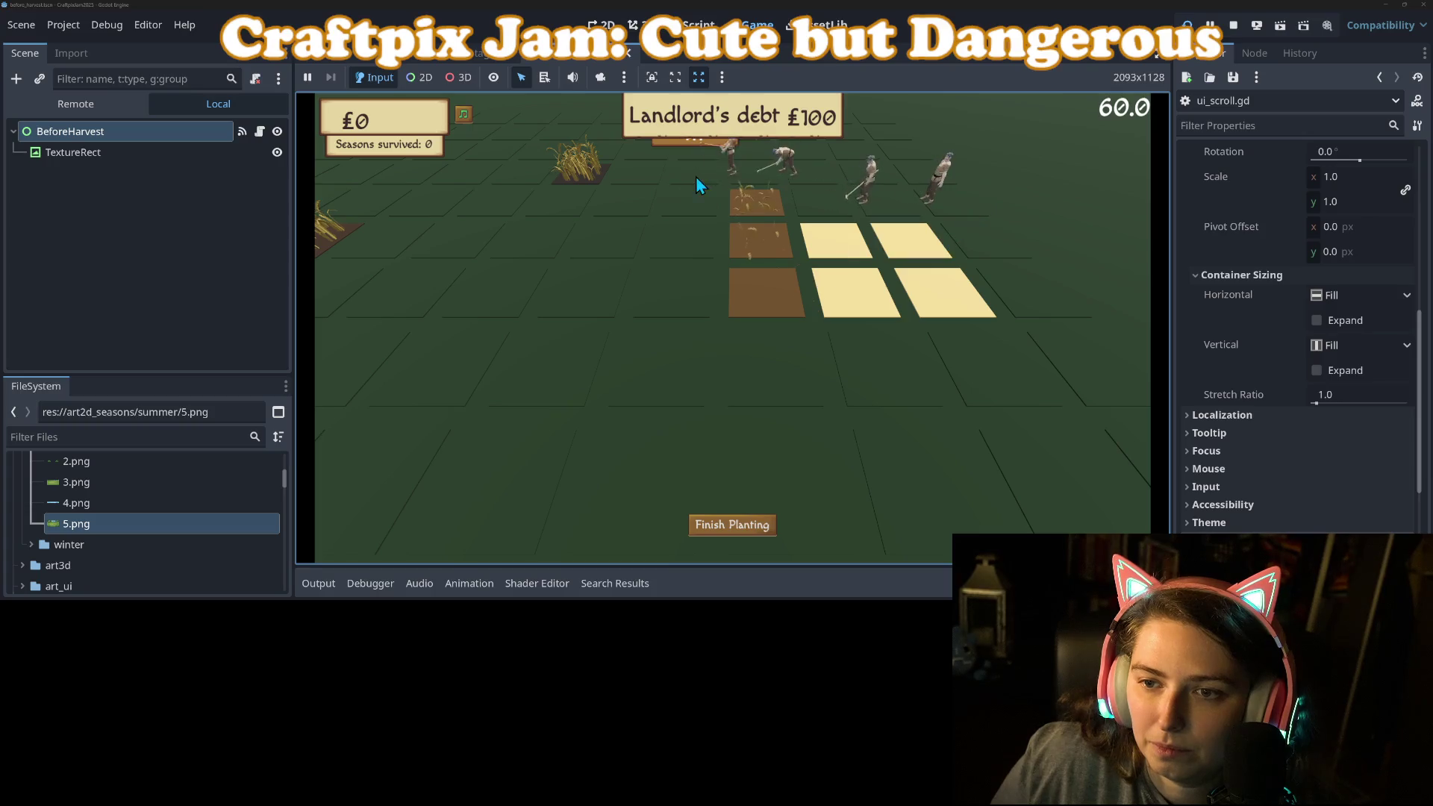
pyautogui.click(693, 373)
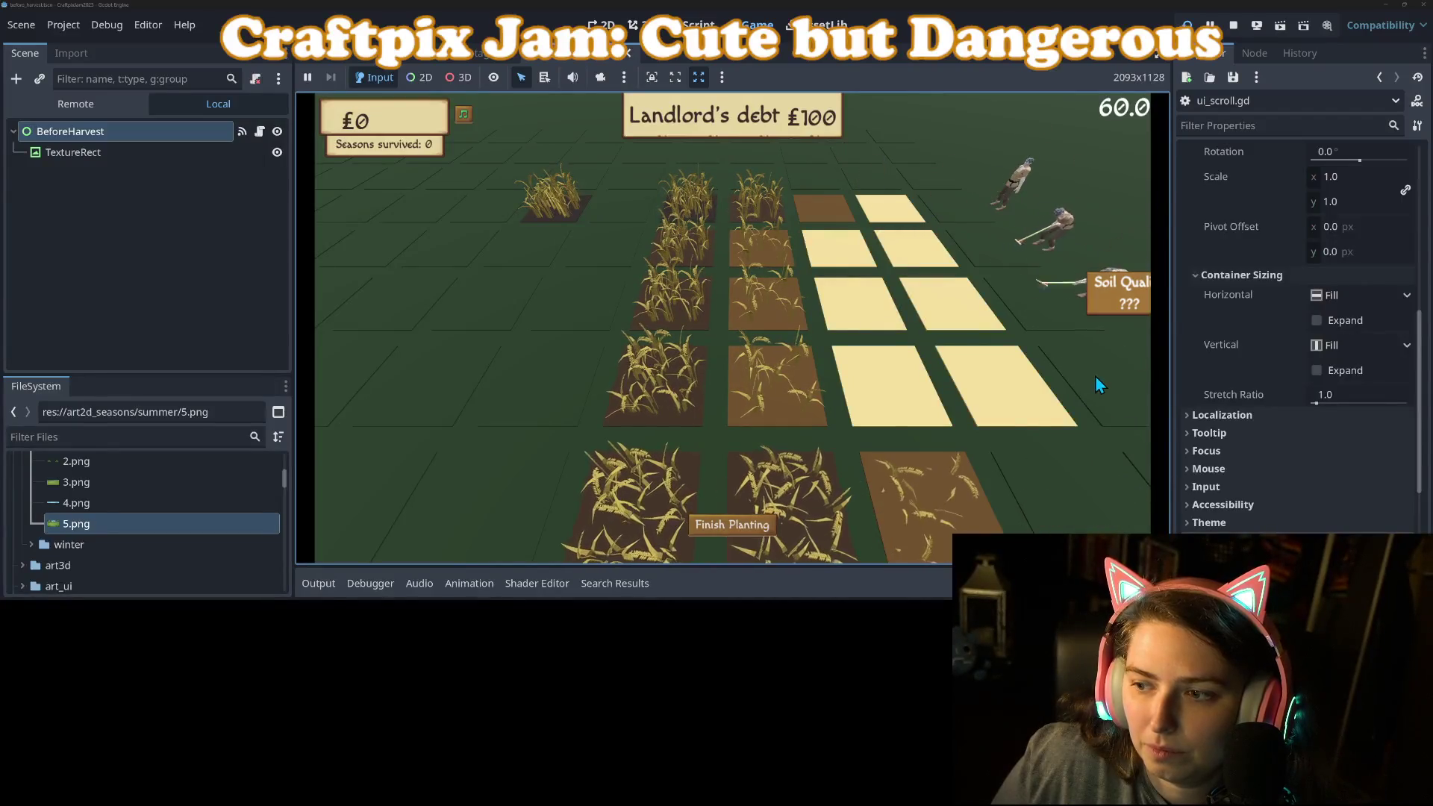
pyautogui.click(1007, 395)
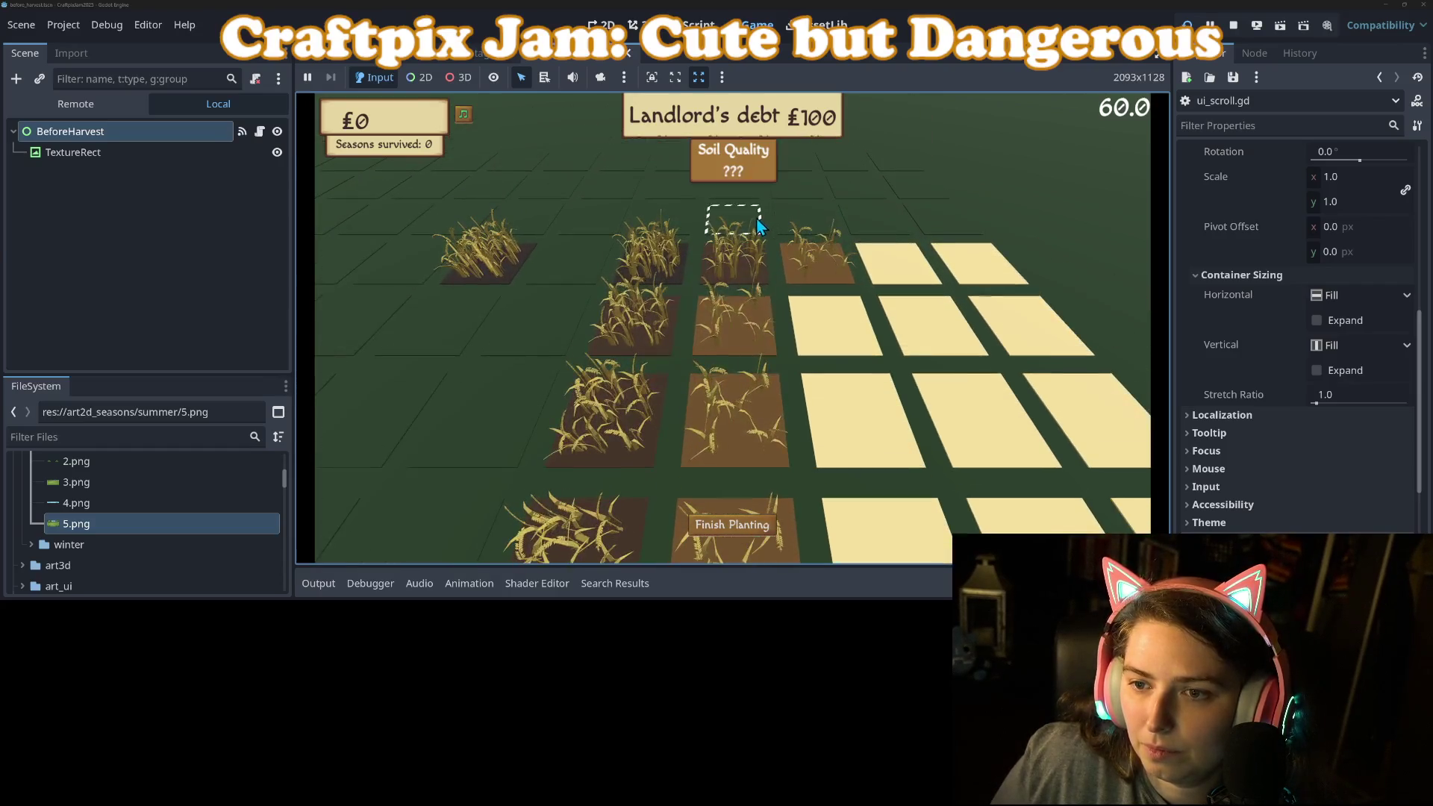
pyautogui.click(795, 217)
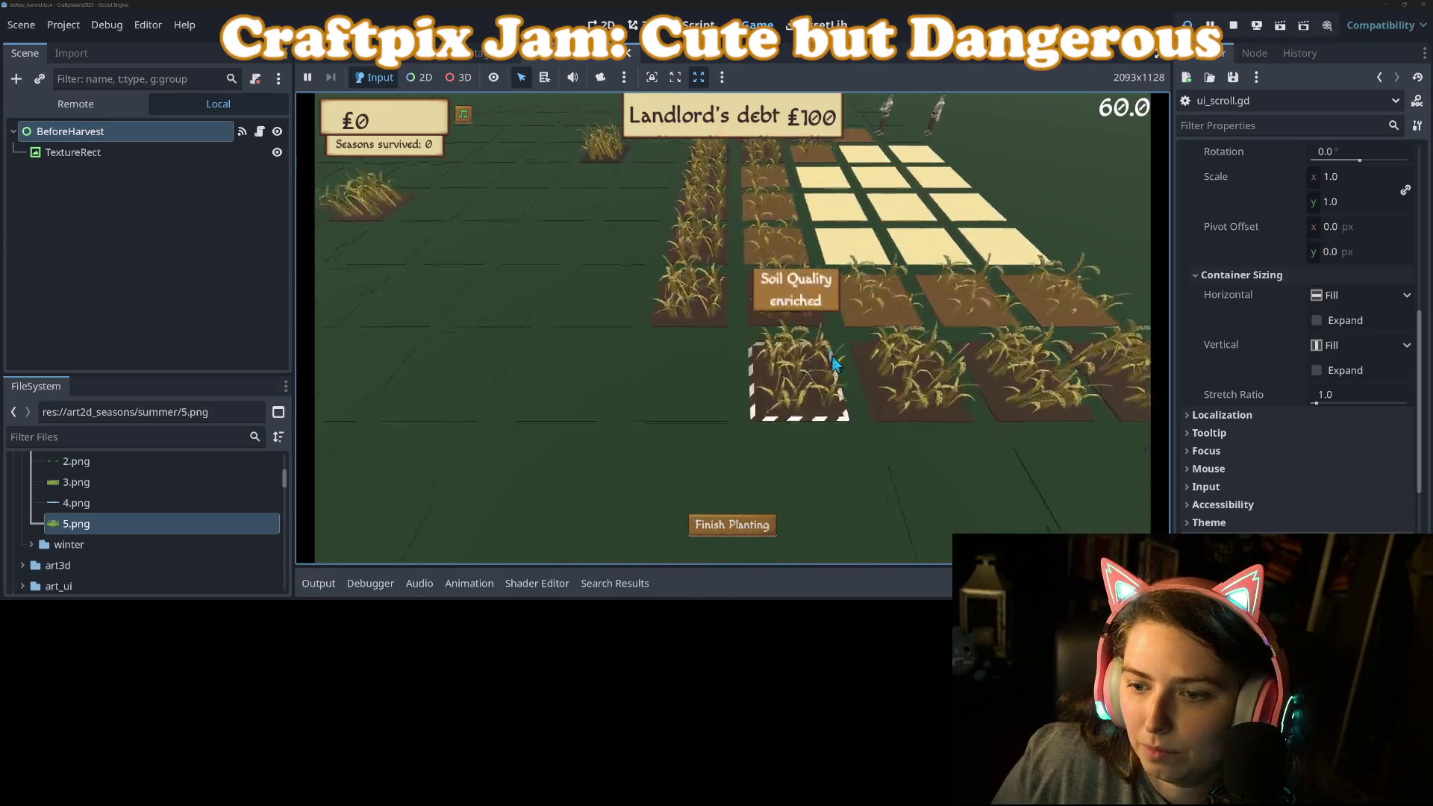
pyautogui.click(807, 224)
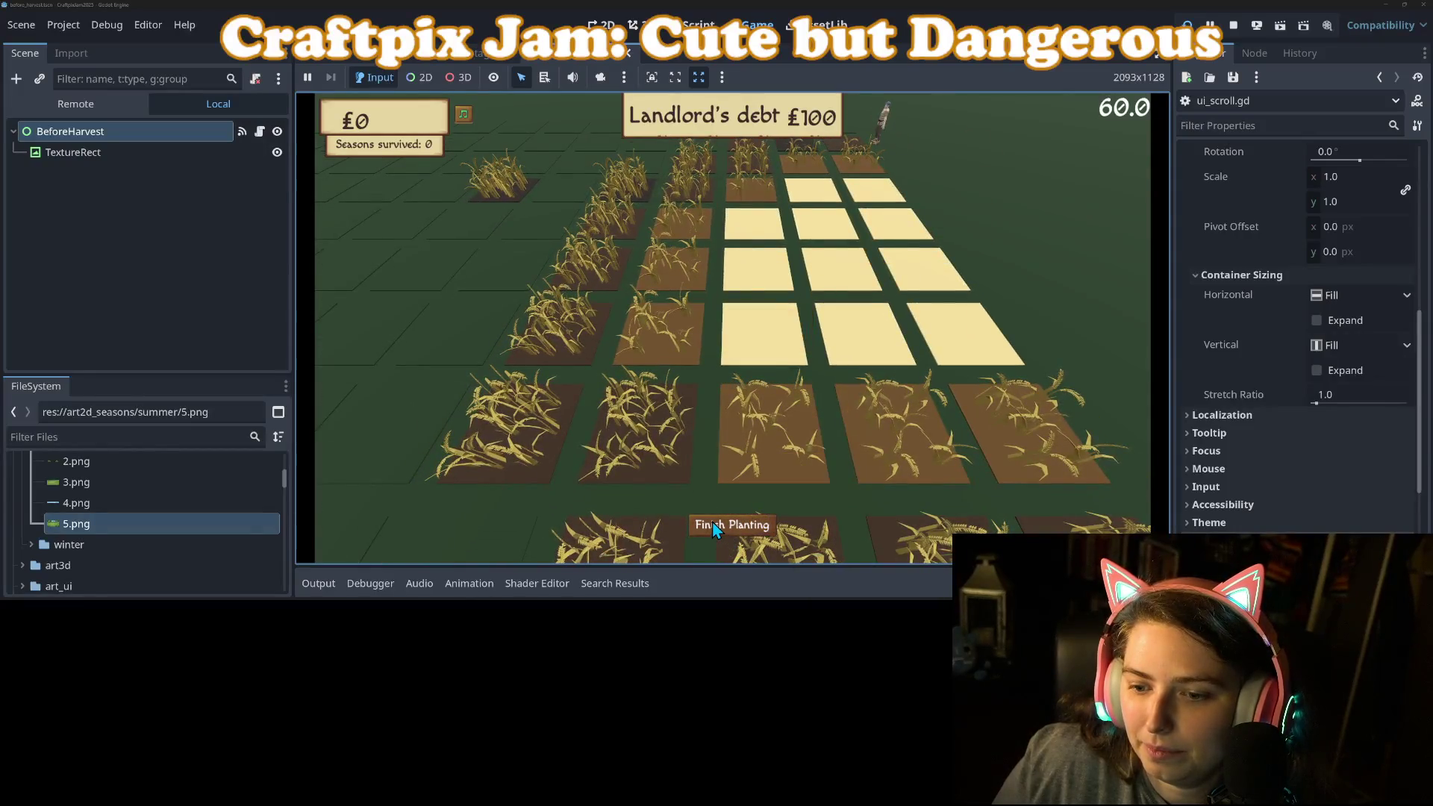
pyautogui.click(714, 526)
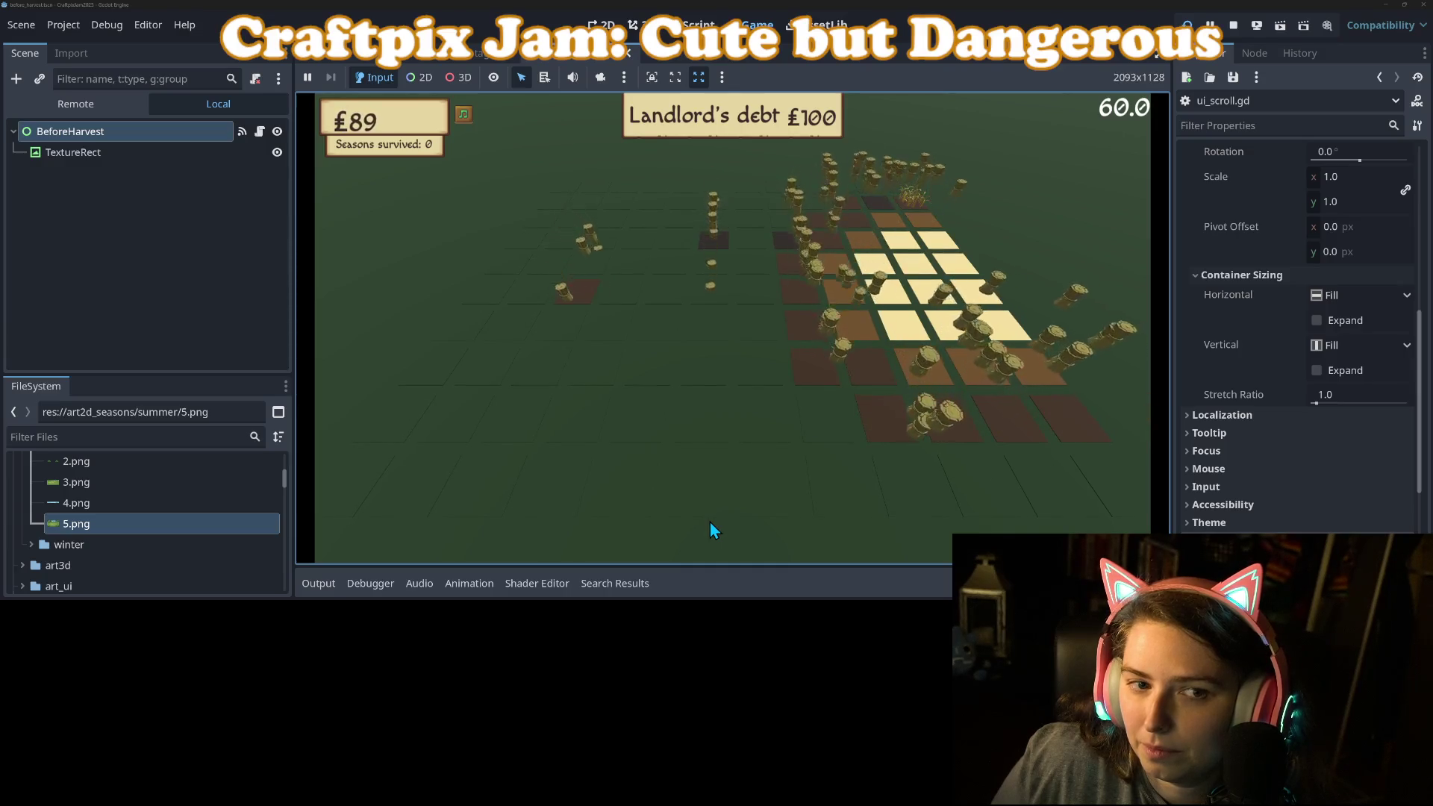
pyautogui.click(1239, 24)
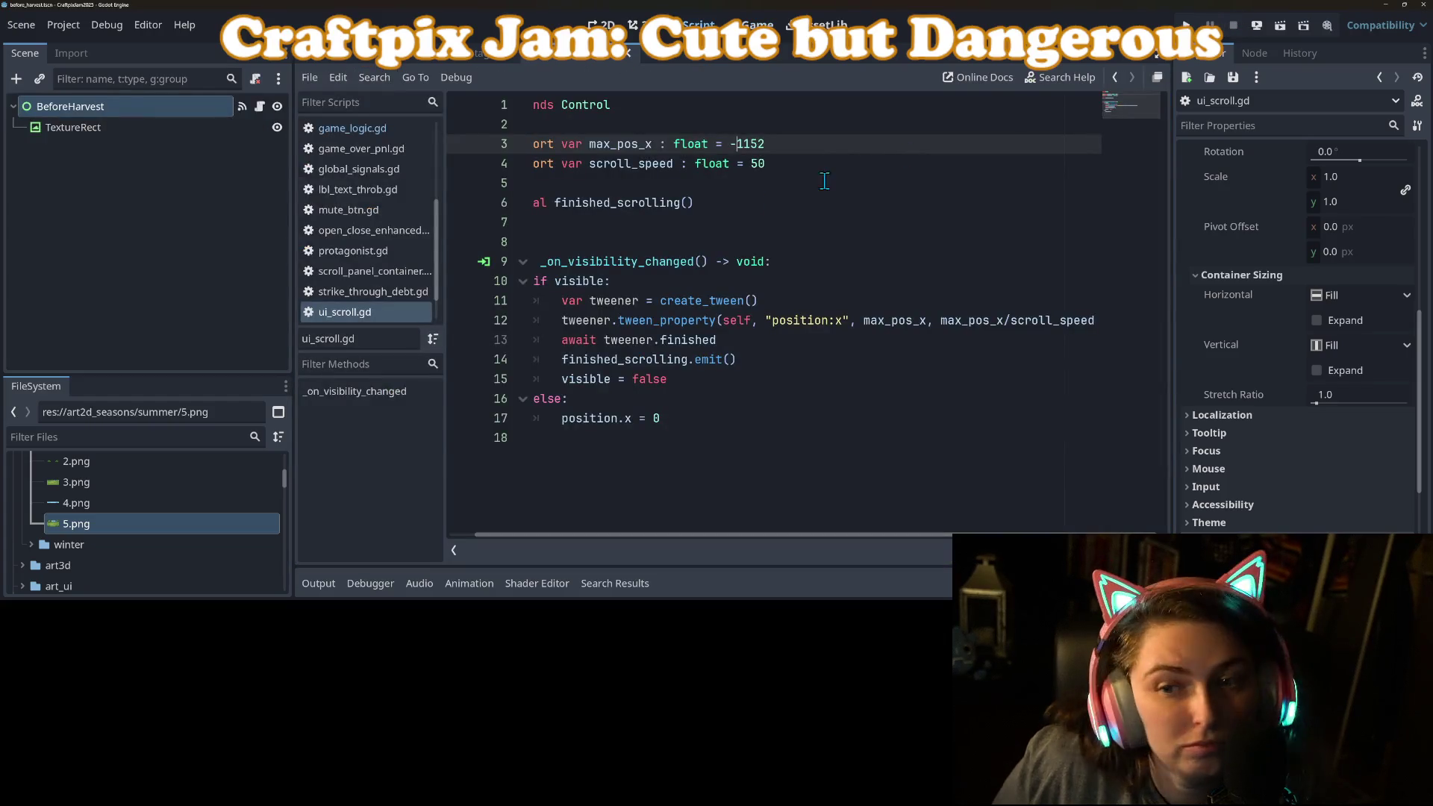
# Delete the blank line 8 in ui_scroll.gd and save.
pyautogui.click(663, 236)
pyautogui.press('BackSpace')
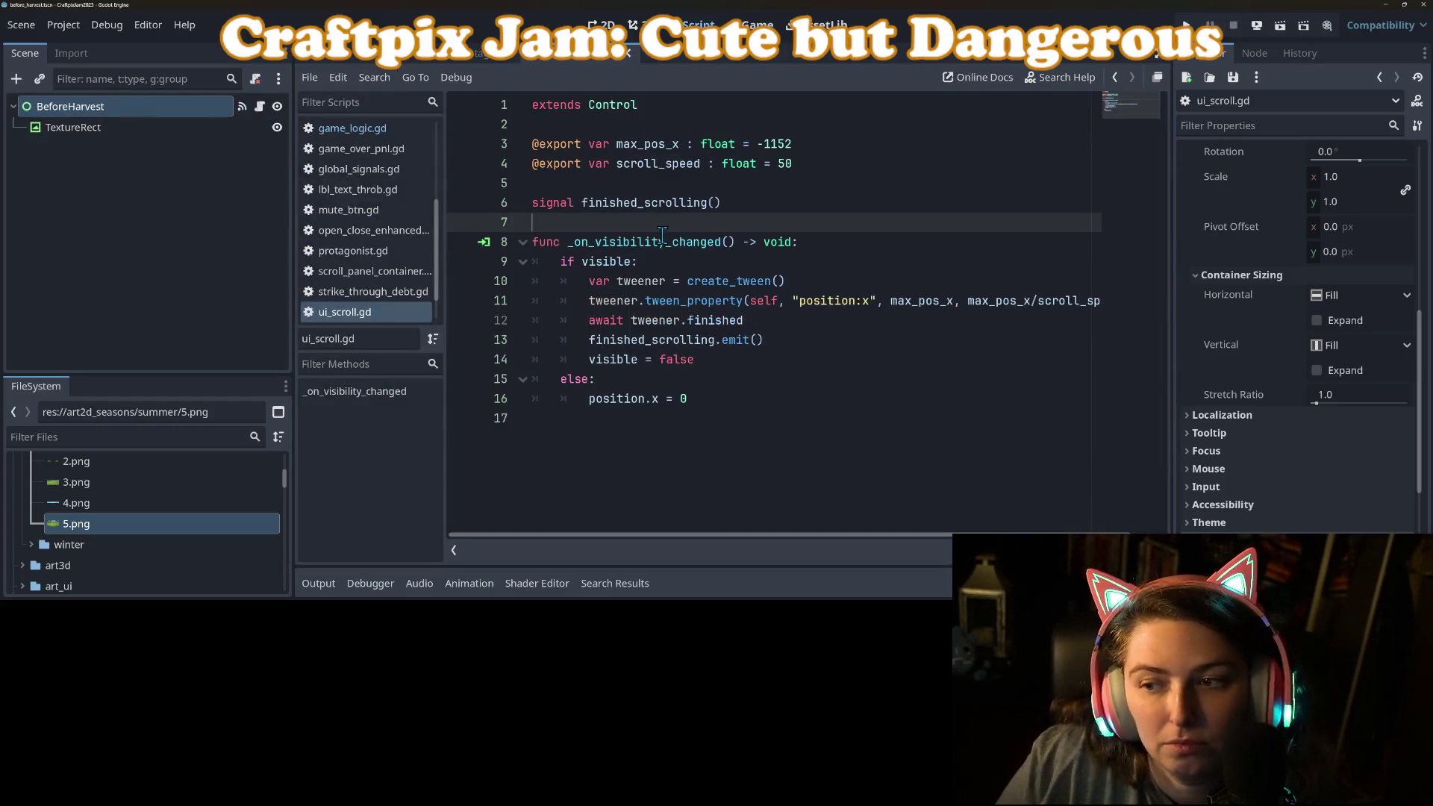
pyautogui.hotkey('ctrl', 's')
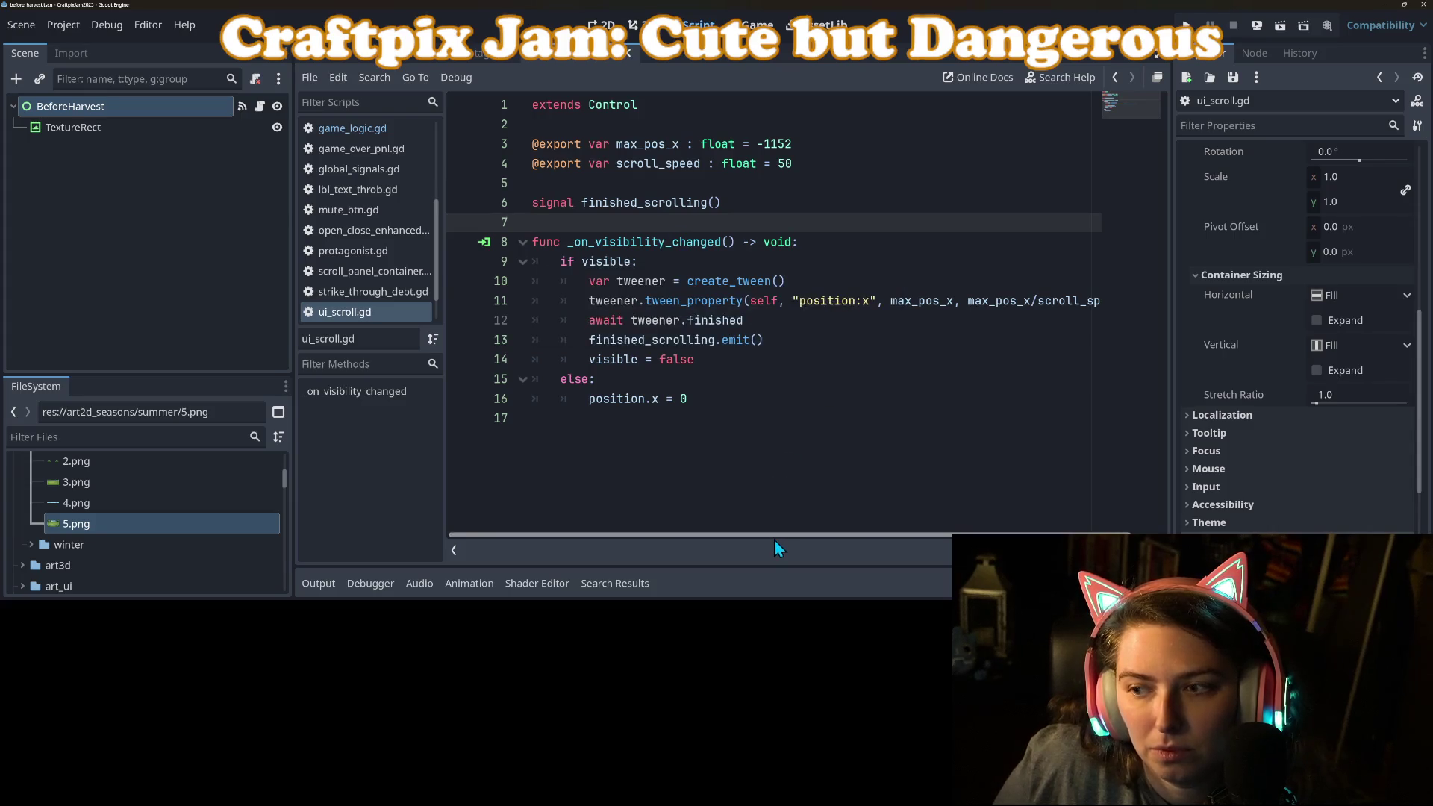
# Change the tween duration to abs(max_pos_x)/scroll_speed, save, and relaunch the game.
pyautogui.moveTo(774, 538); pyautogui.dragTo(911, 552)
pyautogui.click(942, 302)
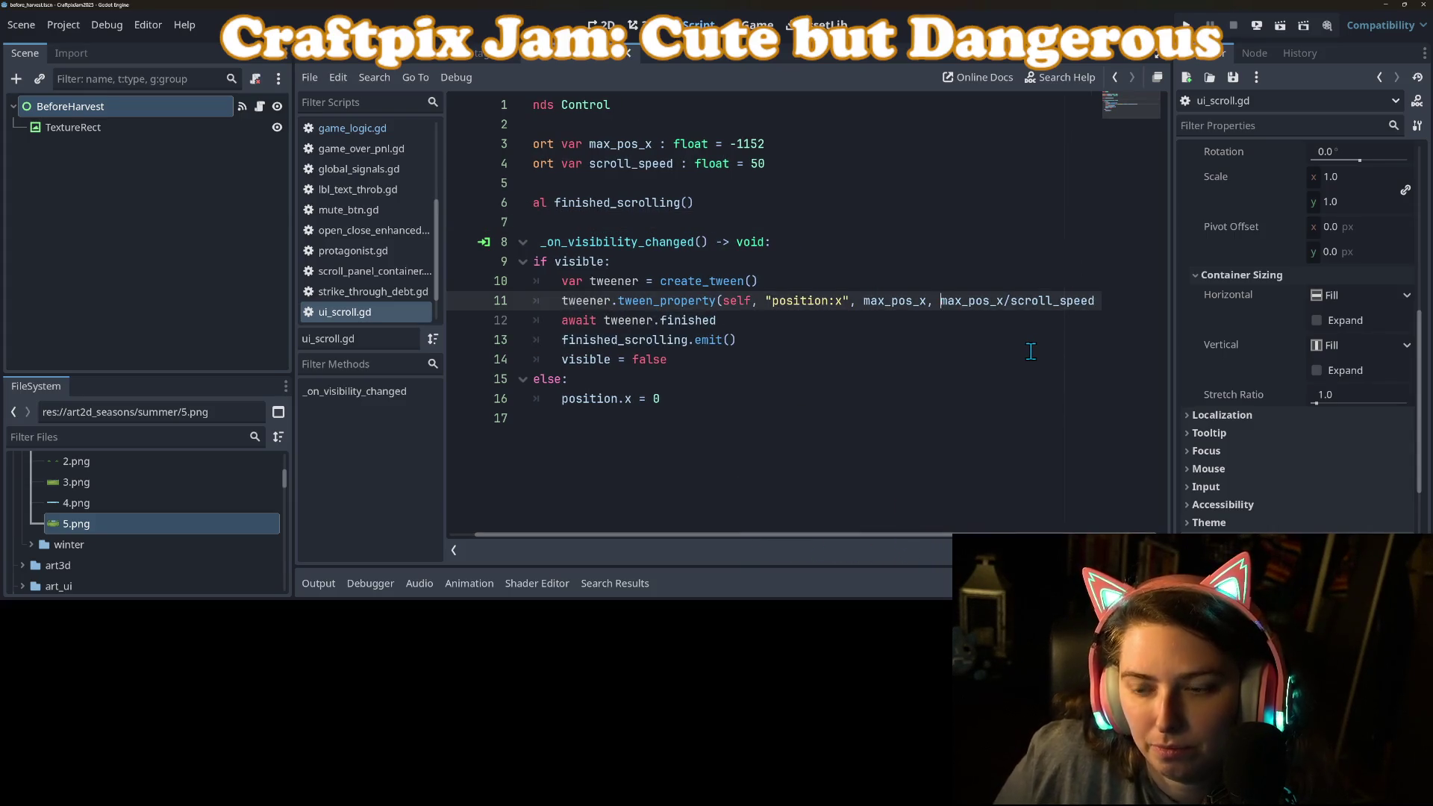
pyautogui.press('Return')
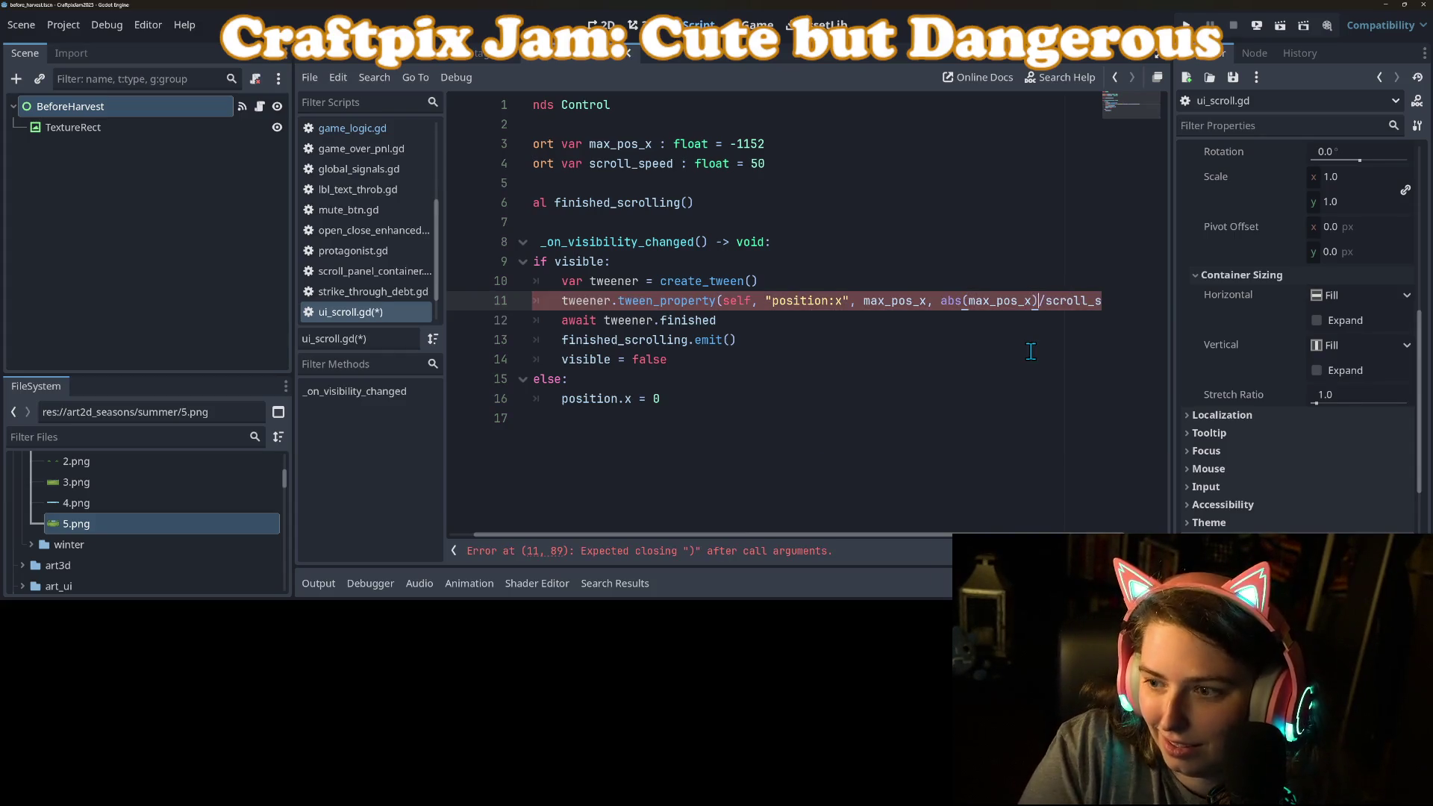
pyautogui.hotkey('ctrl', 's')
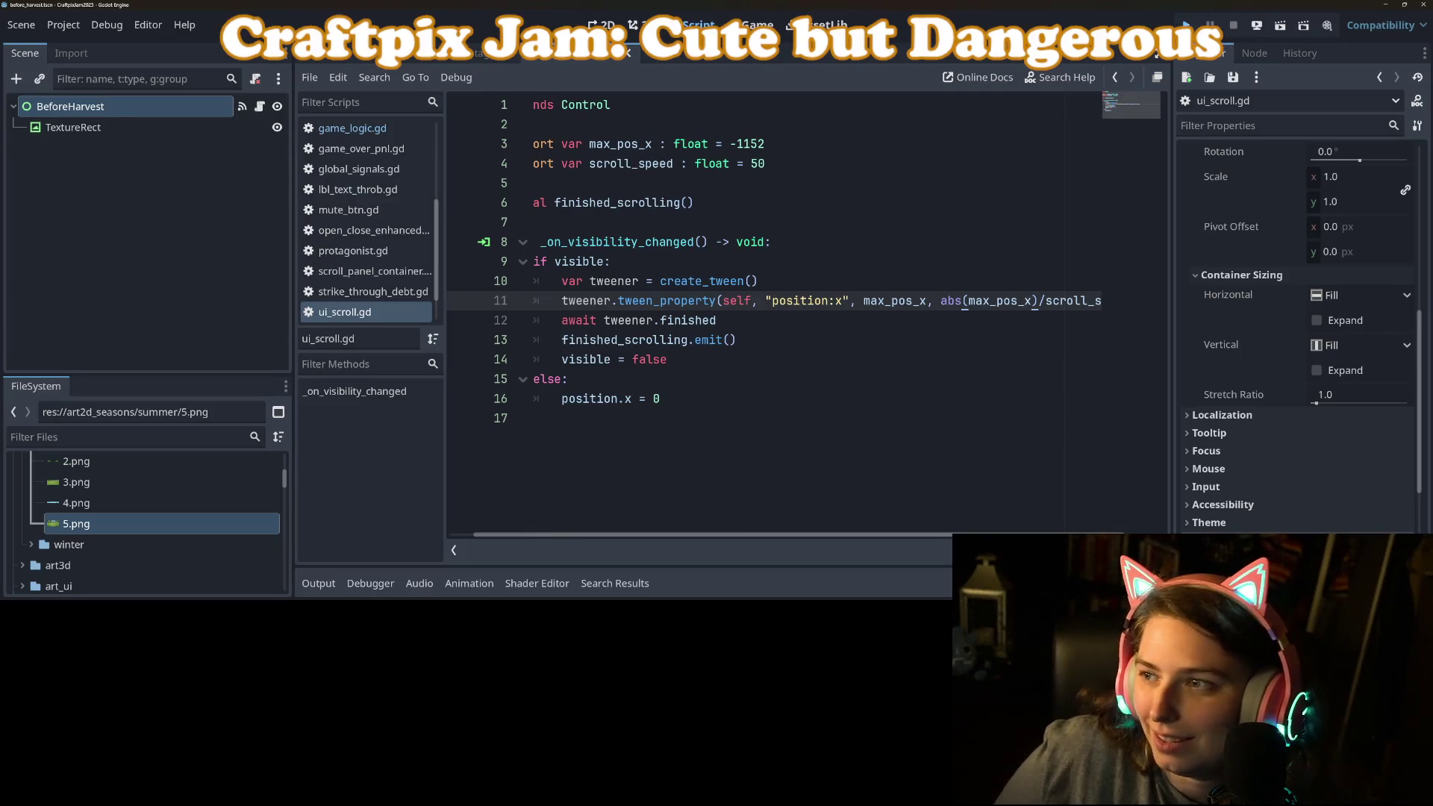
pyautogui.click(1186, 25)
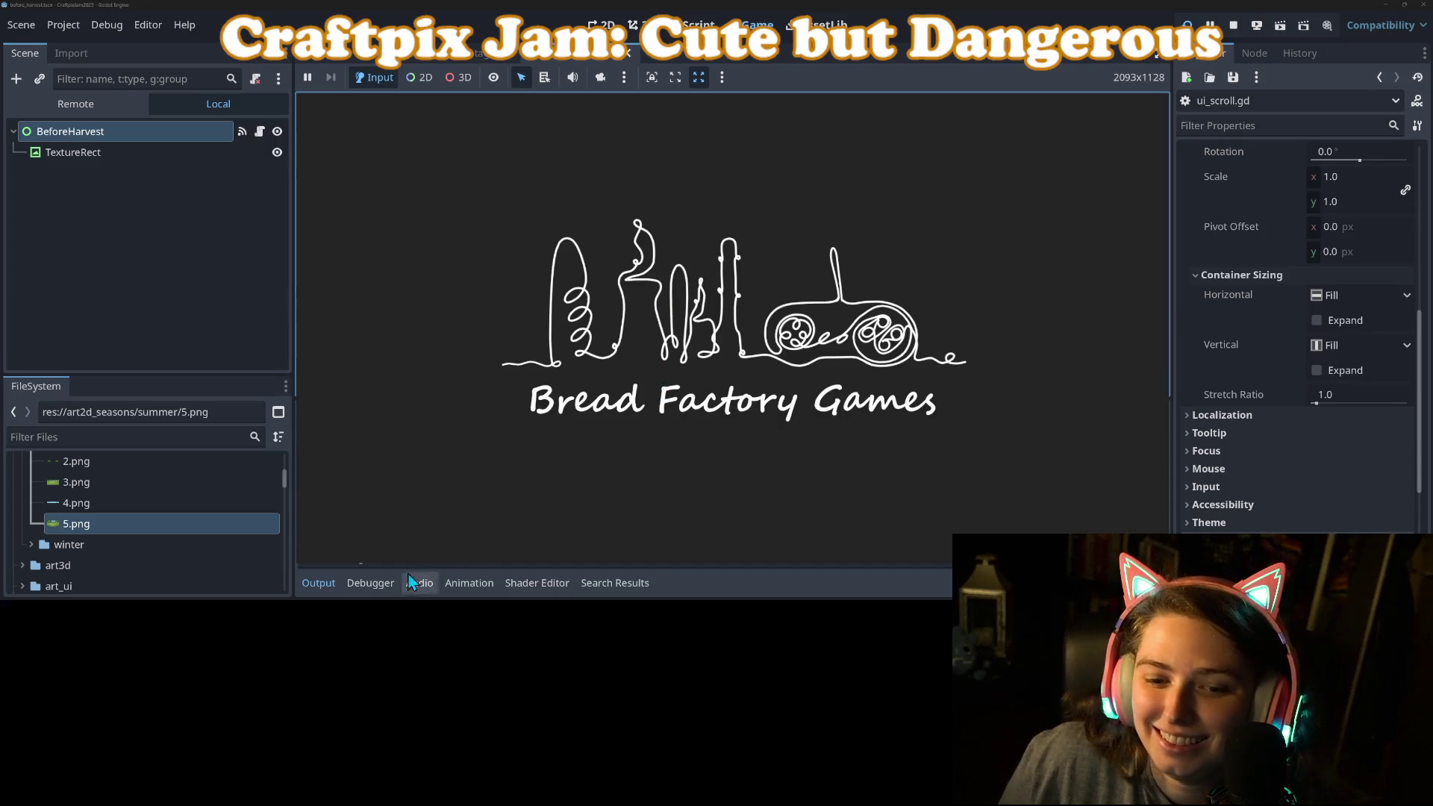
# Finish planting, watch the forest BeforeHarvest panel scroll before harvest, then stop the game.
pyautogui.click(338, 582)
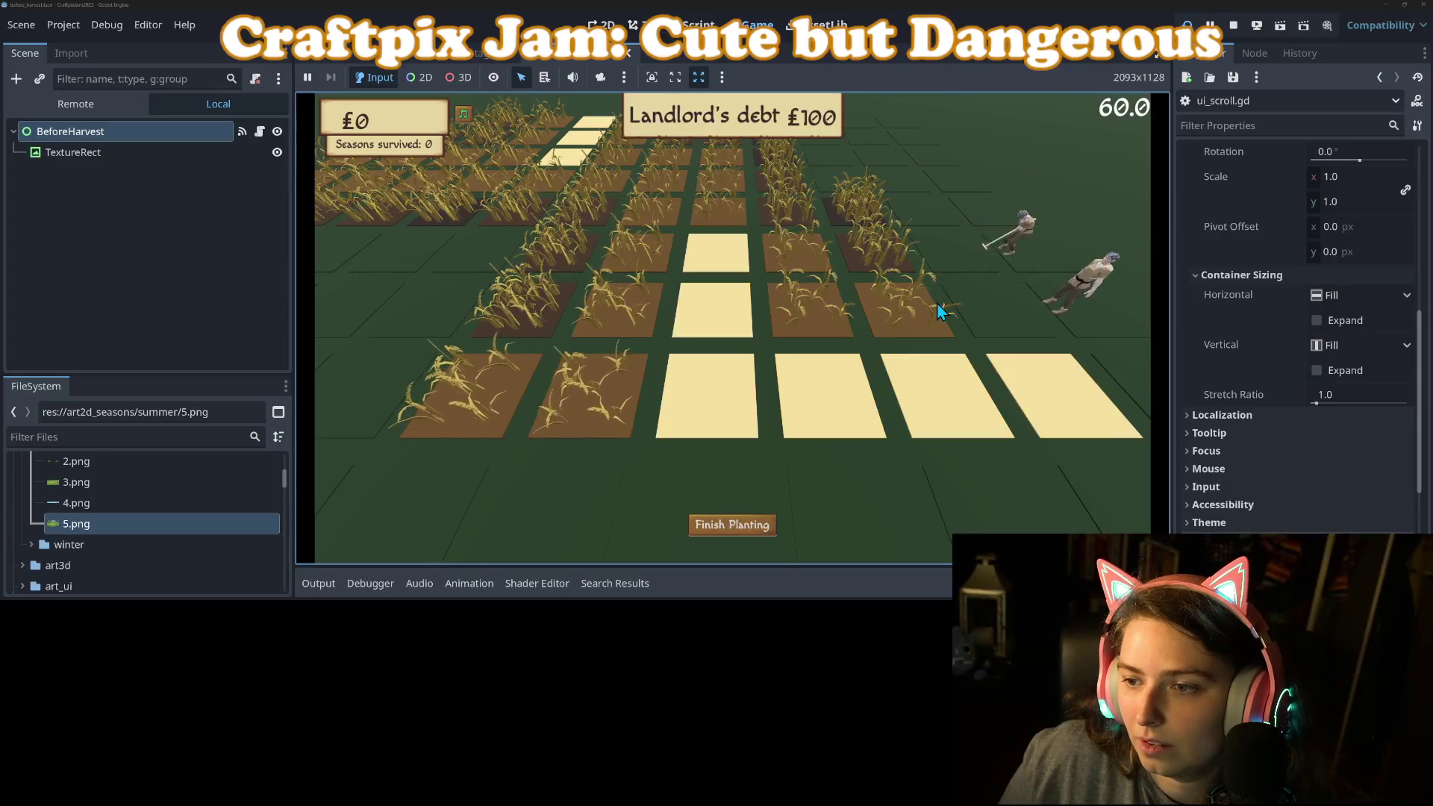
pyautogui.click(727, 526)
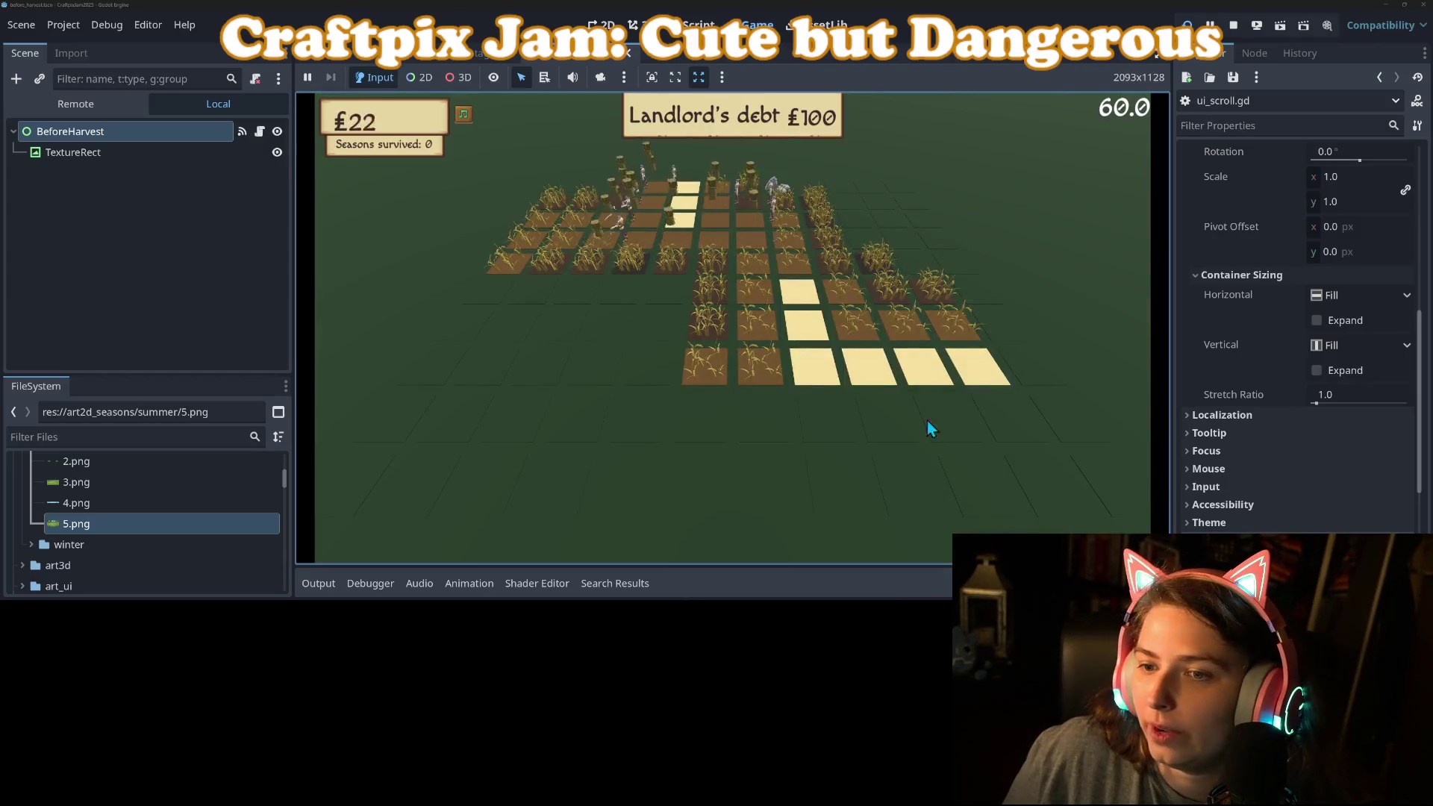
pyautogui.click(1235, 28)
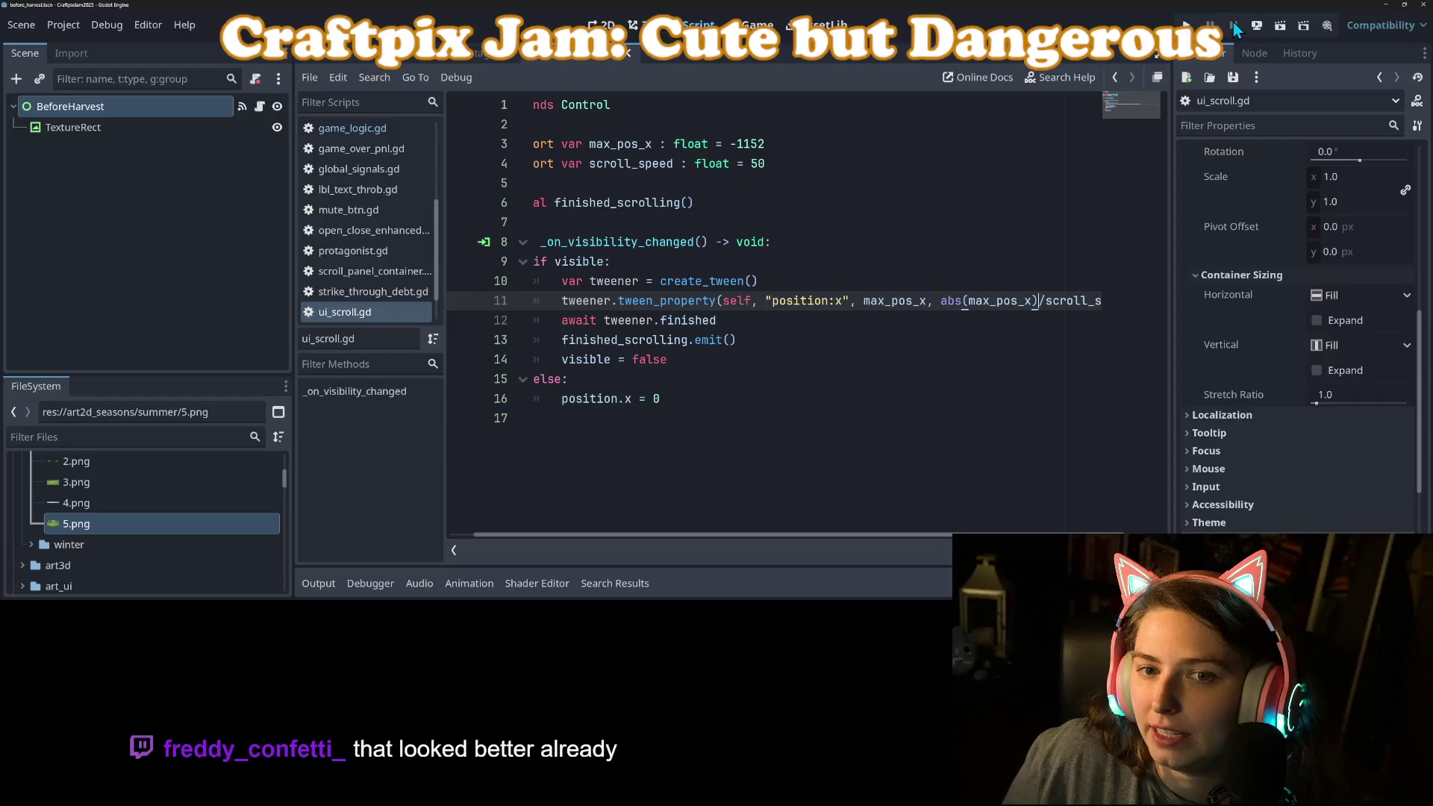
# Rename the _on_visibility_changed function to run_parallax.
pyautogui.click(848, 359)
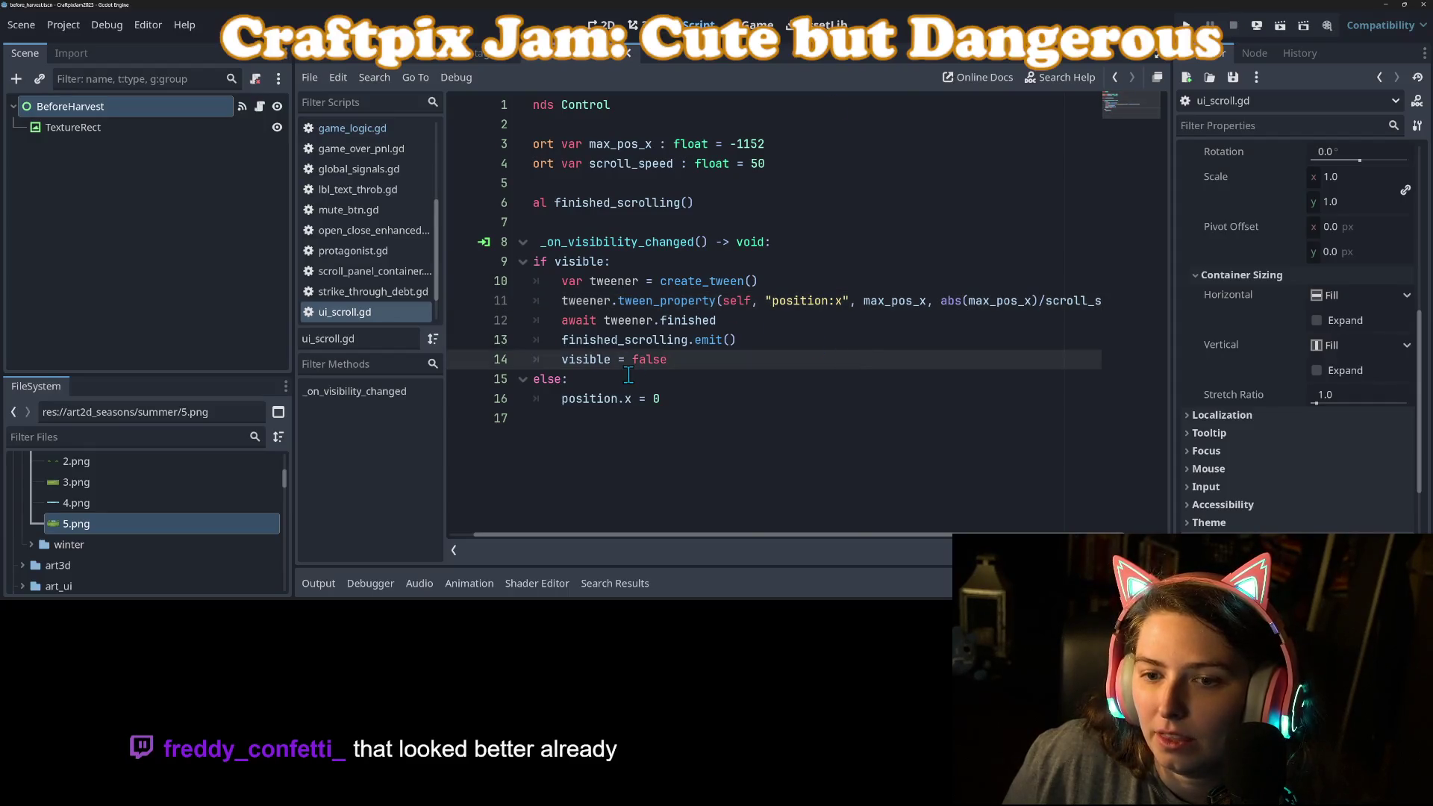
pyautogui.hscroll(-2, 737, 536)
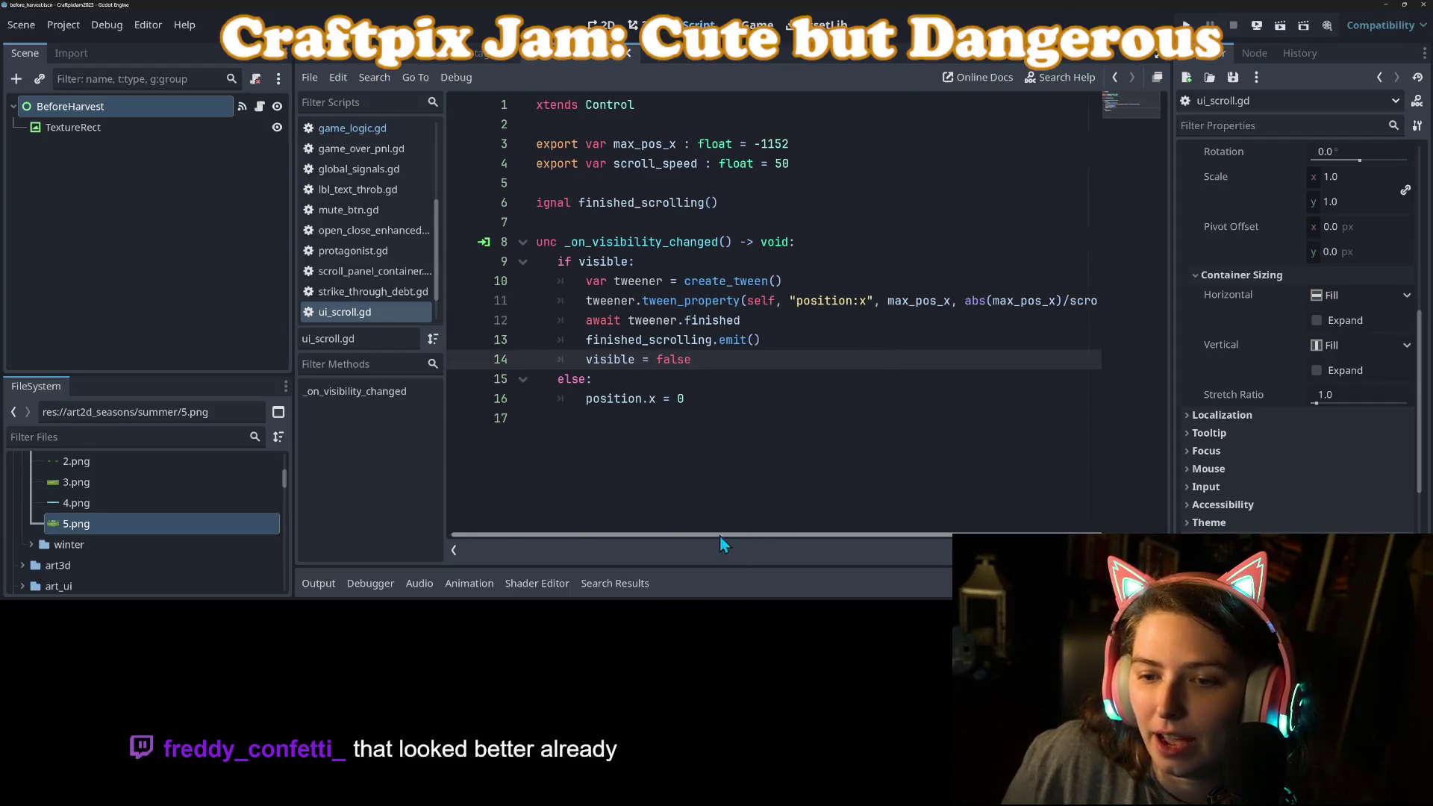
pyautogui.click(659, 236)
pyautogui.doubleClick(659, 238)
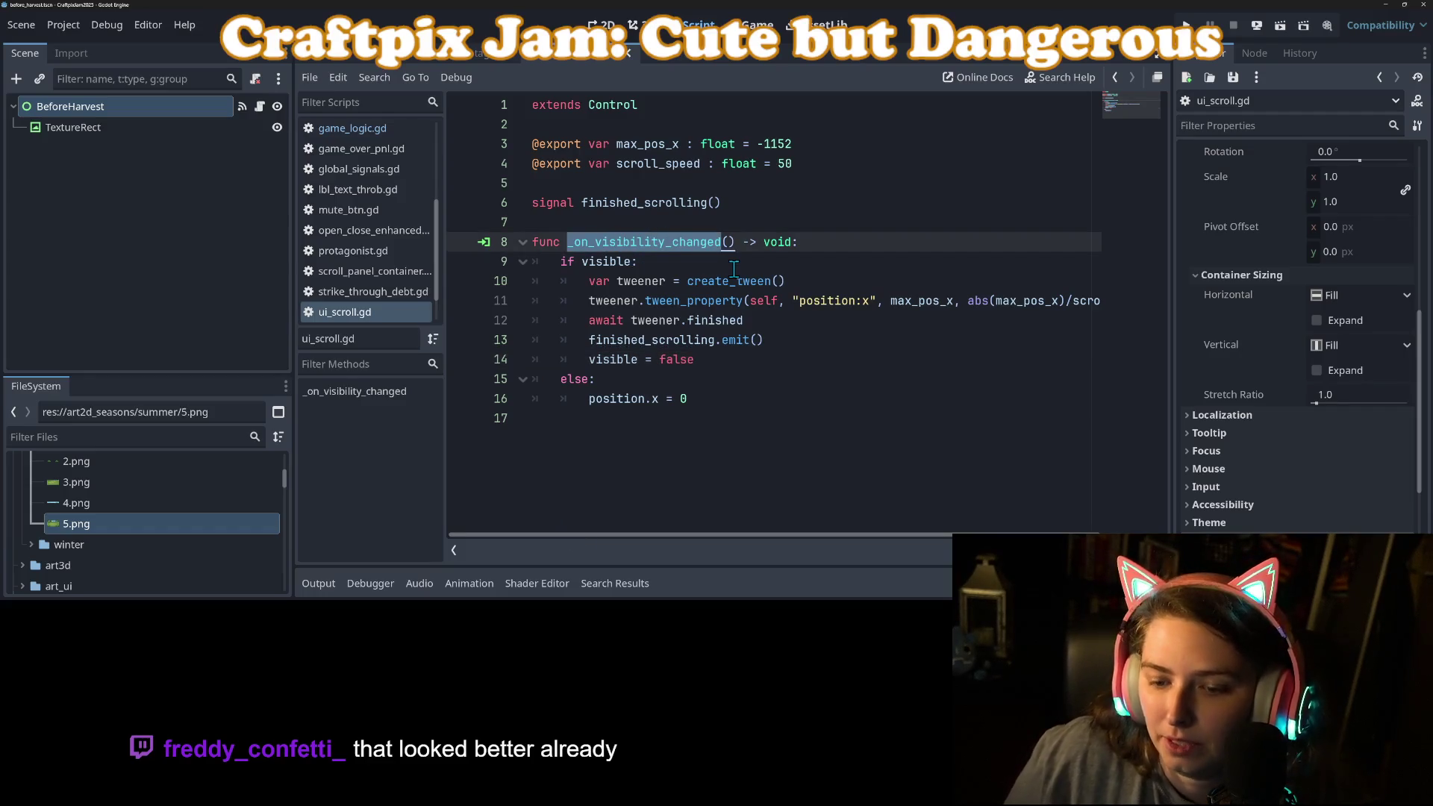
pyautogui.write('run_p')
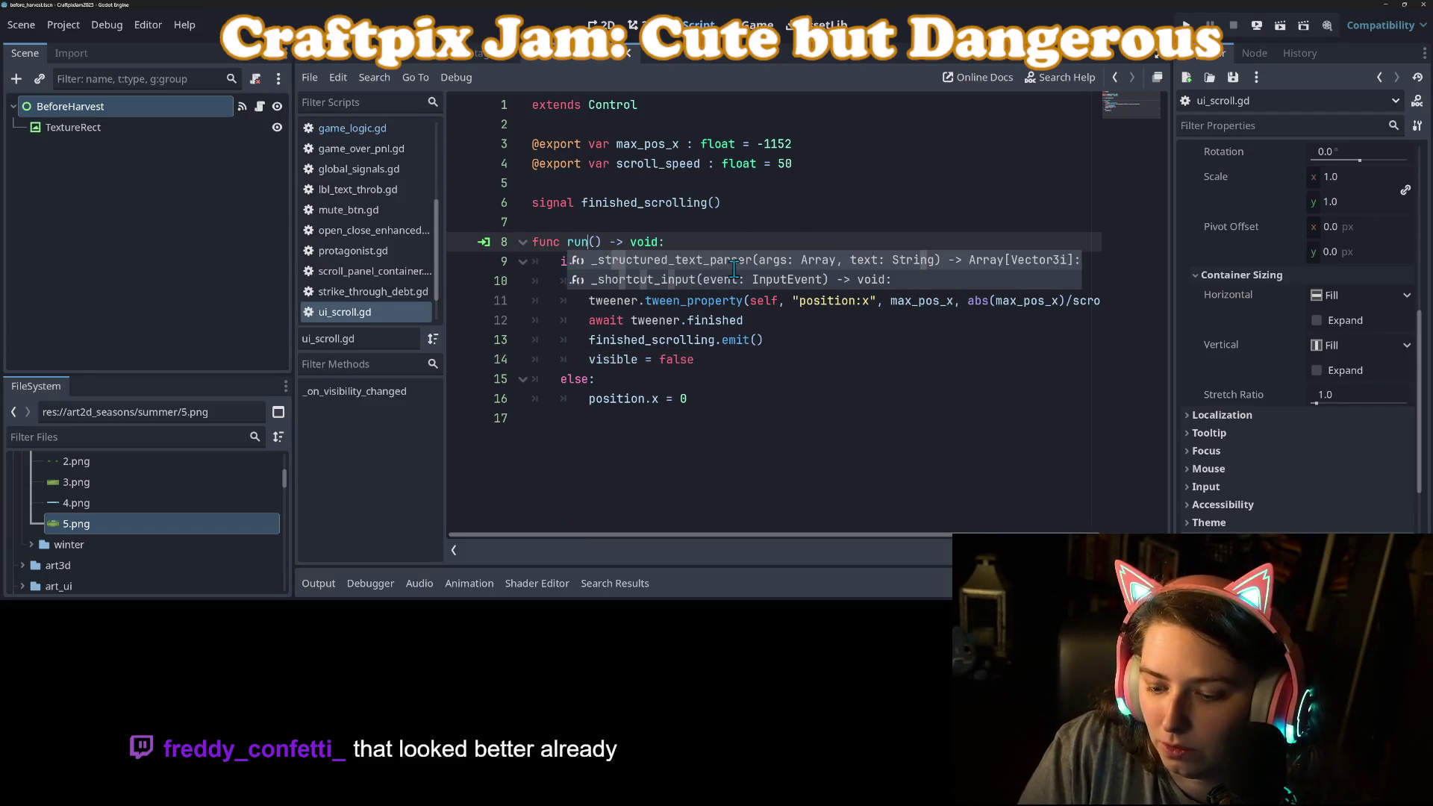
pyautogui.write('arallax')
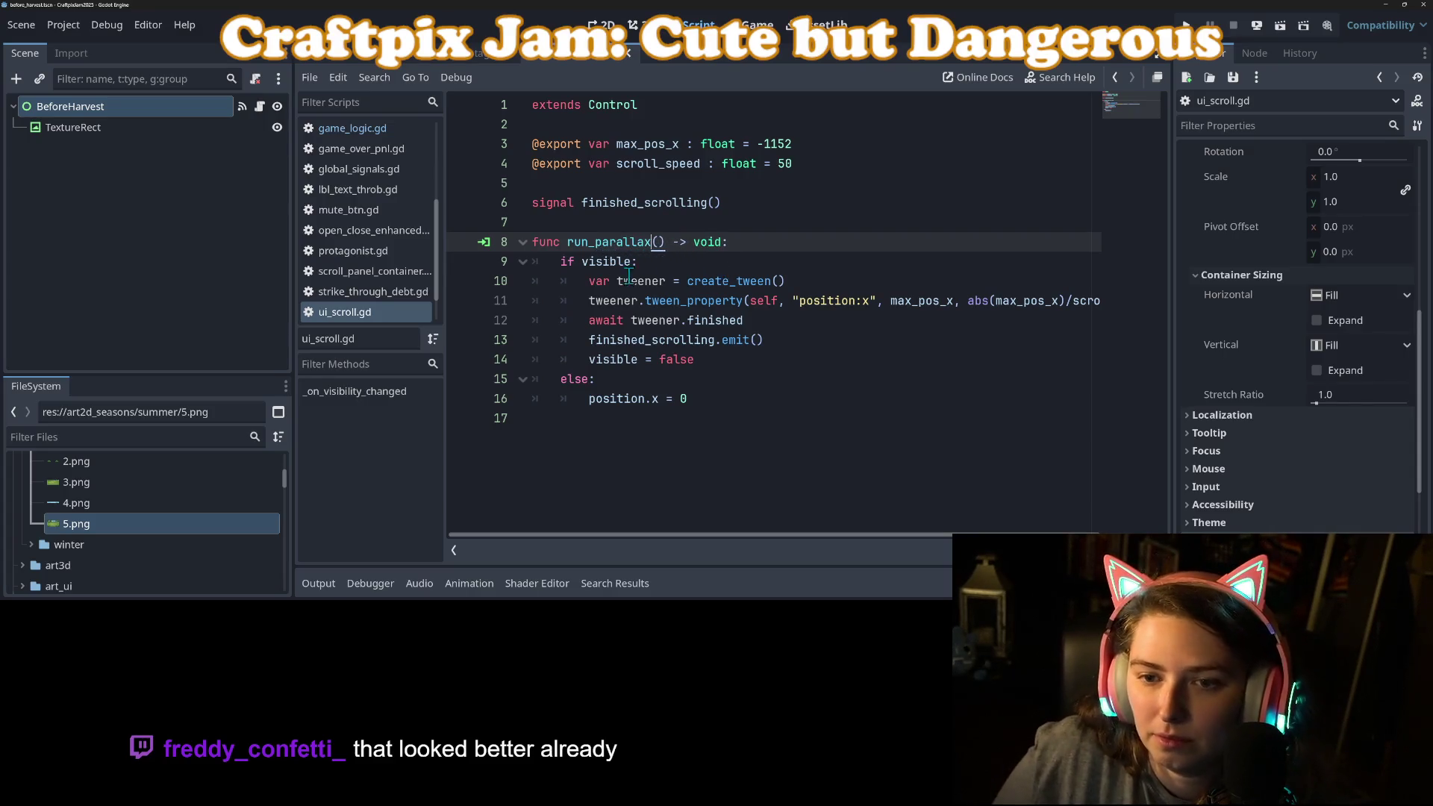
# Remove the if visible / else wrapper and dedent the tween code.
pyautogui.doubleClick(608, 261)
pyautogui.click(589, 360)
pyautogui.moveTo(695, 404); pyautogui.dragTo(489, 384)
pyautogui.press('BackSpace')
pyautogui.moveTo(589, 280); pyautogui.dragTo(695, 361)
pyautogui.hotkey('shift', 'Tab')
pyautogui.moveTo(639, 261)
pyautogui.mouseDown()
pyautogui.moveTo(503, 263)
pyautogui.moveTo(652, 241)
pyautogui.mouseUp()
pyautogui.press('BackSpace')
pyautogui.press('BackSpace')
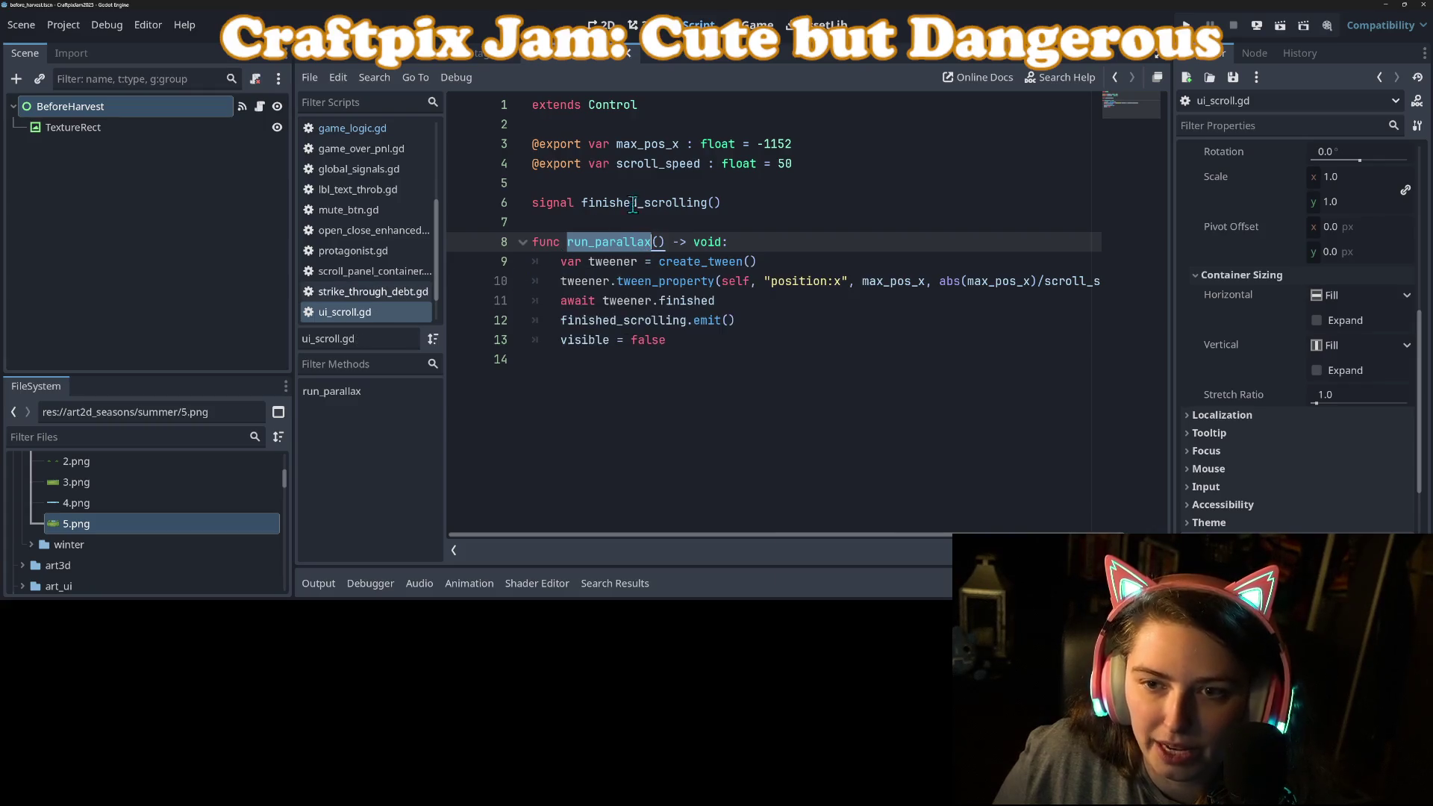
# Delete the finished_scrolling signal and its emit() line, save, and open game_logic.gd.
pyautogui.moveTo(723, 202); pyautogui.dragTo(498, 188)
pyautogui.press('BackSpace')
pyautogui.hotkey('ctrl', 's')
pyautogui.press('BackSpace')
pyautogui.hotkey('ctrl', 's')
pyautogui.click(655, 319)
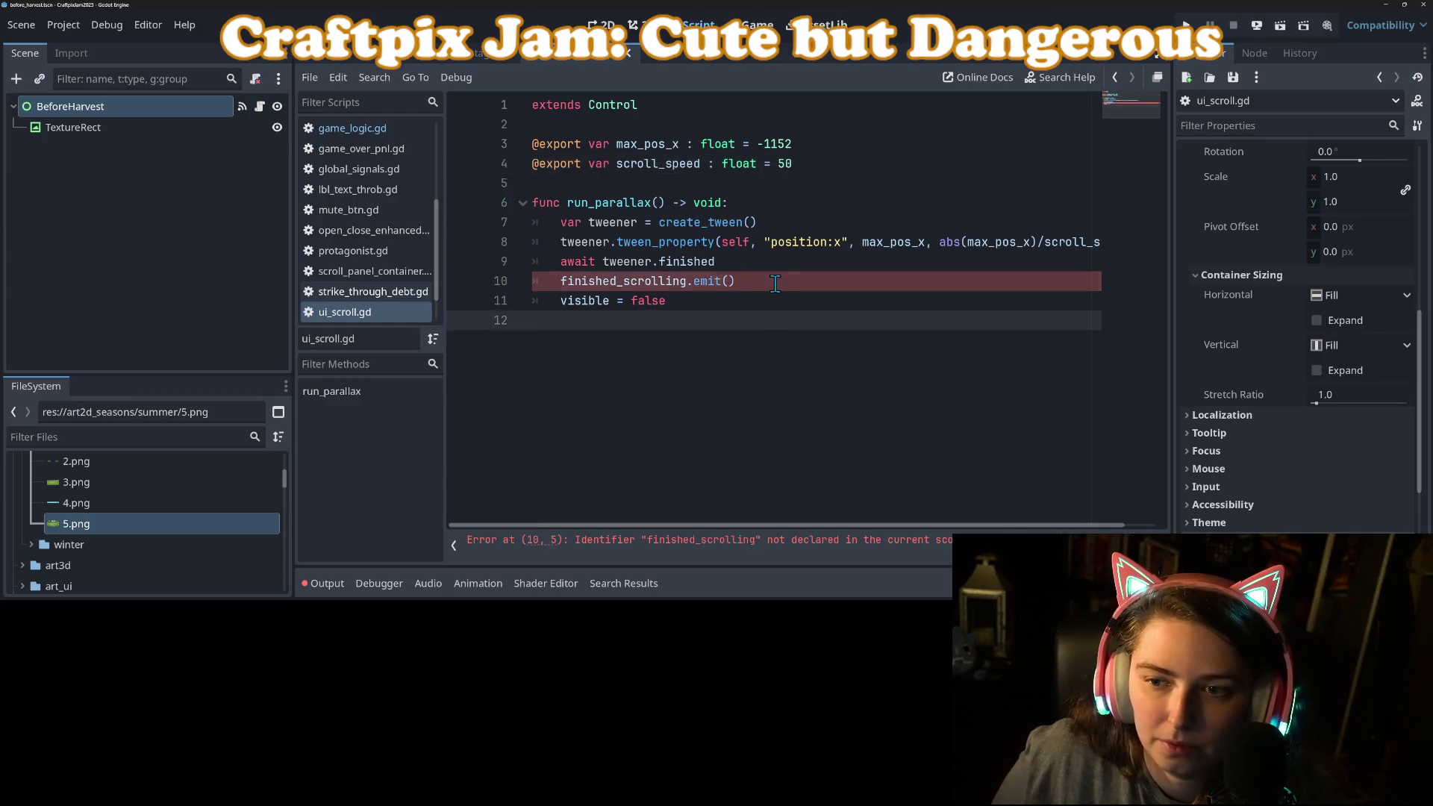
pyautogui.moveTo(775, 282); pyautogui.dragTo(532, 282)
pyautogui.press('BackSpace')
pyautogui.press('BackSpace')
pyautogui.hotkey('ctrl', 's')
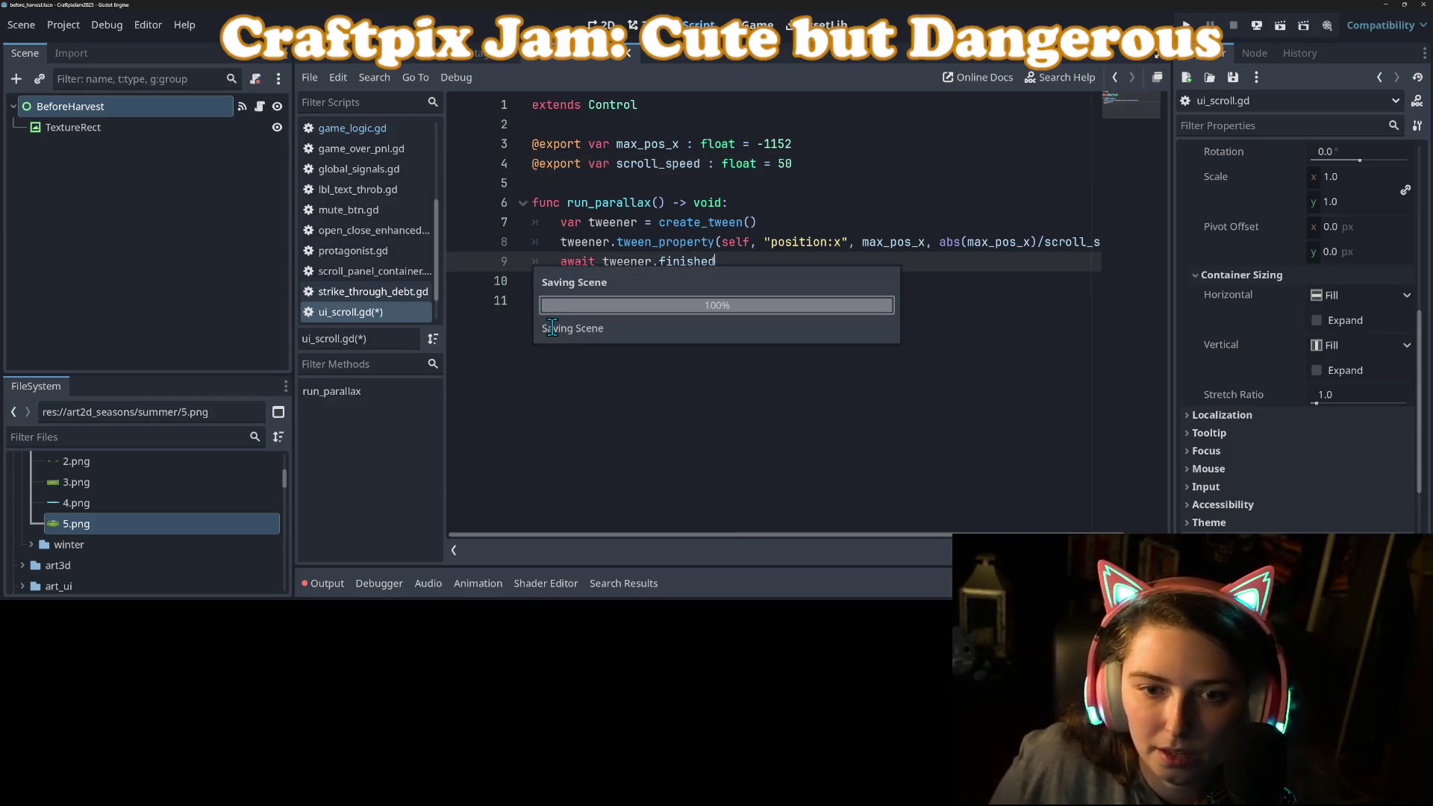
pyautogui.click(366, 129)
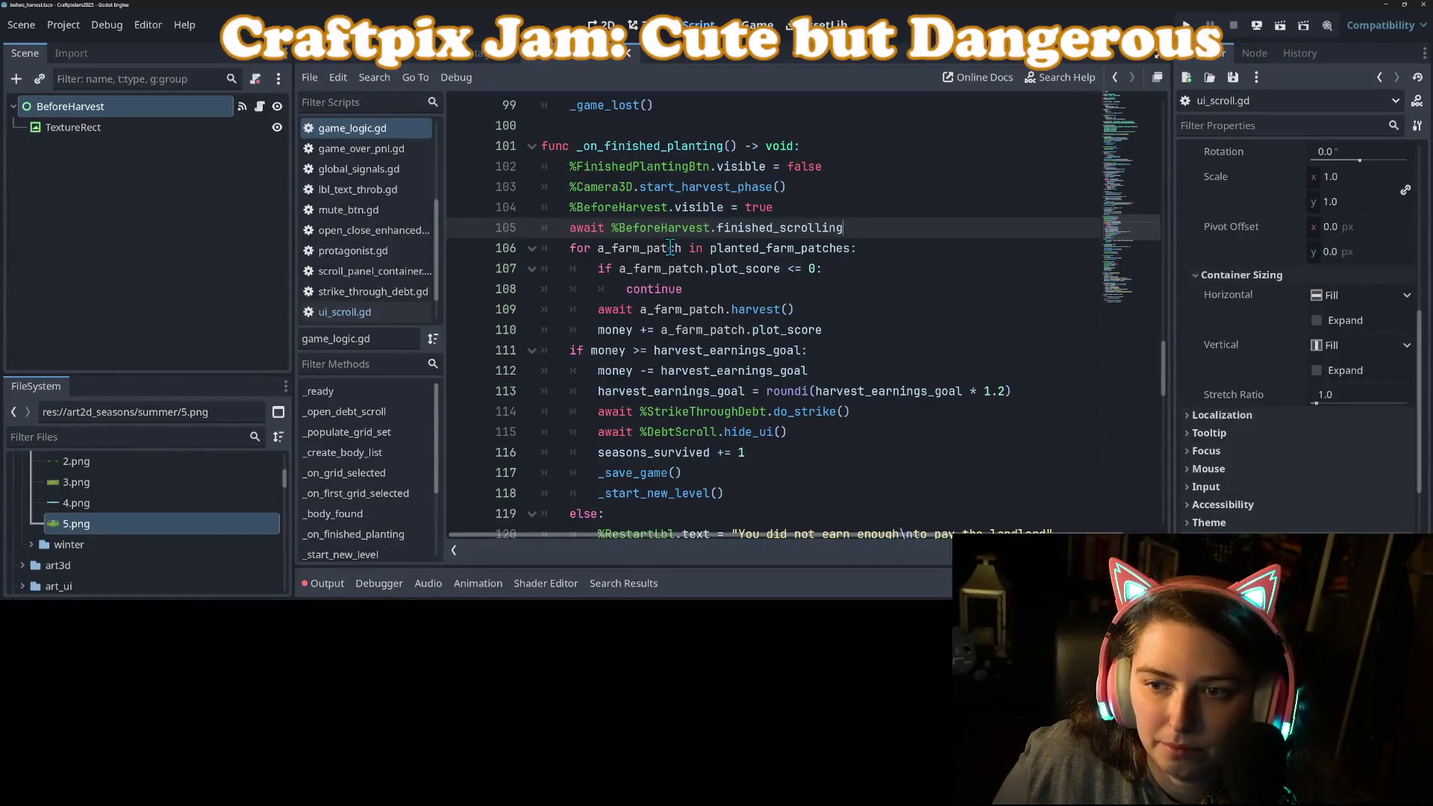
# In game_logic.gd, await BeforeHarvest.run_parallax() and drop the visible = true line; save.
pyautogui.doubleClick(775, 232)
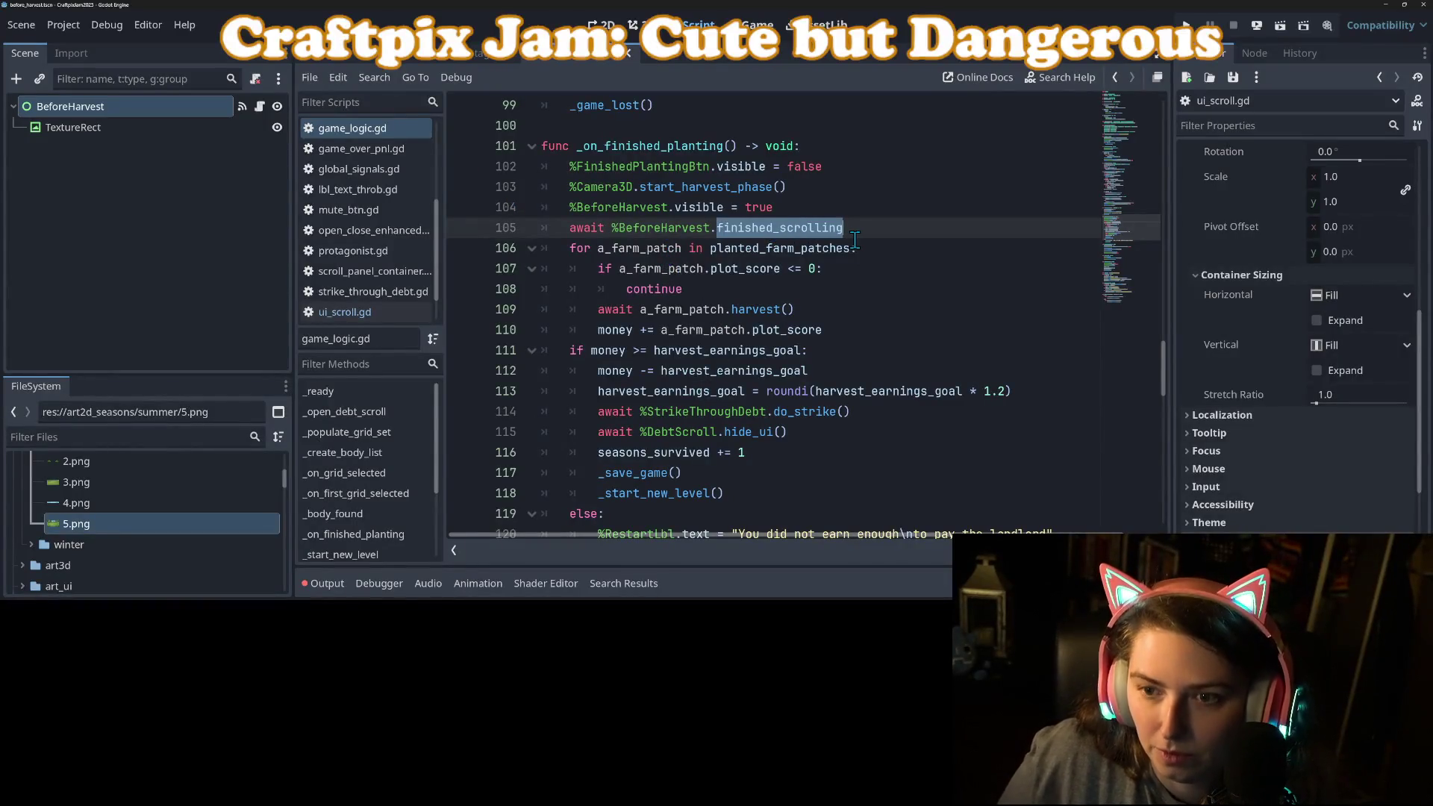
pyautogui.write('run_parallax()')
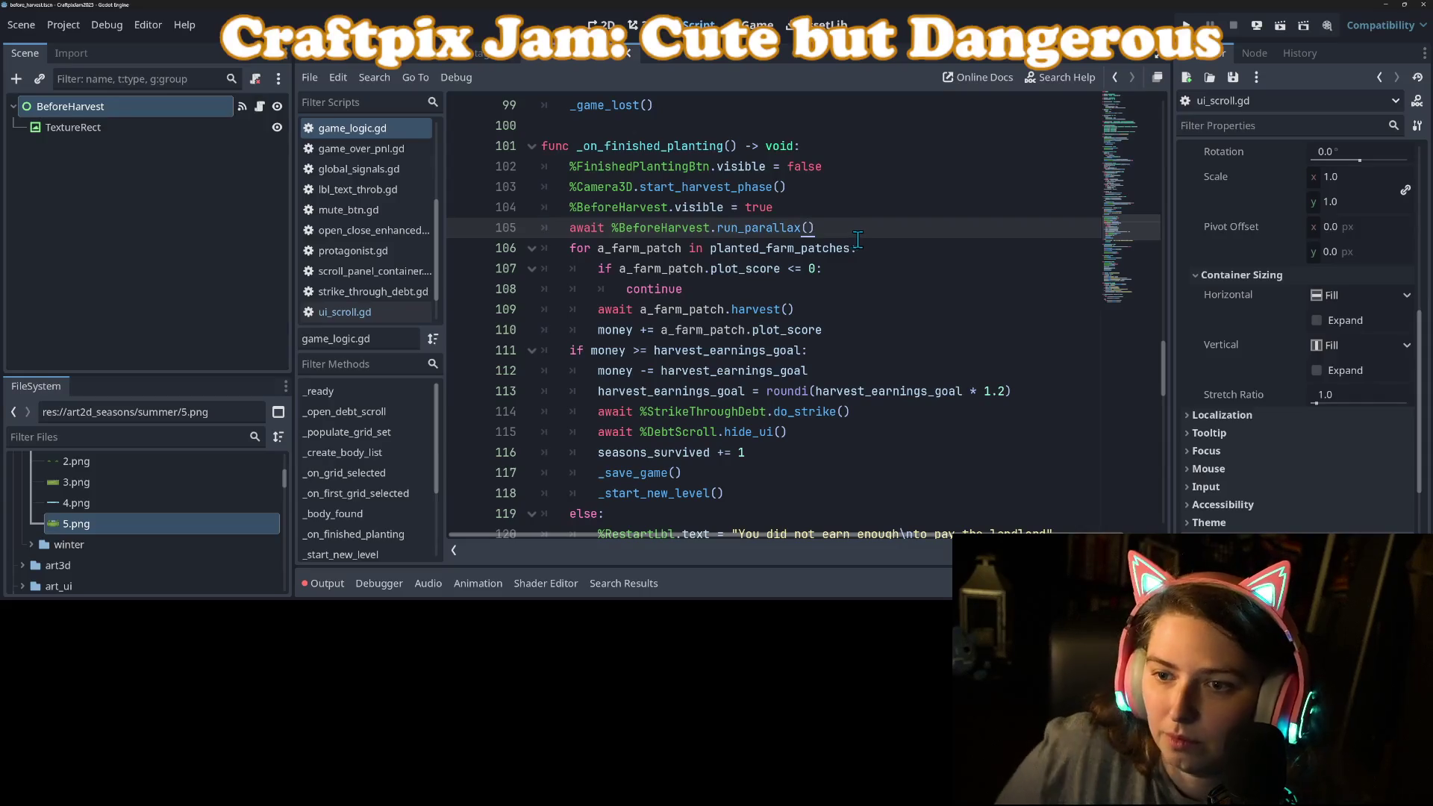
pyautogui.moveTo(776, 209); pyautogui.dragTo(515, 221)
pyautogui.press('BackSpace')
pyautogui.press('BackSpace')
pyautogui.hotkey('ctrl', 's')
# Return to ui_scroll.gd after briefly checking the itch.io project page.
pyautogui.hotkey('alt', 'Left')
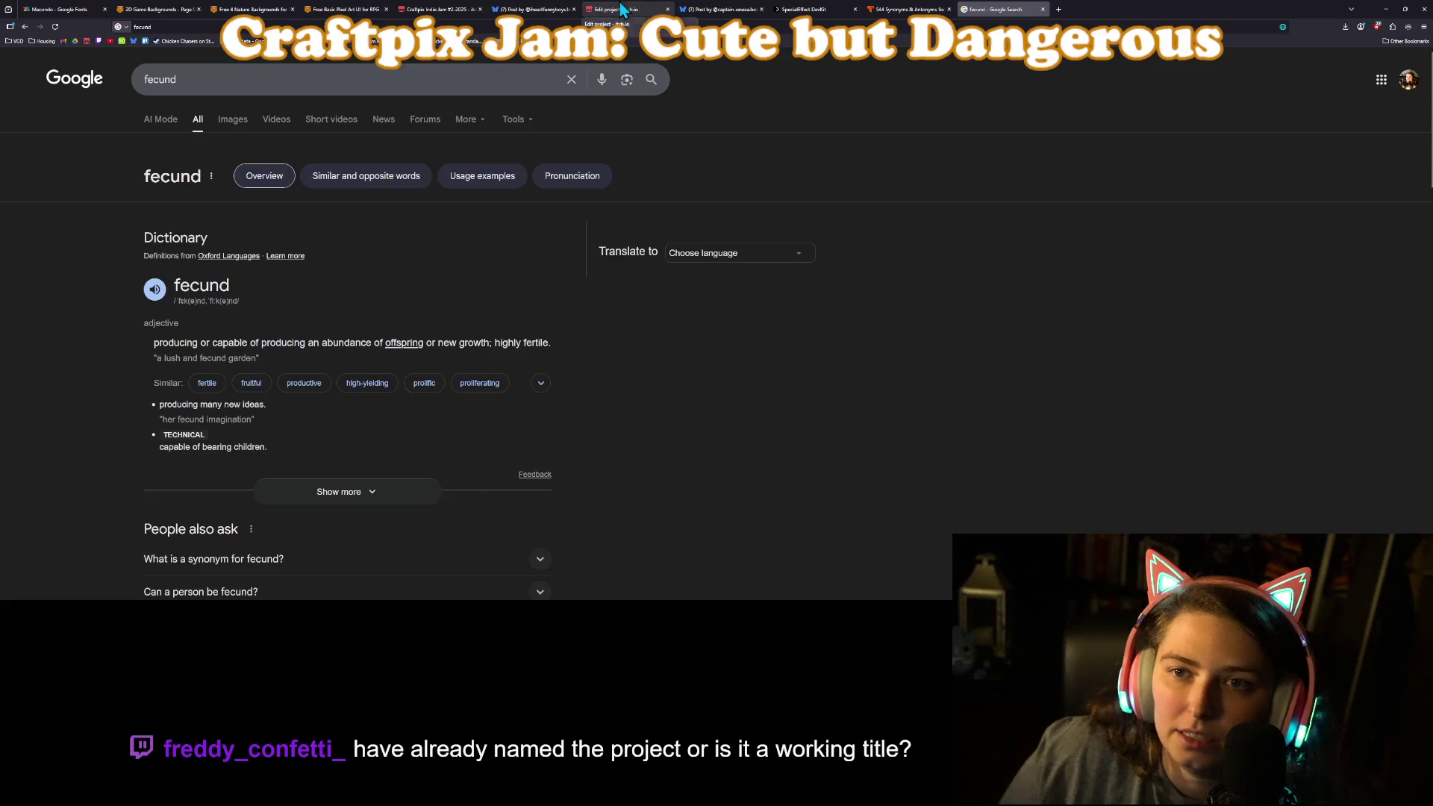
pyautogui.click(620, 10)
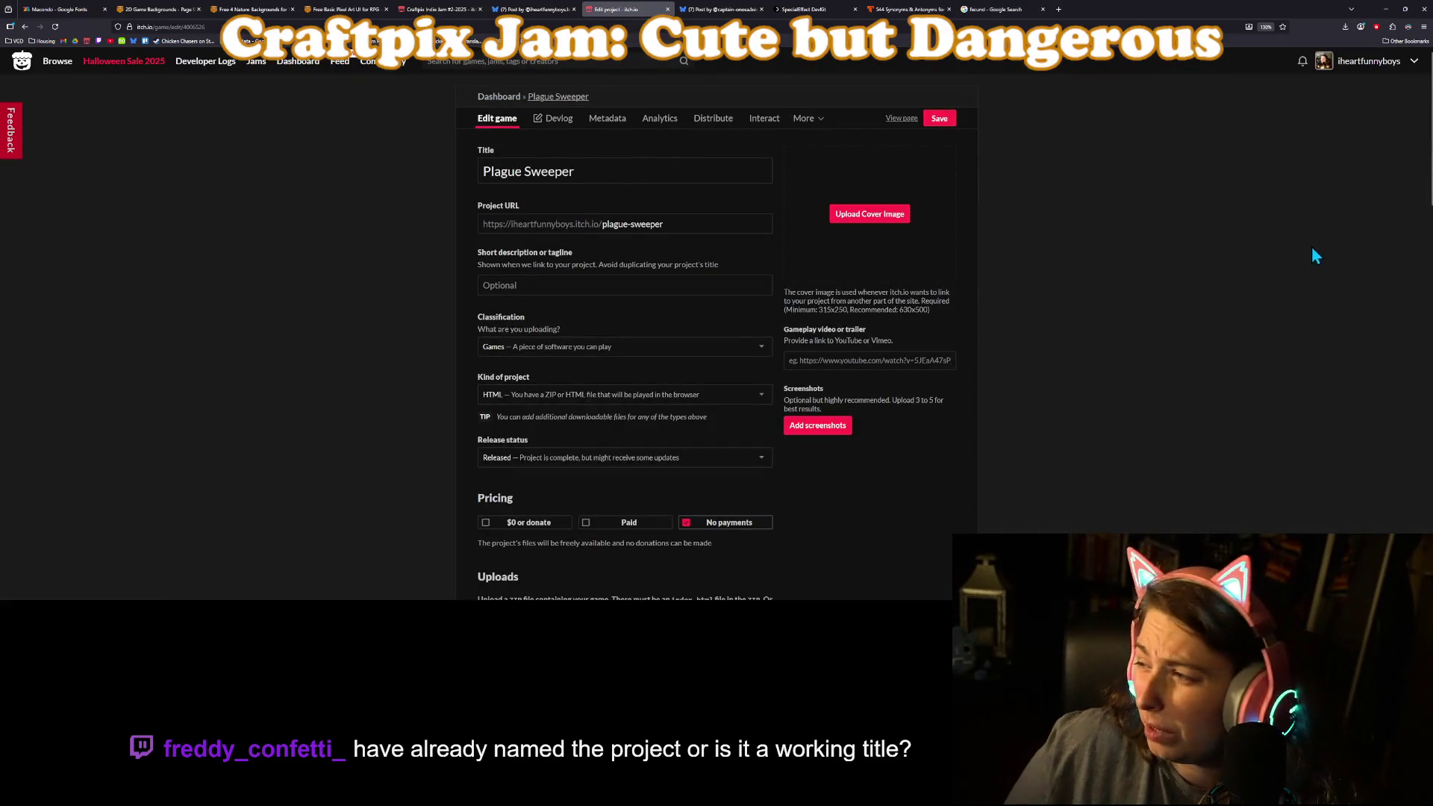
pyautogui.click(1386, 10)
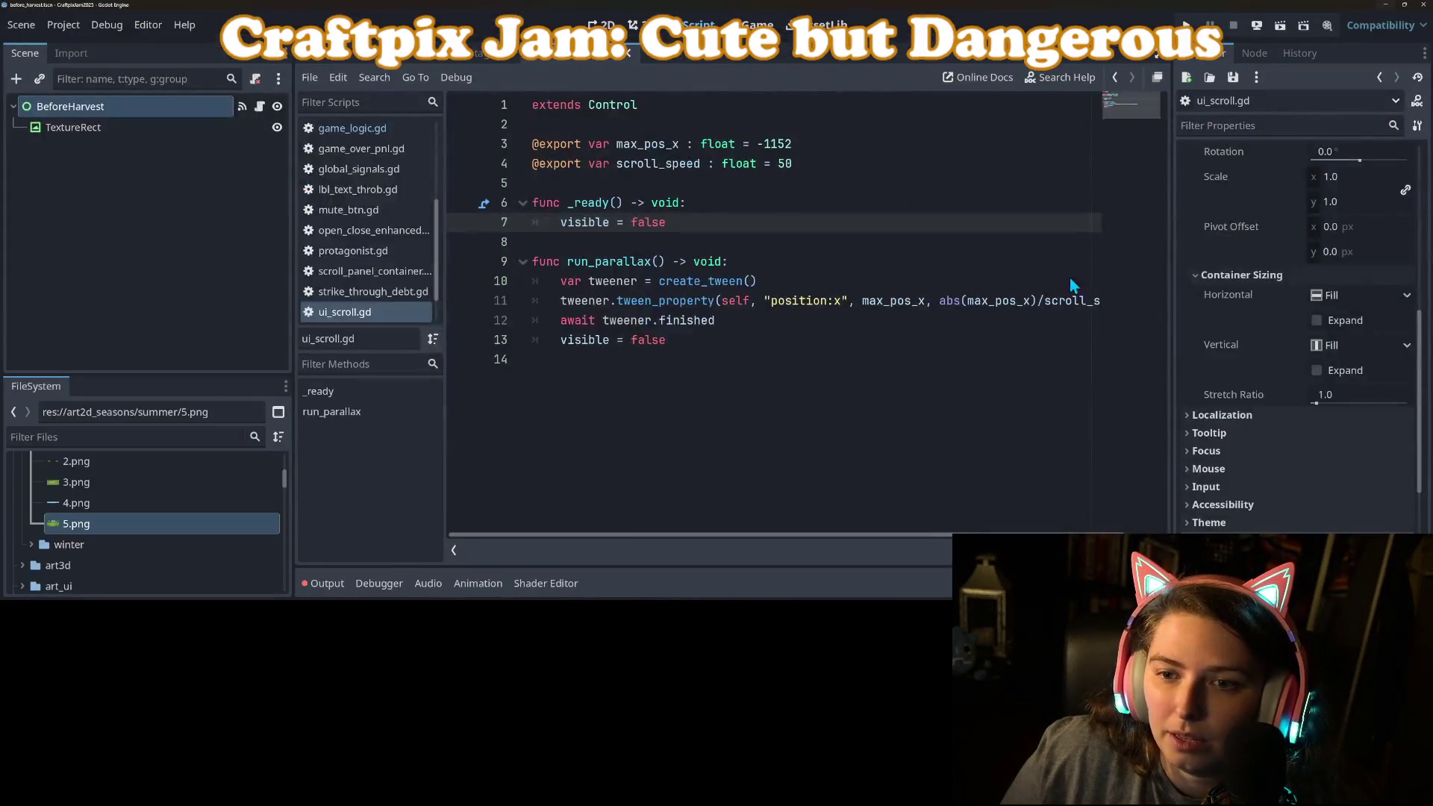
# Insert empty lines directly under the run_parallax header in ui_scroll.gd.
pyautogui.click(788, 335)
pyautogui.click(643, 402)
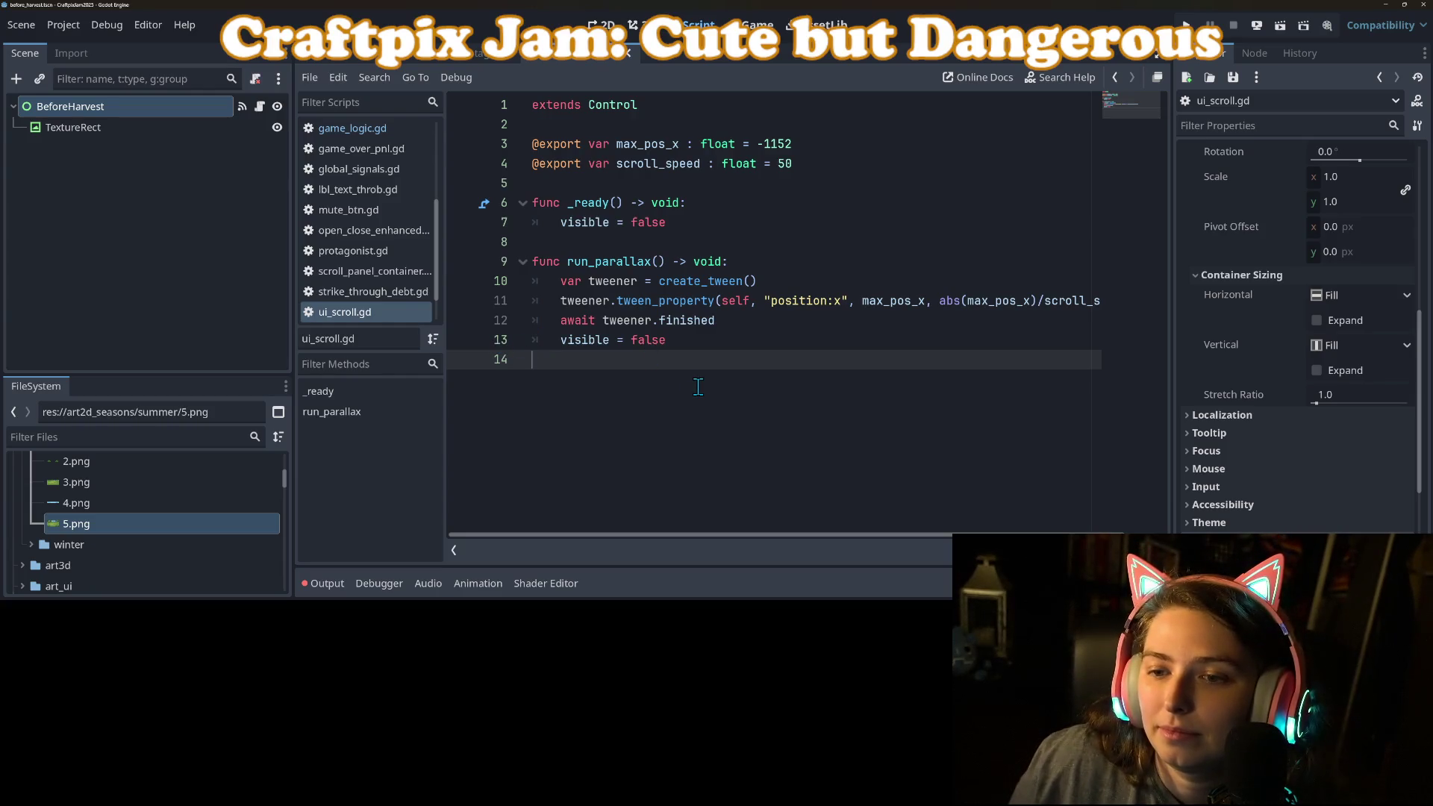
pyautogui.click(809, 326)
pyautogui.click(738, 258)
pyautogui.click(768, 276)
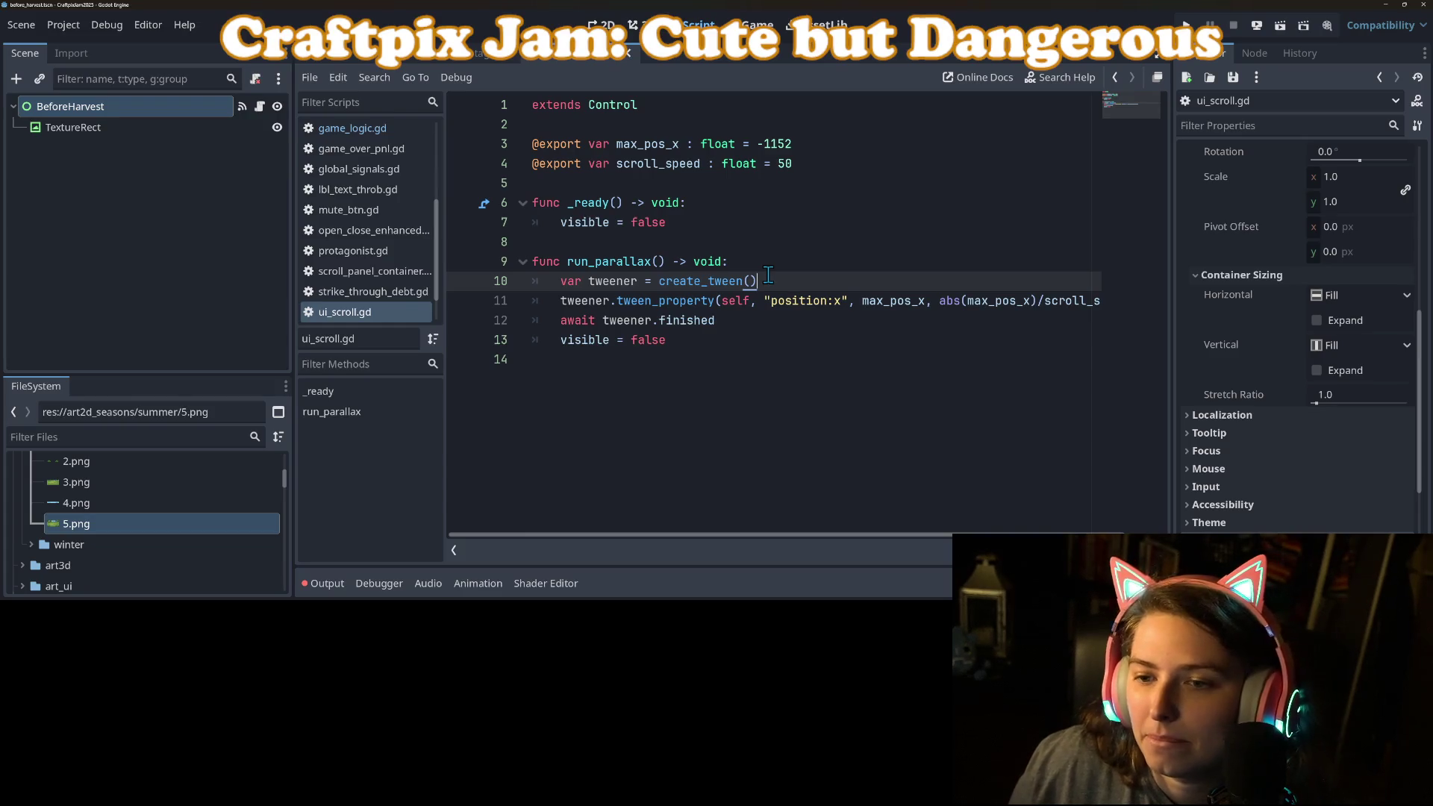
pyautogui.click(762, 262)
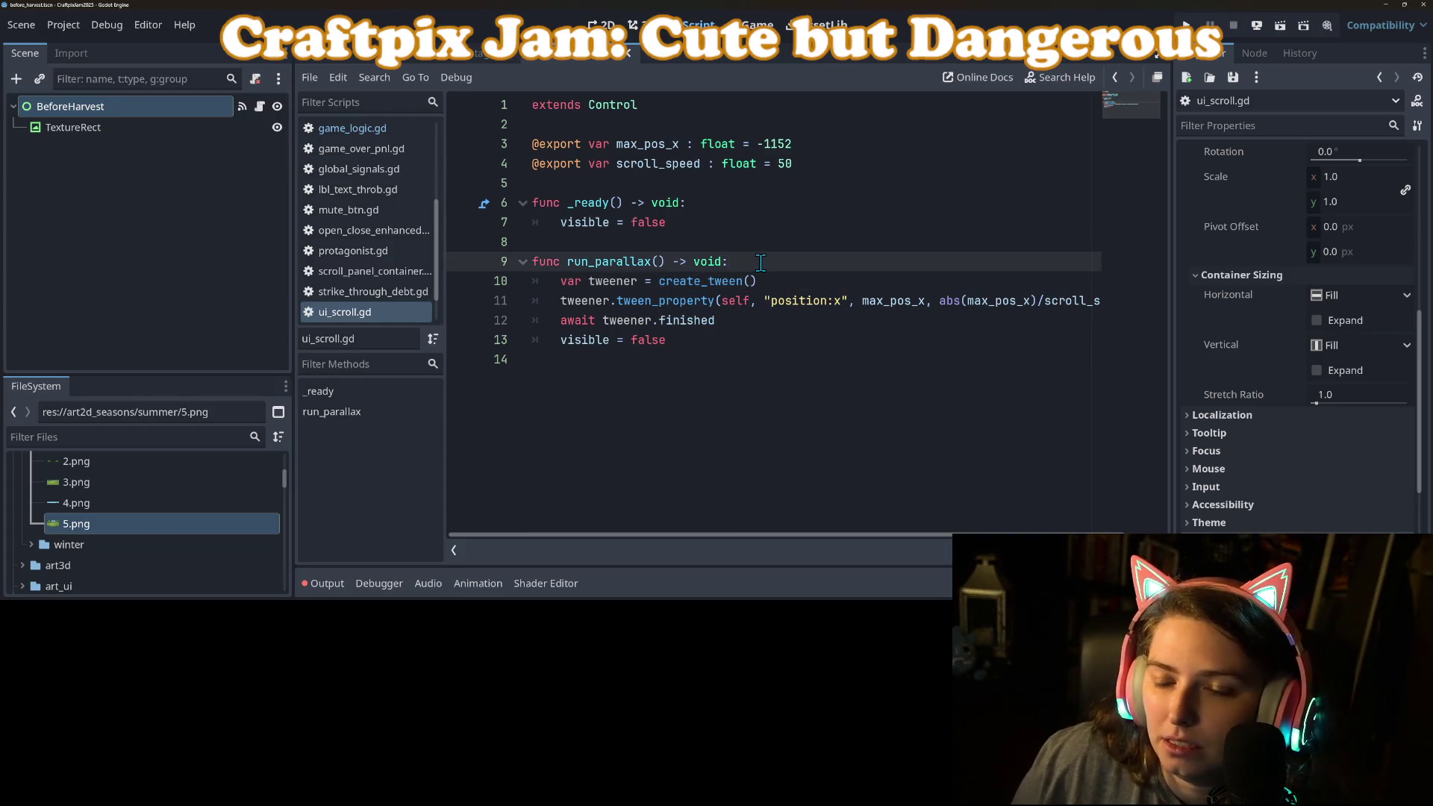
pyautogui.press('Return')
pyautogui.press('Return')
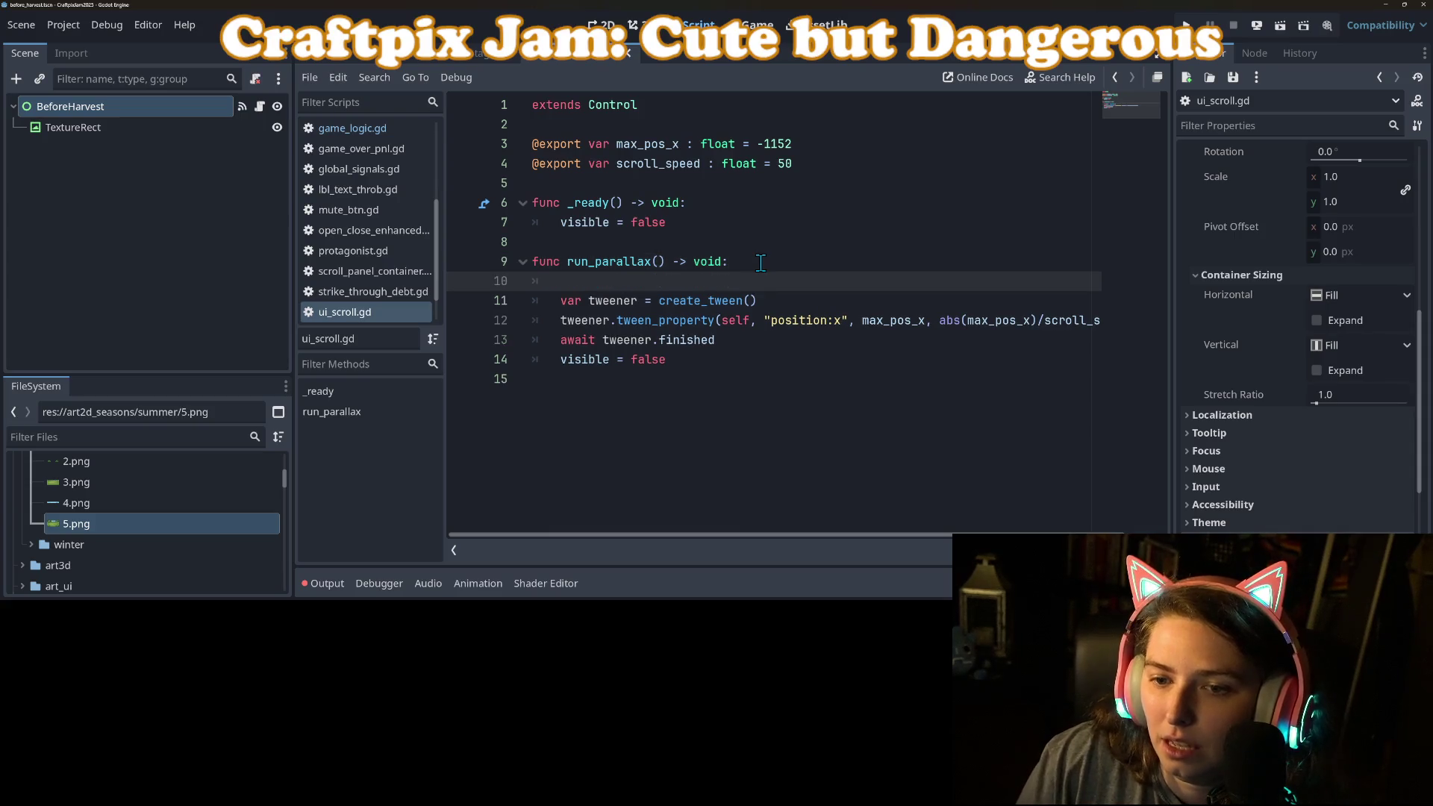
pyautogui.press('Up')
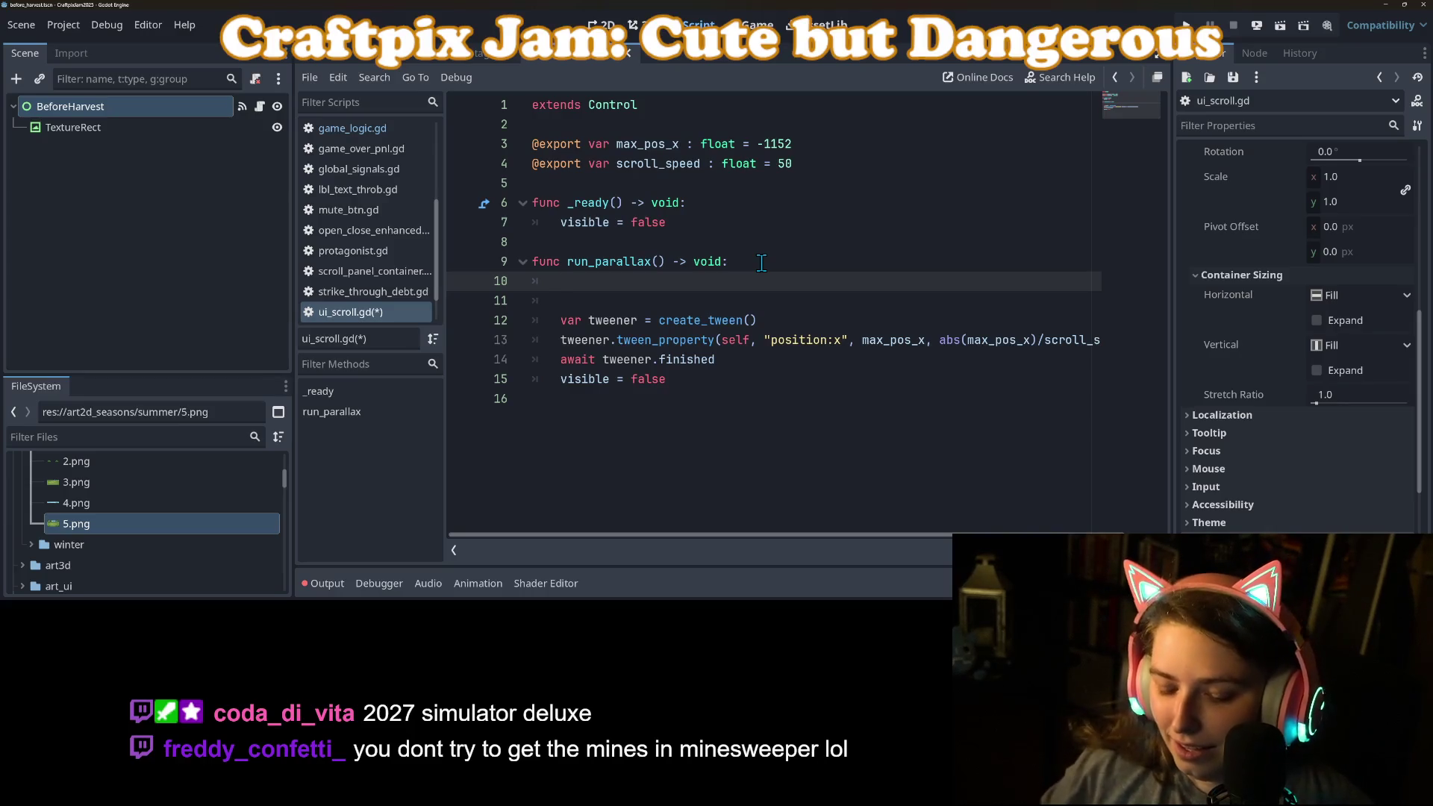
# Add modulate.a = 0 at the start of run_parallax, before visible = true.
pyautogui.write('mod')
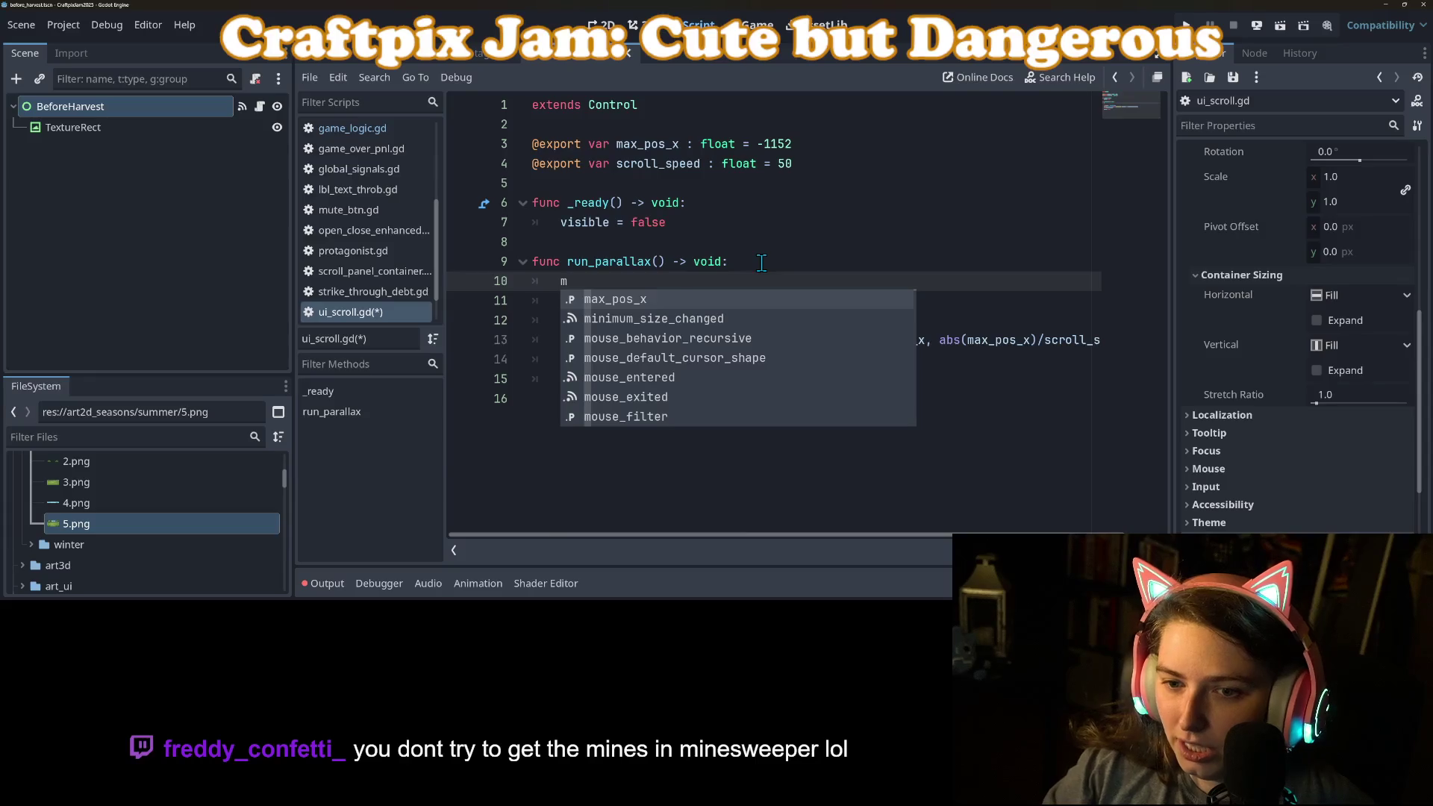
pyautogui.press('BackSpace')
pyautogui.press('BackSpace')
pyautogui.press('BackSpace')
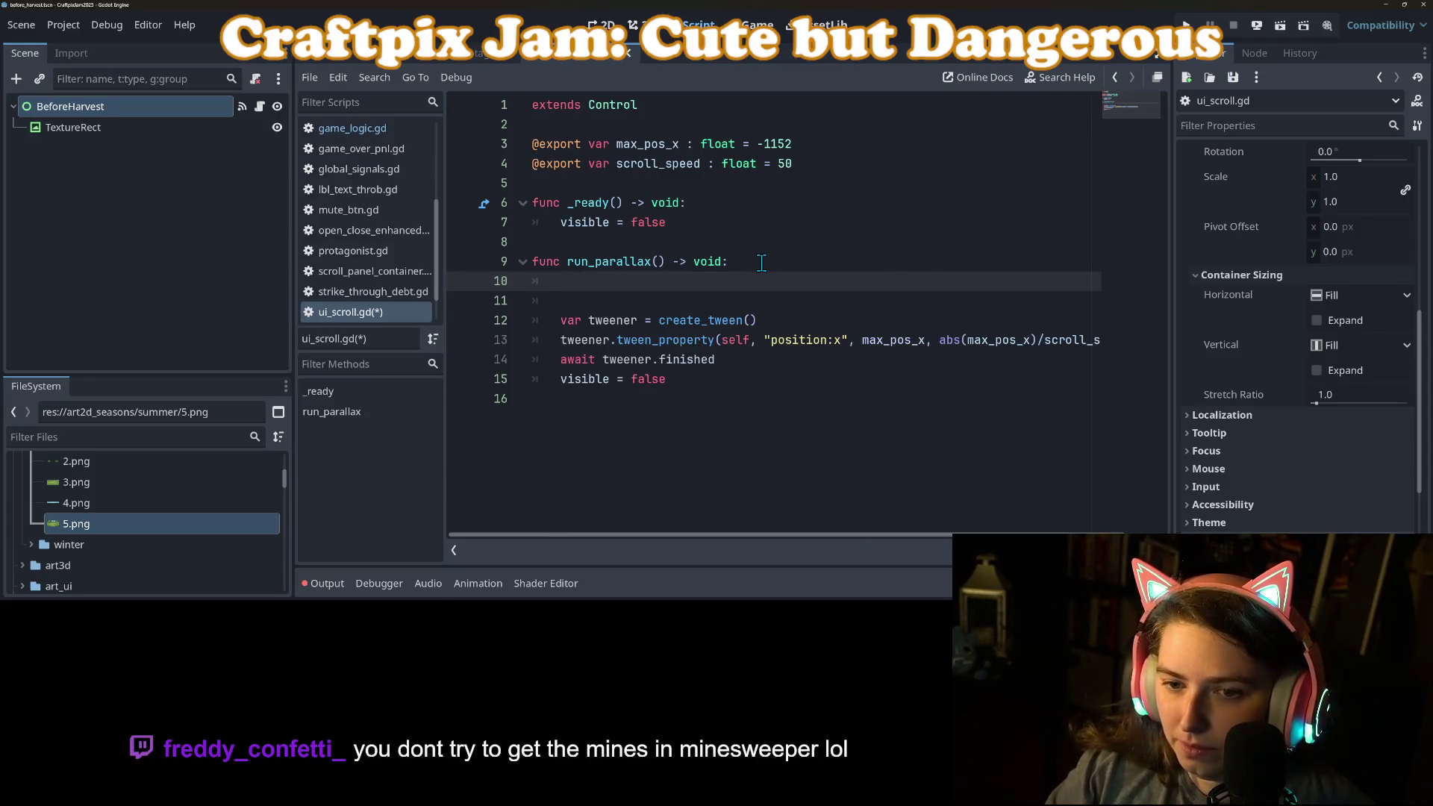
pyautogui.write('mod')
pyautogui.press('Return')
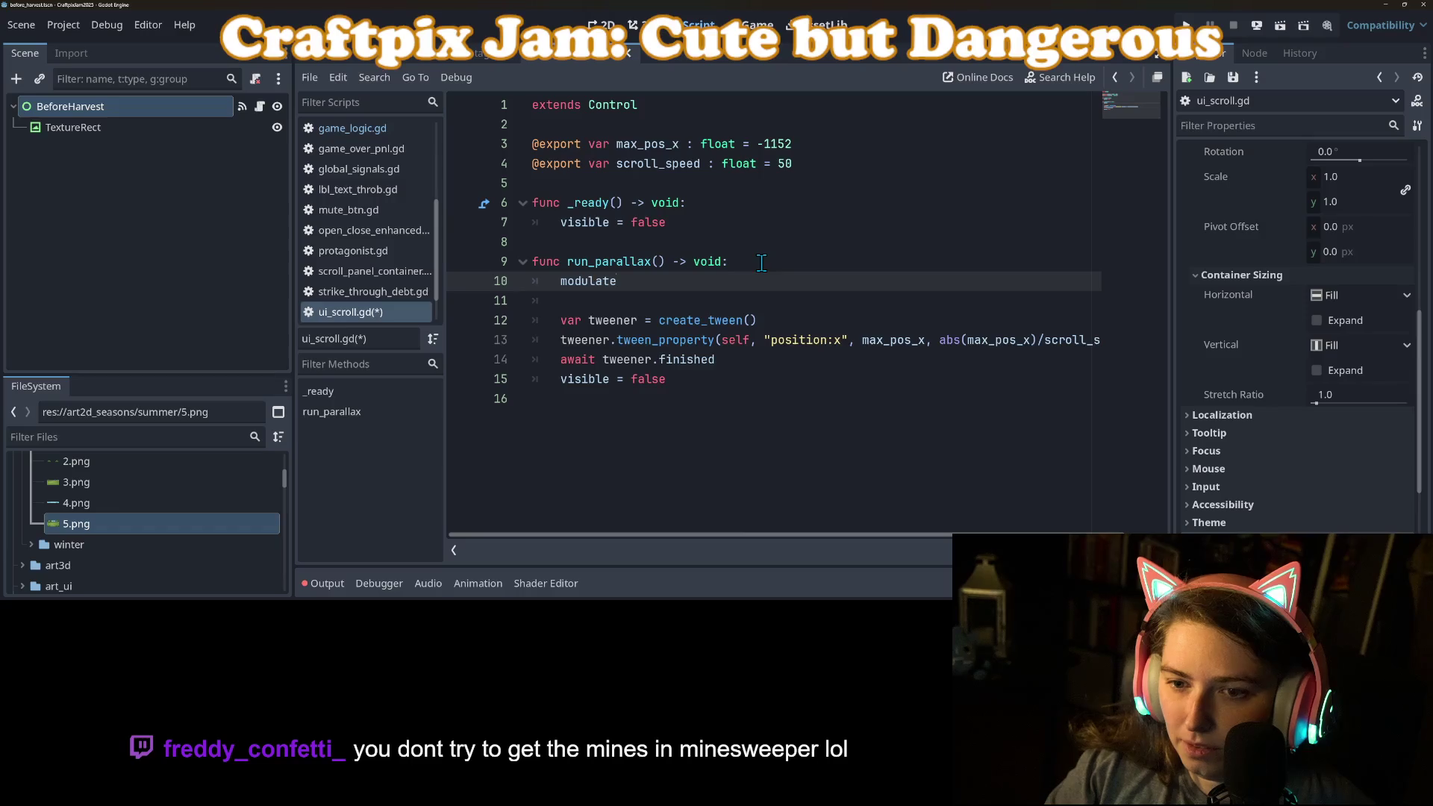
pyautogui.write('.a ')
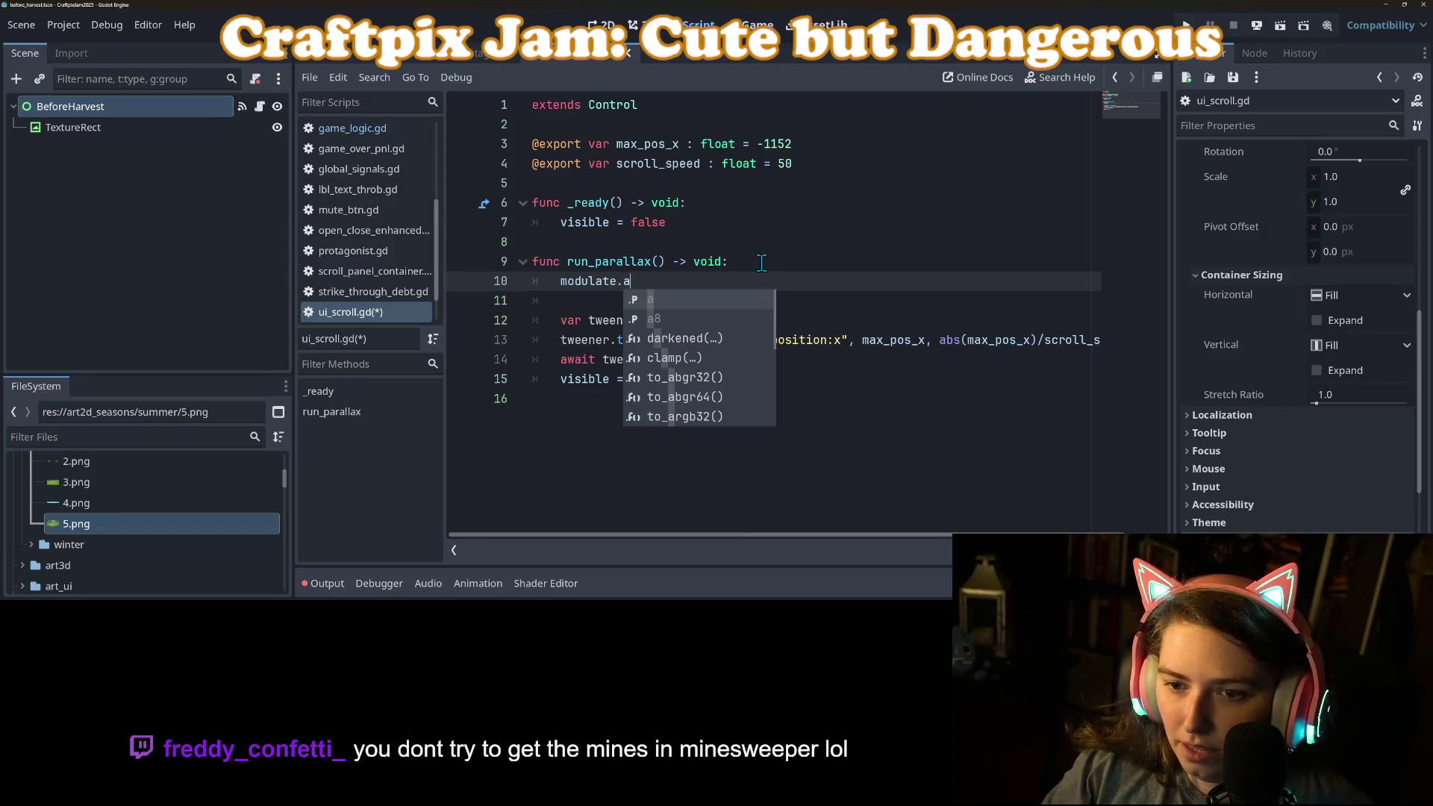
pyautogui.write('= 0')
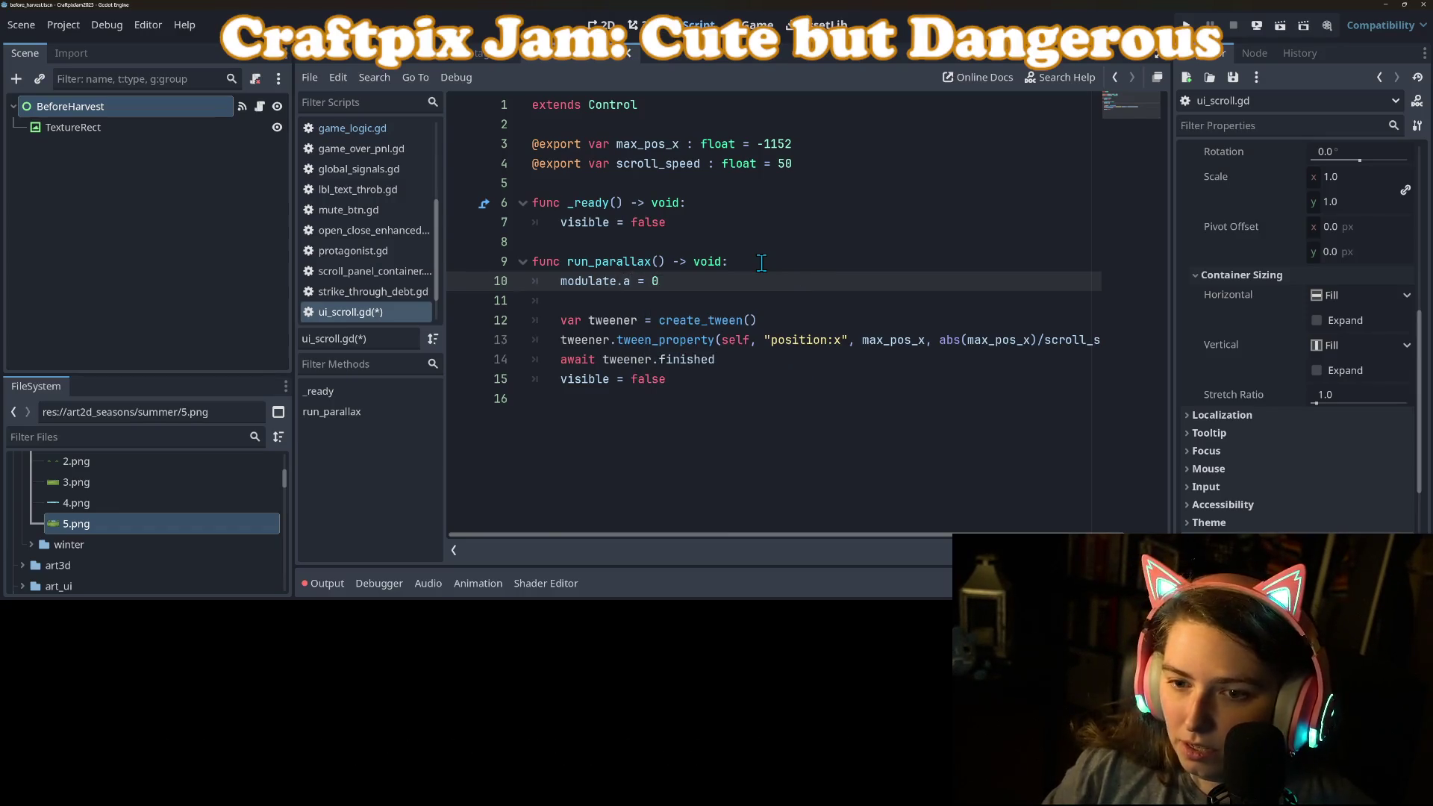
pyautogui.press('Return')
pyautogui.write('visible = true')
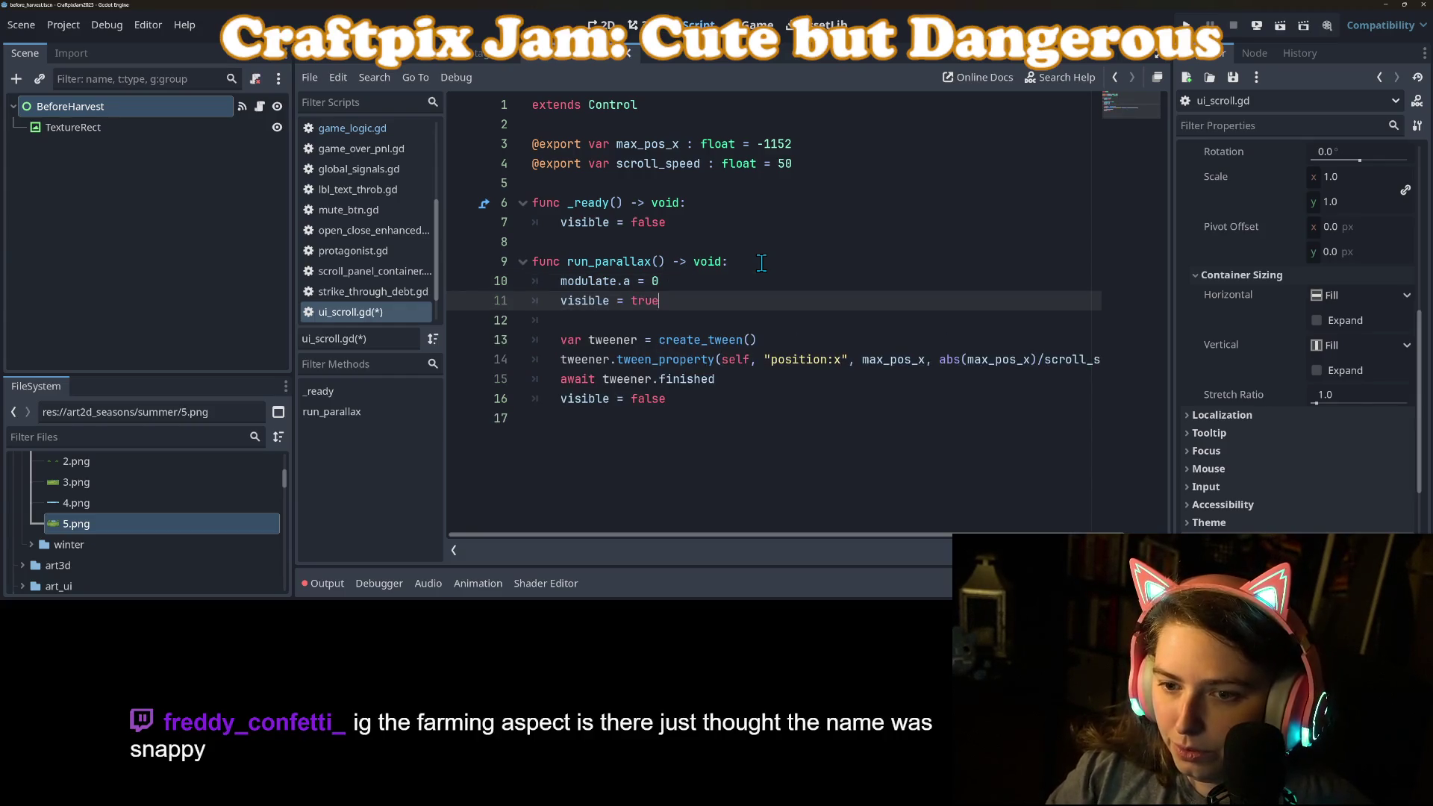
pyautogui.press('Return')
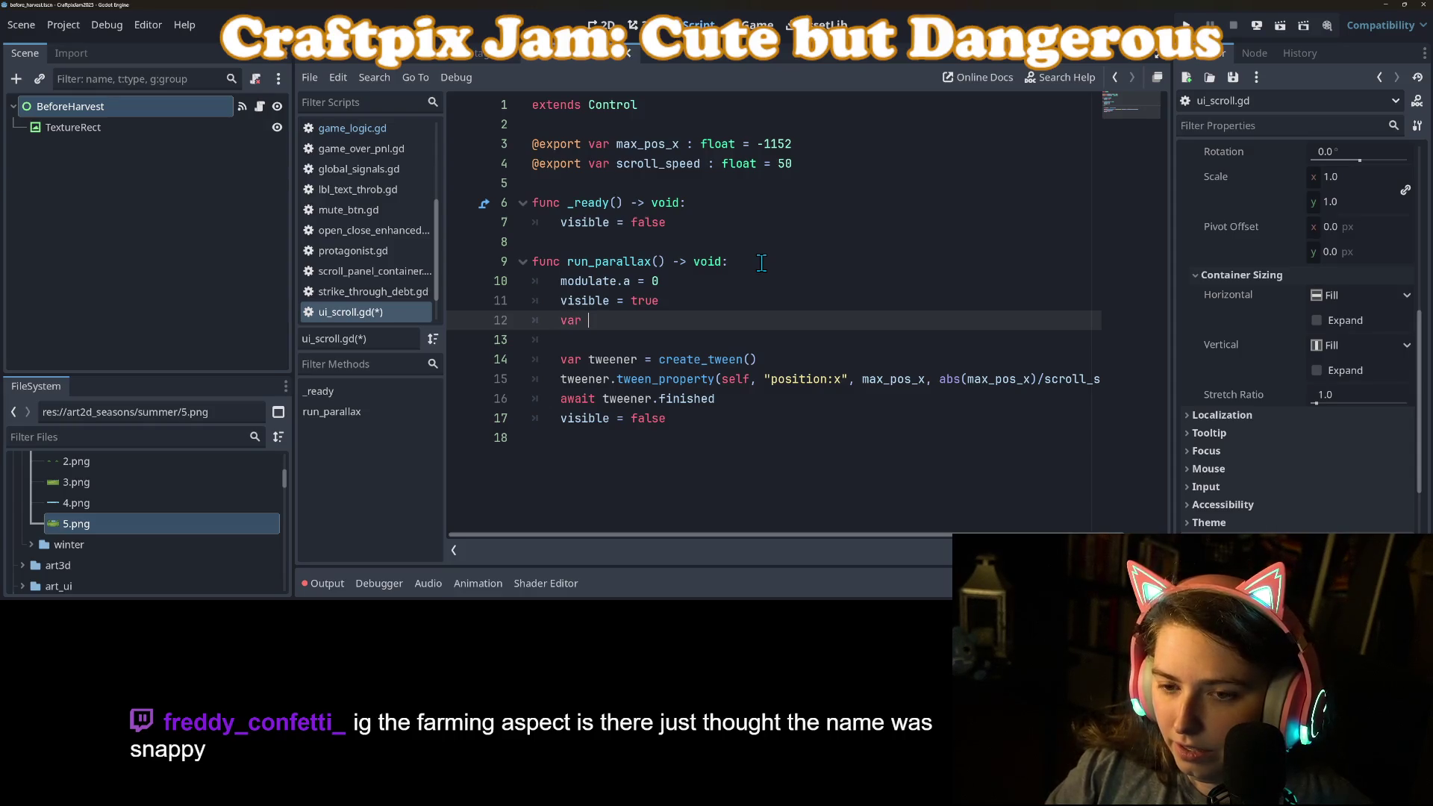
# Create a fade_in tween taking modulate:a to 1.0 over 1.0 second.
pyautogui.write('fade_')
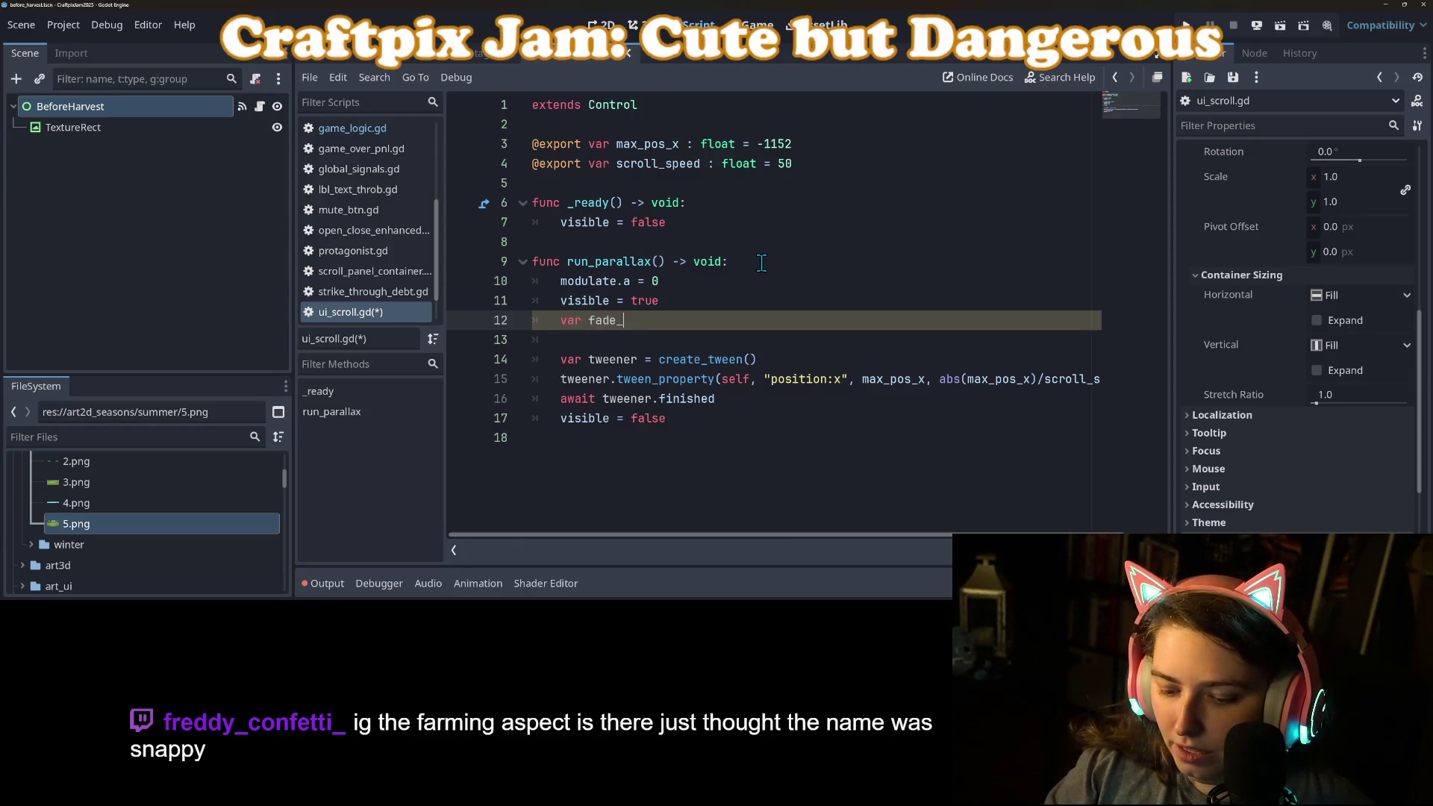
pyautogui.write('in = crea')
pyautogui.press('Return')
pyautogui.press('Return')
pyautogui.write('fade_in.')
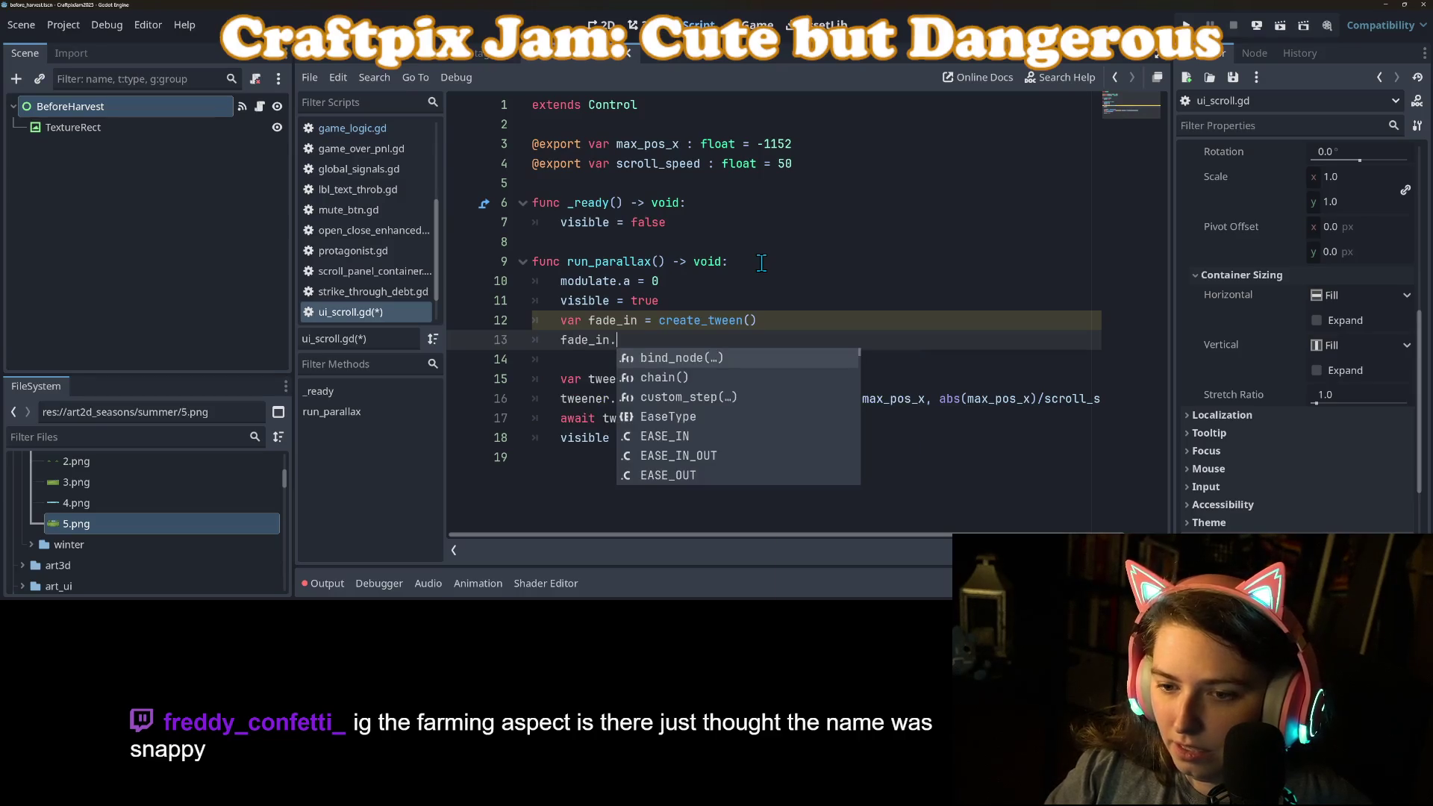
pyautogui.write('tweenpro')
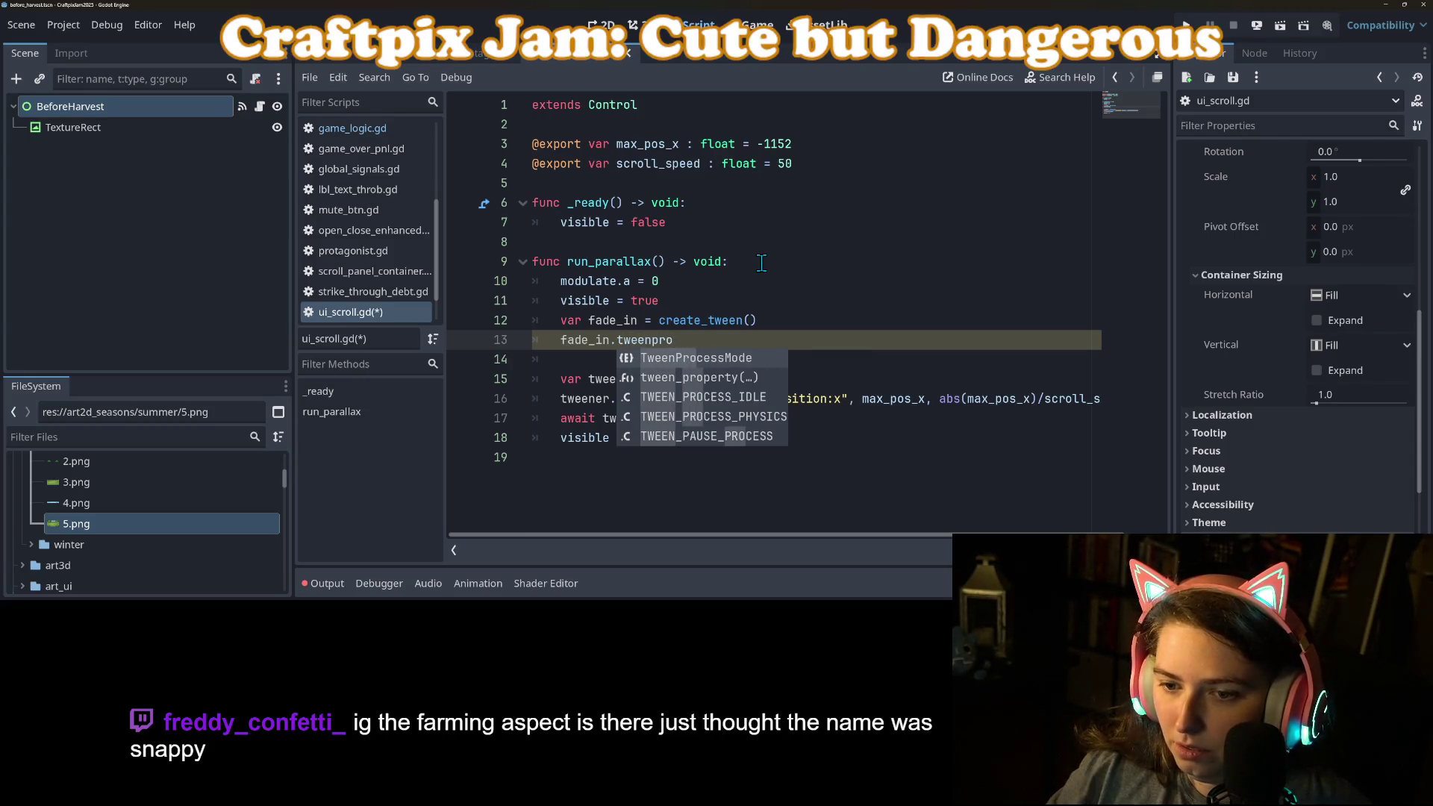
pyautogui.press('Down')
pyautogui.press('Return')
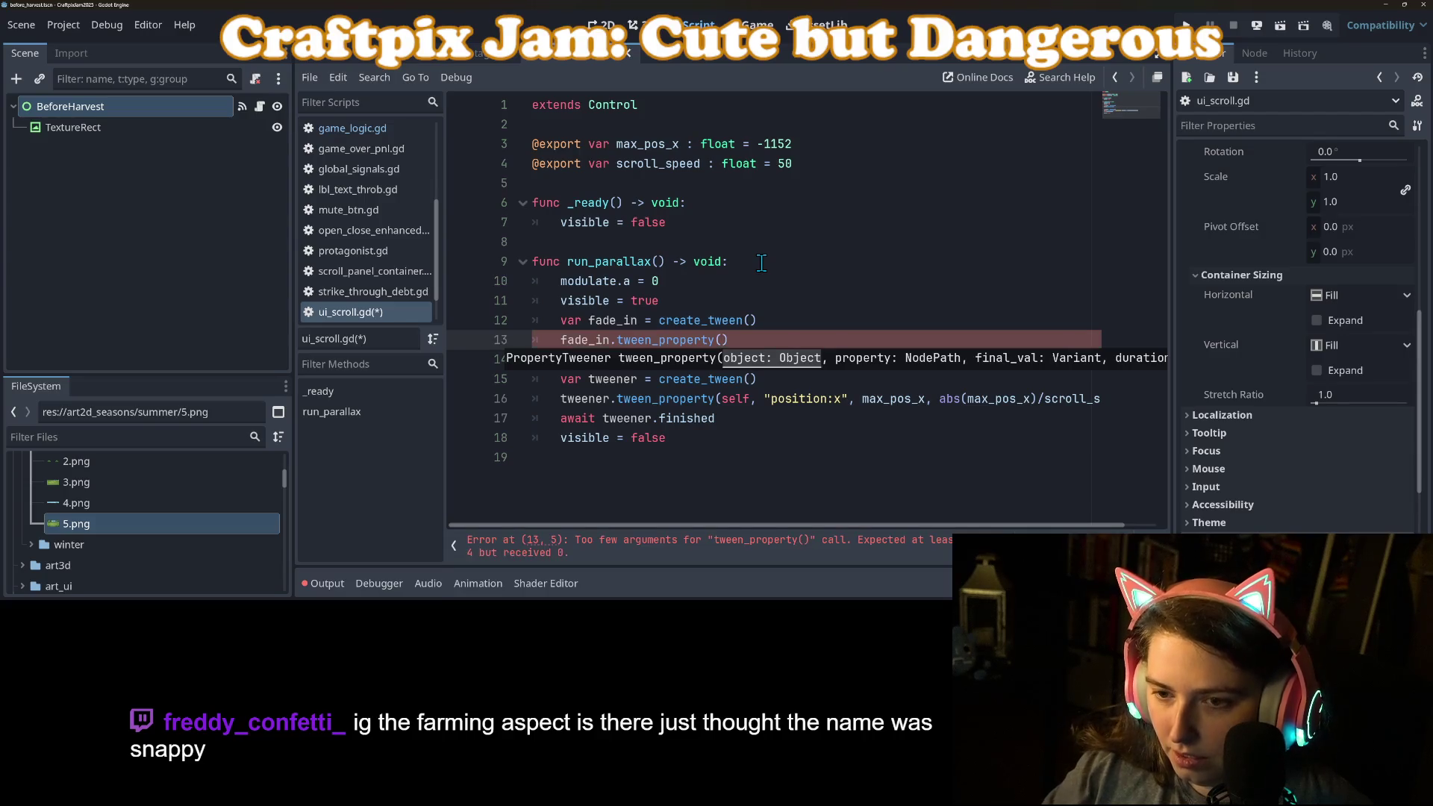
pyautogui.write('f, "mod')
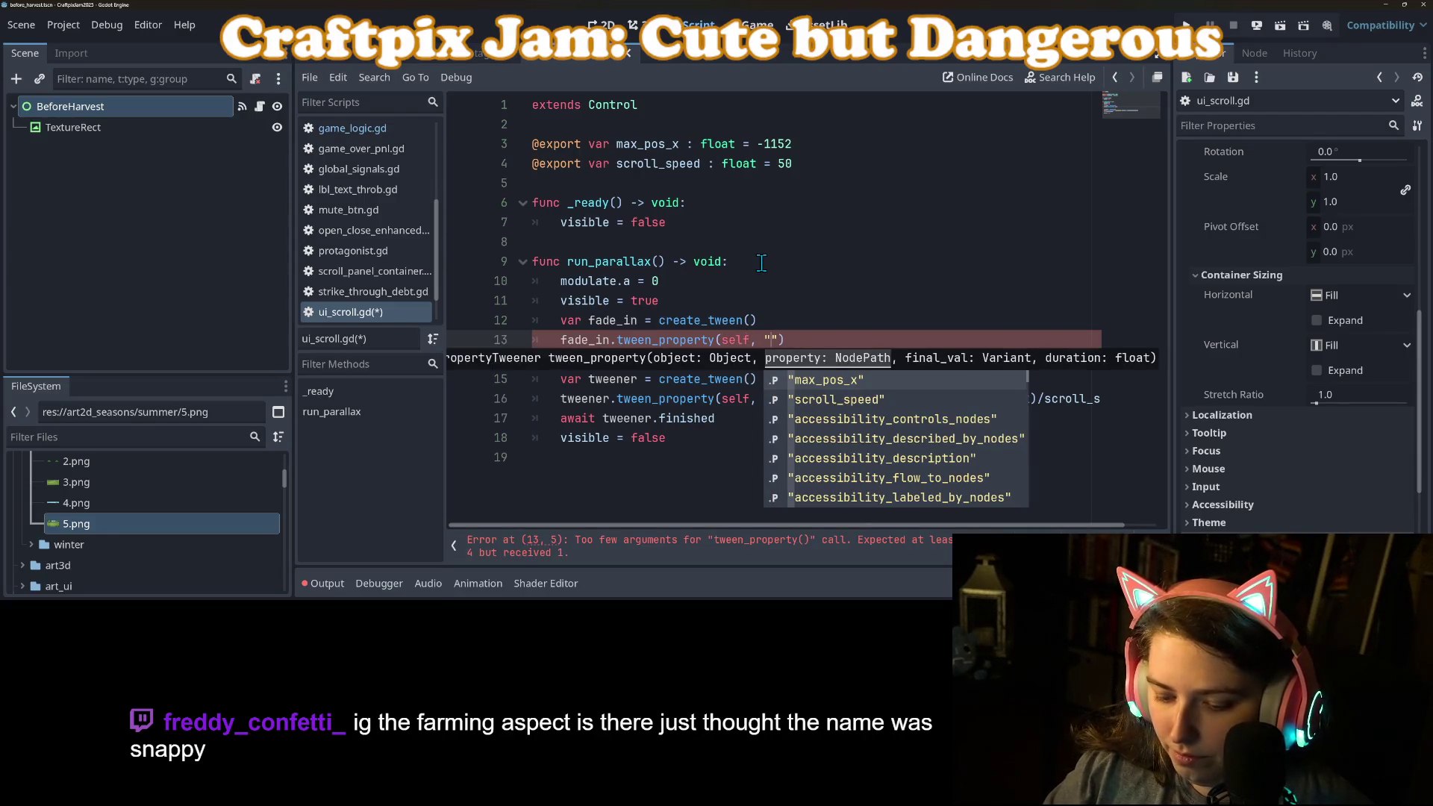
pyautogui.write('ulate')
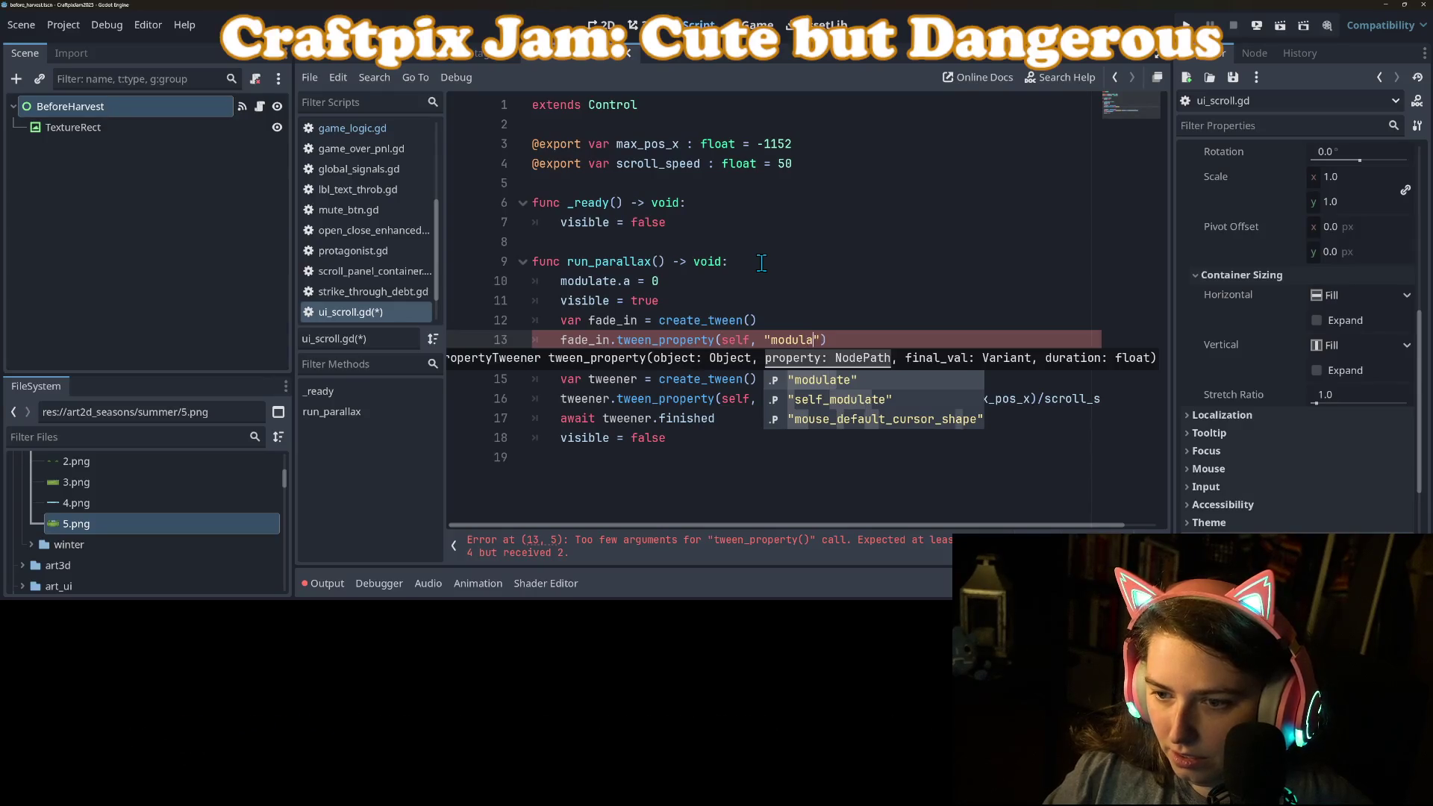
pyautogui.write(':a",')
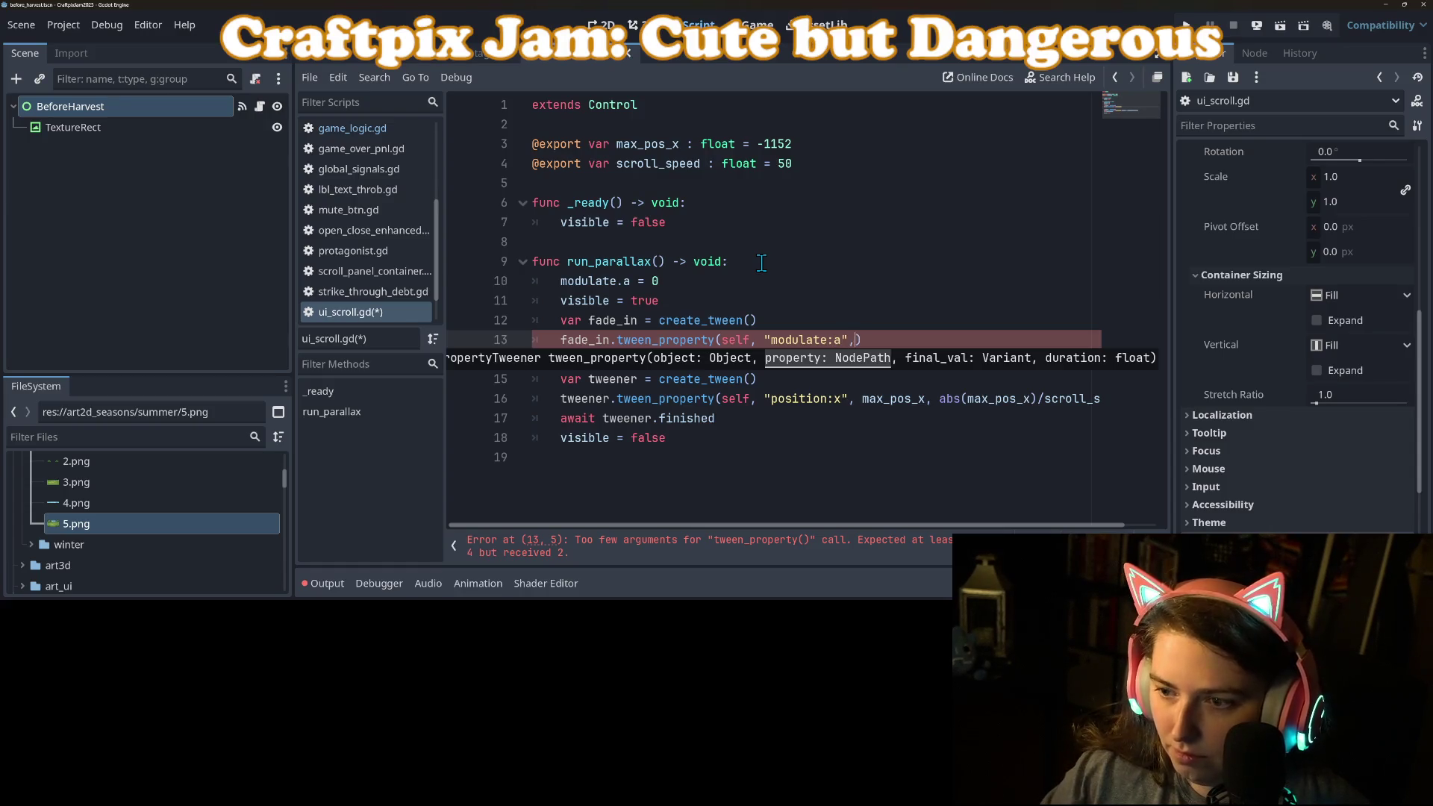
pyautogui.write(' 1.0, 1.0')
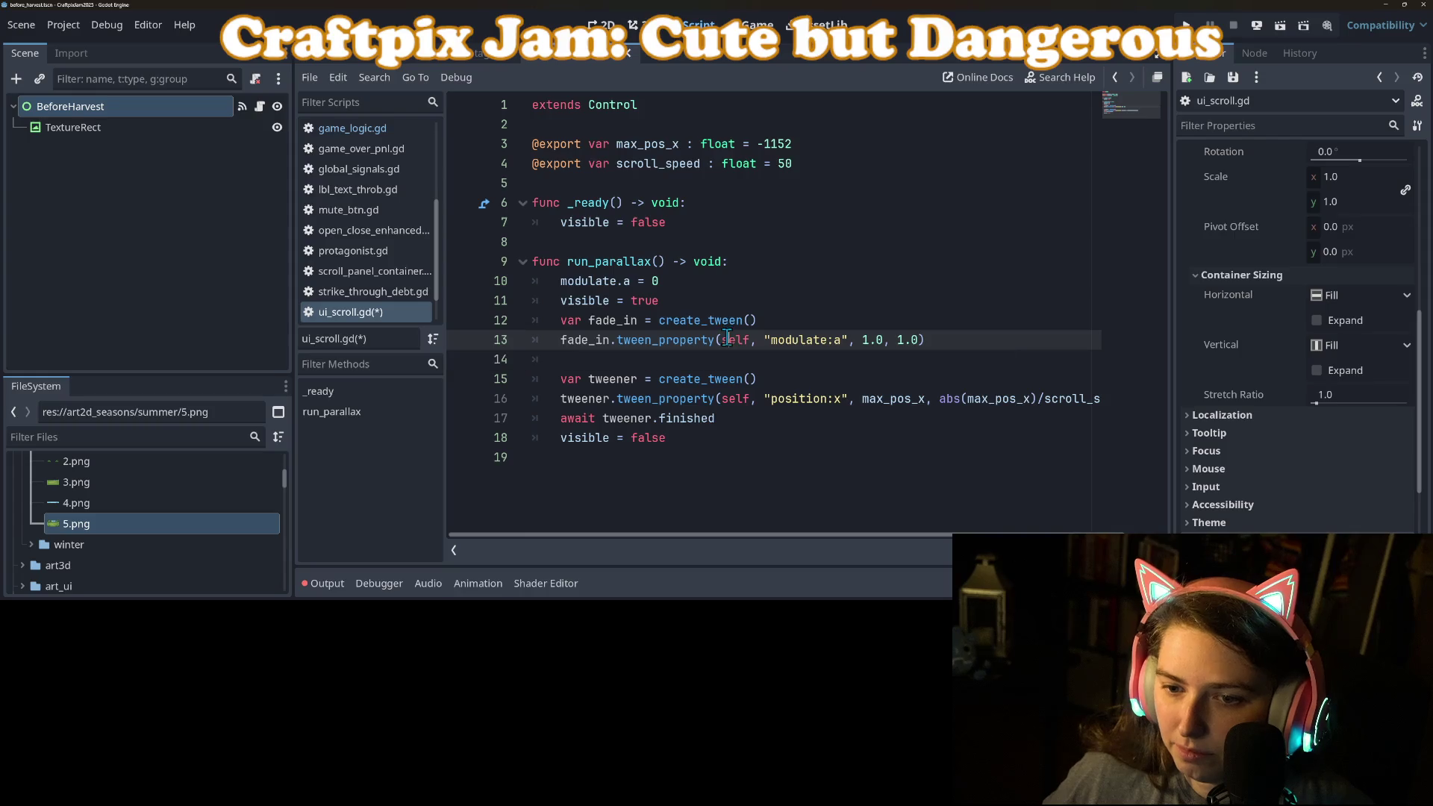
# Add 'await fade_in.finished' below the fade-in tween line.
pyautogui.click(770, 357)
pyautogui.press('Return')
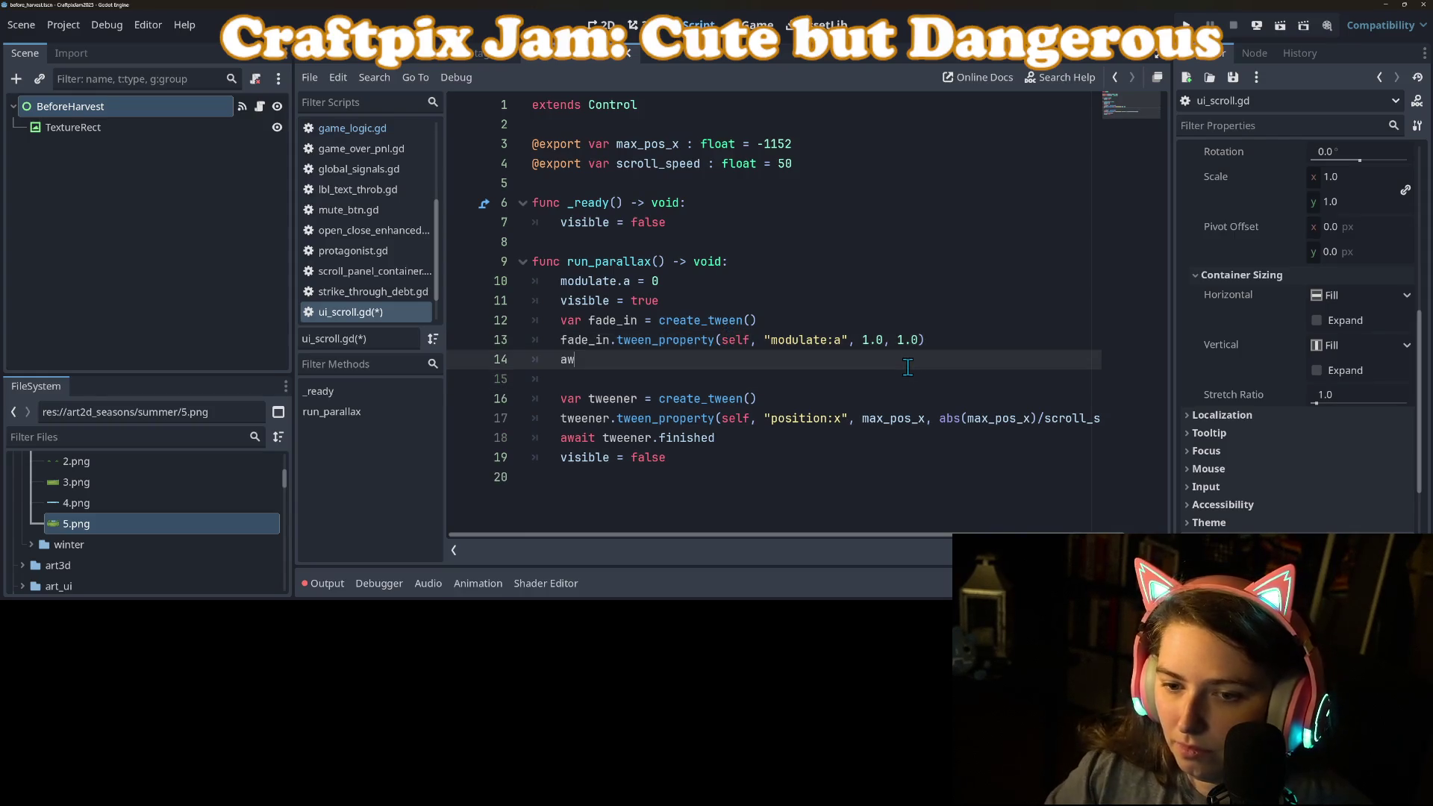
pyautogui.write('ait fade_in.finisheed')
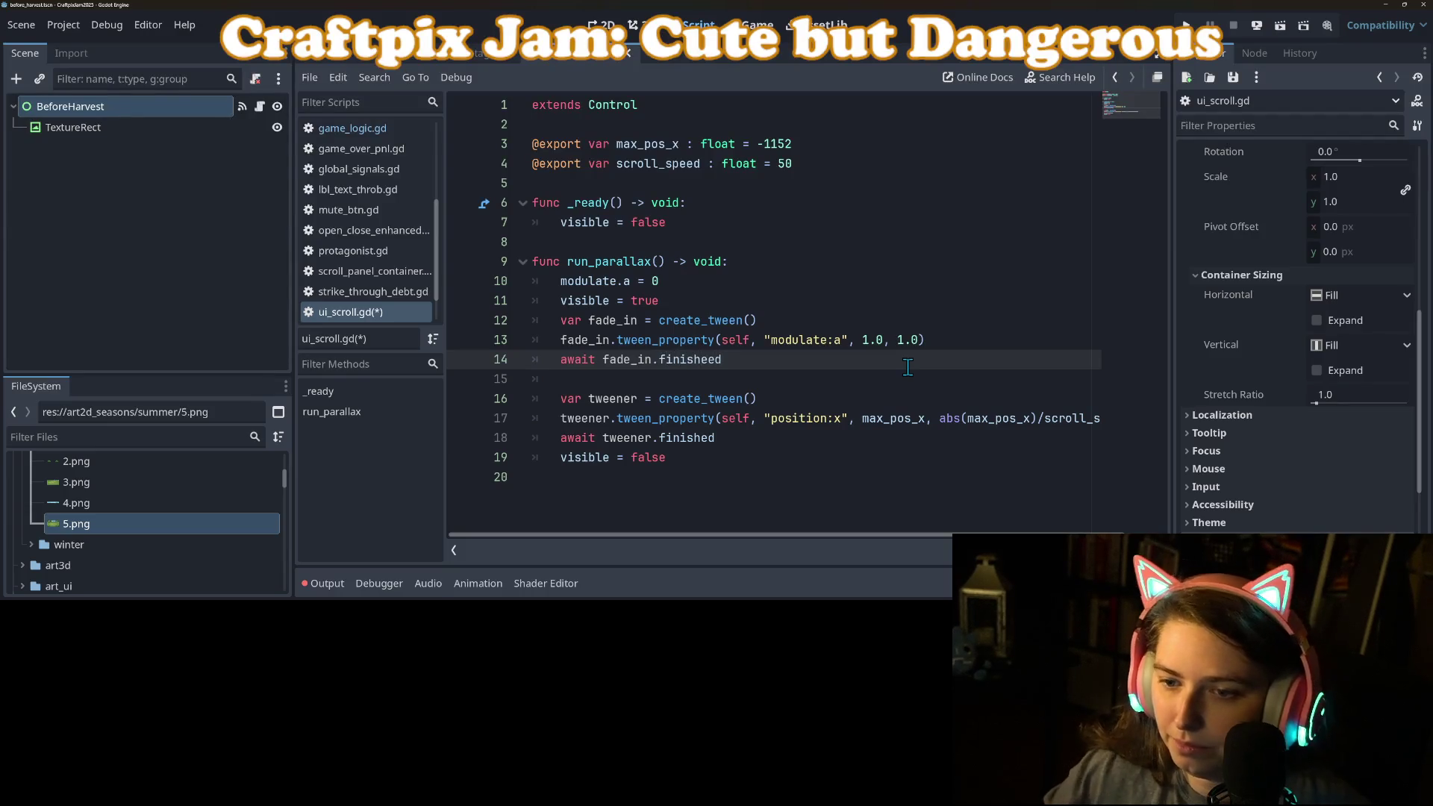
pyautogui.click(638, 305)
# Duplicate the fade-in lines 10–14 below the scroll await.
pyautogui.moveTo(562, 282)
pyautogui.mouseDown()
pyautogui.moveTo(747, 341)
pyautogui.moveTo(717, 361)
pyautogui.mouseUp()
pyautogui.hotkey('ctrl', 'c')
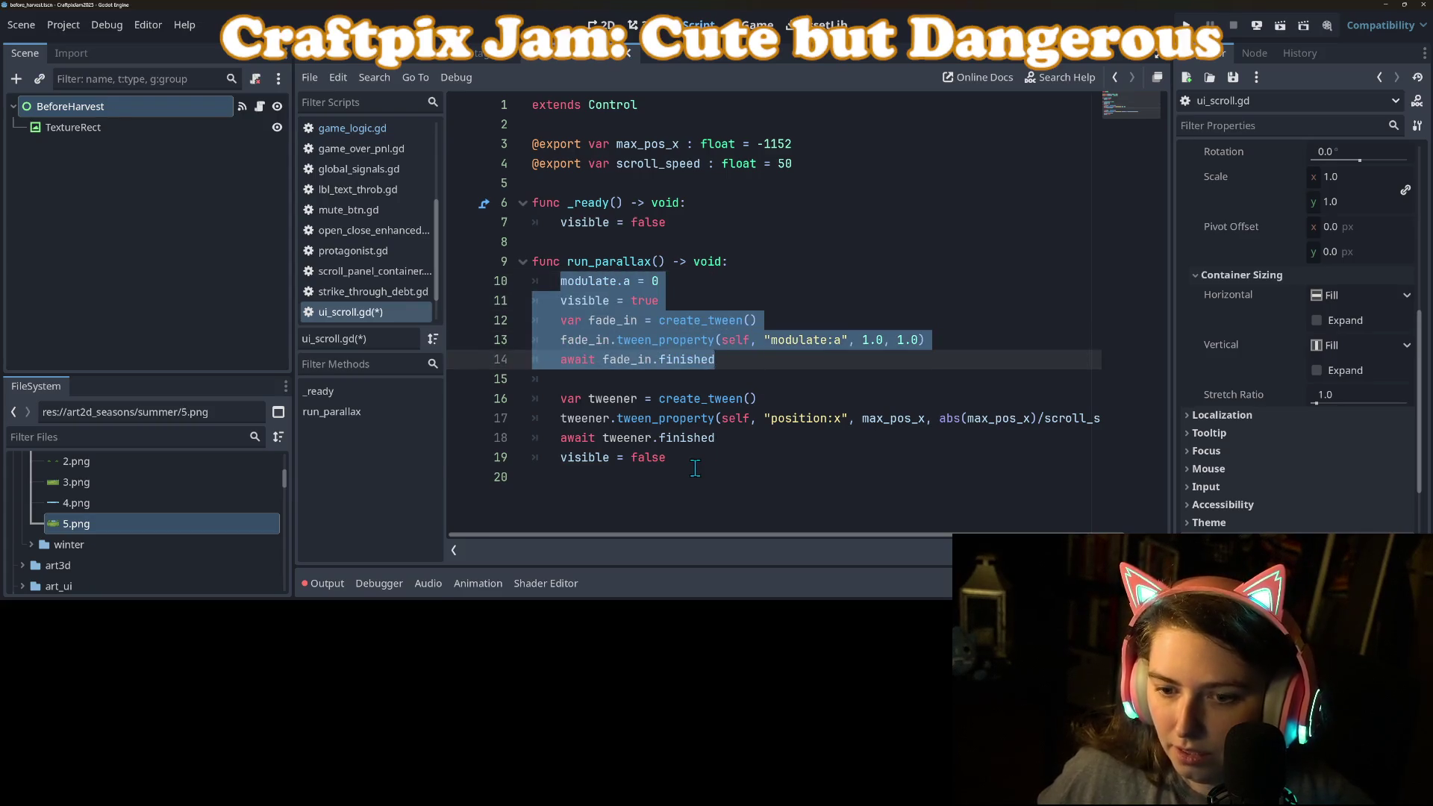
pyautogui.click(695, 467)
pyautogui.click(798, 437)
pyautogui.press('Return')
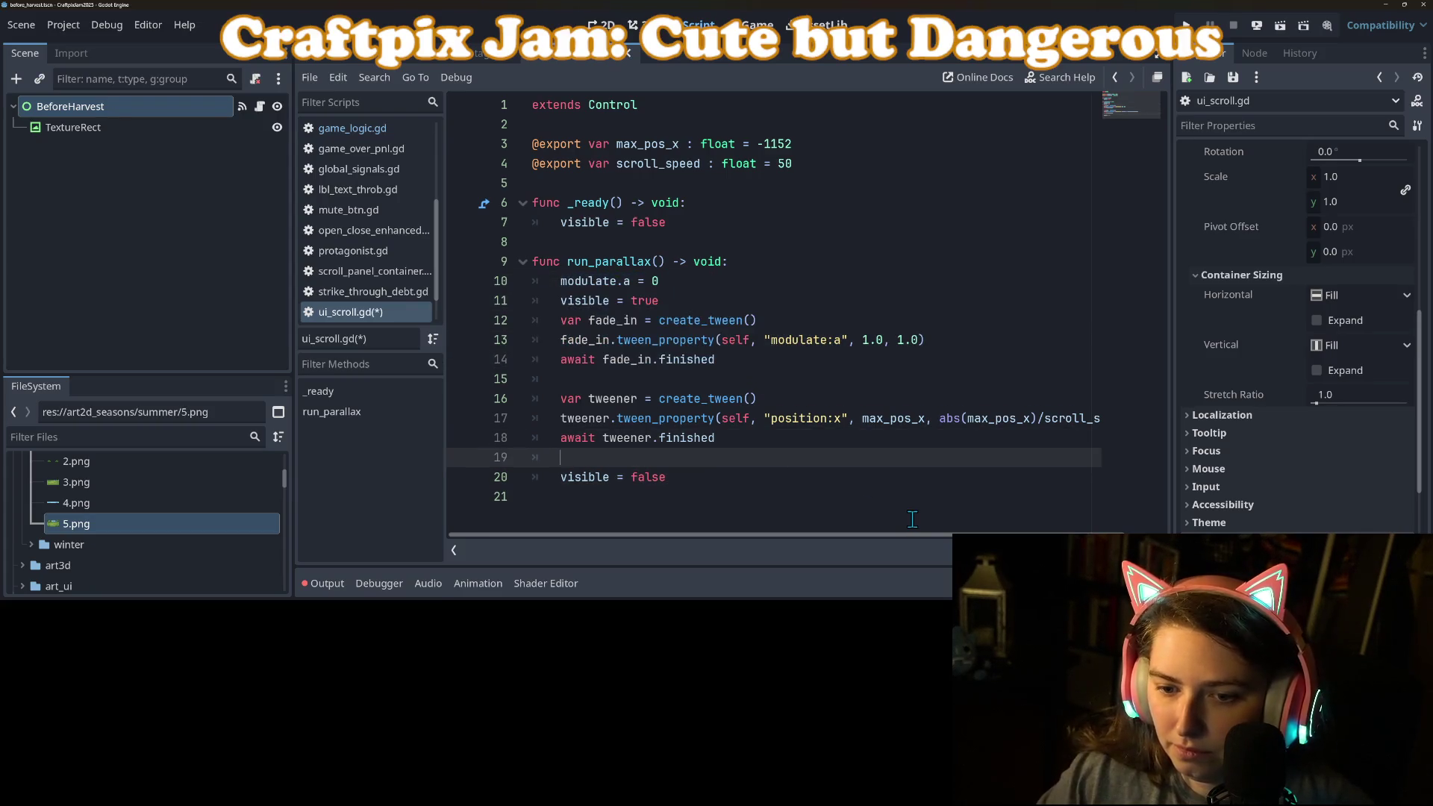
pyautogui.press('Return')
pyautogui.press('Return')
pyautogui.press('Up')
pyautogui.hotkey('ctrl', 'v')
# Delete the copied modulate.a = 0 line and rename the copied tween to fade_out.
pyautogui.scroll(-2, 737, 450)
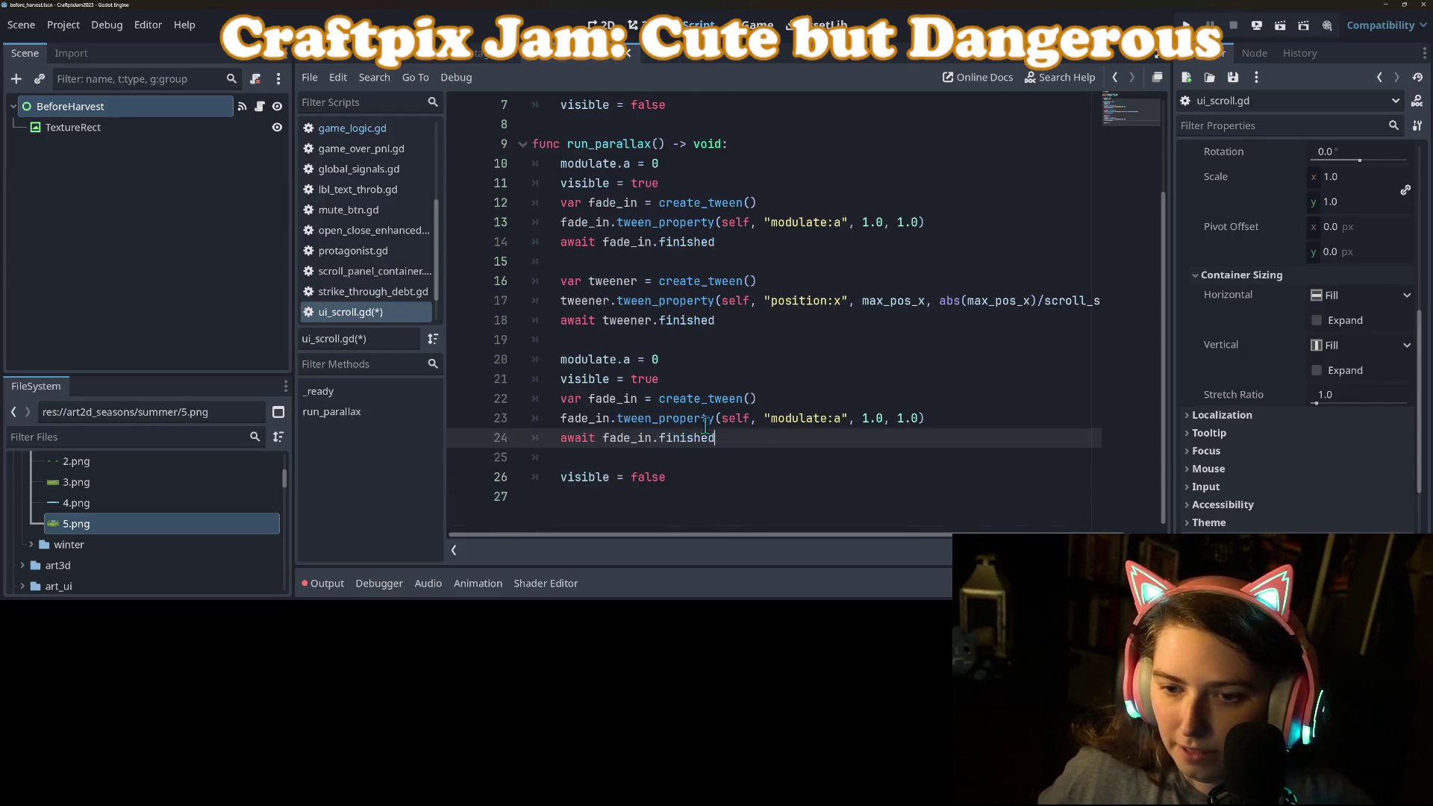
pyautogui.click(618, 359)
pyautogui.moveTo(676, 360); pyautogui.dragTo(527, 361)
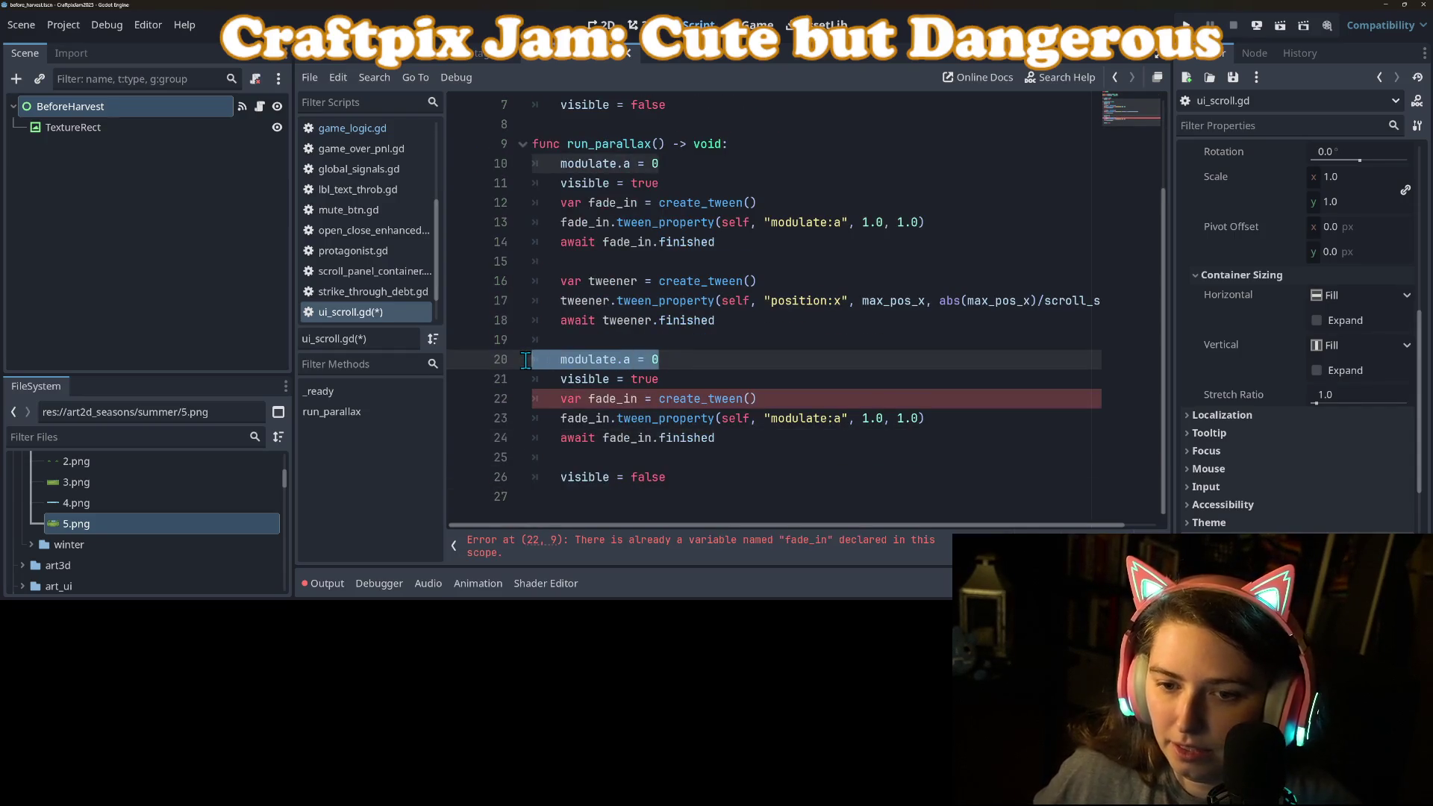
pyautogui.press('BackSpace')
pyautogui.press('BackSpace')
pyautogui.click(610, 396)
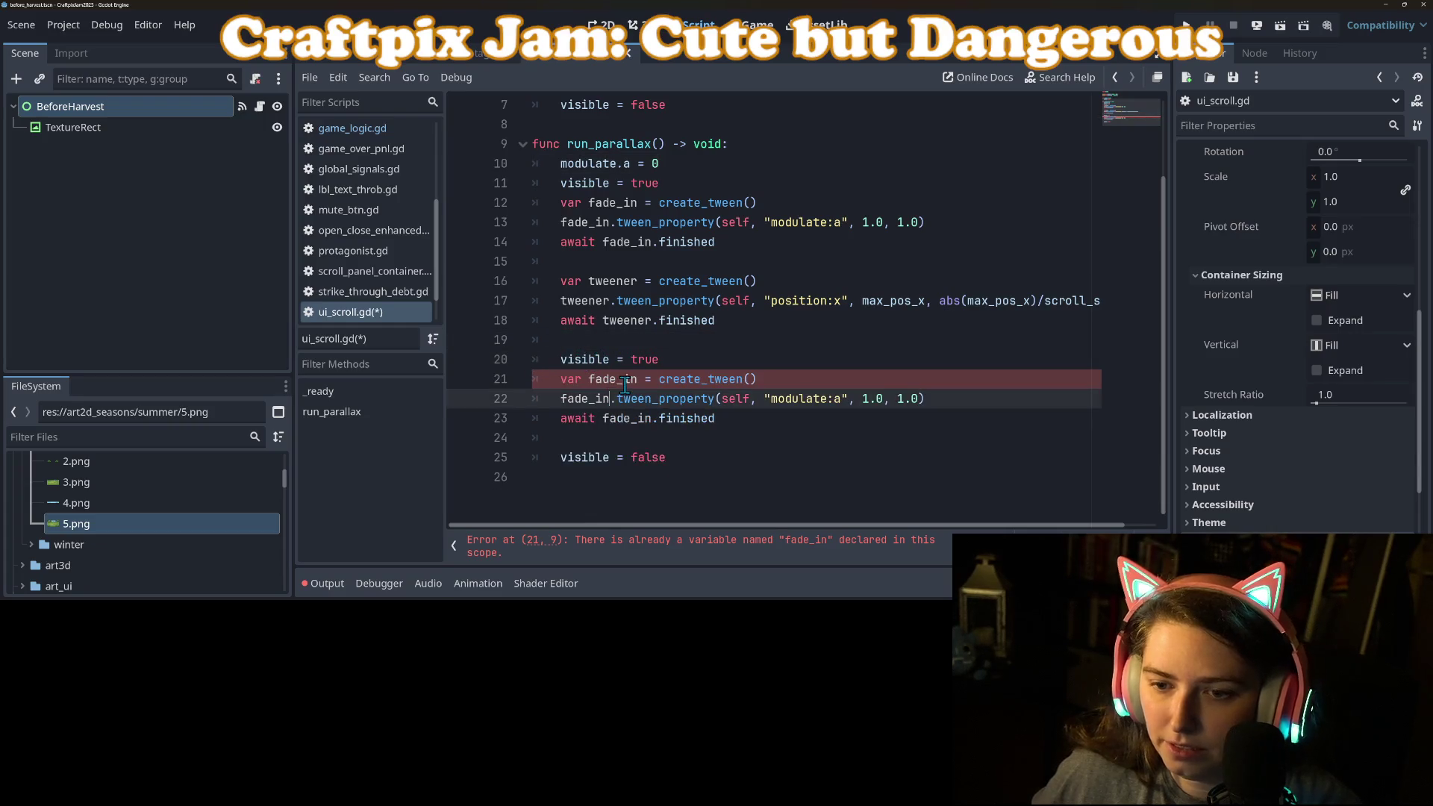
pyautogui.moveTo(637, 379); pyautogui.dragTo(628, 380)
pyautogui.write('out')
# Replace fade_in with fade_out on the copied tween_property and await lines.
pyautogui.scroll(1, 625, 379)
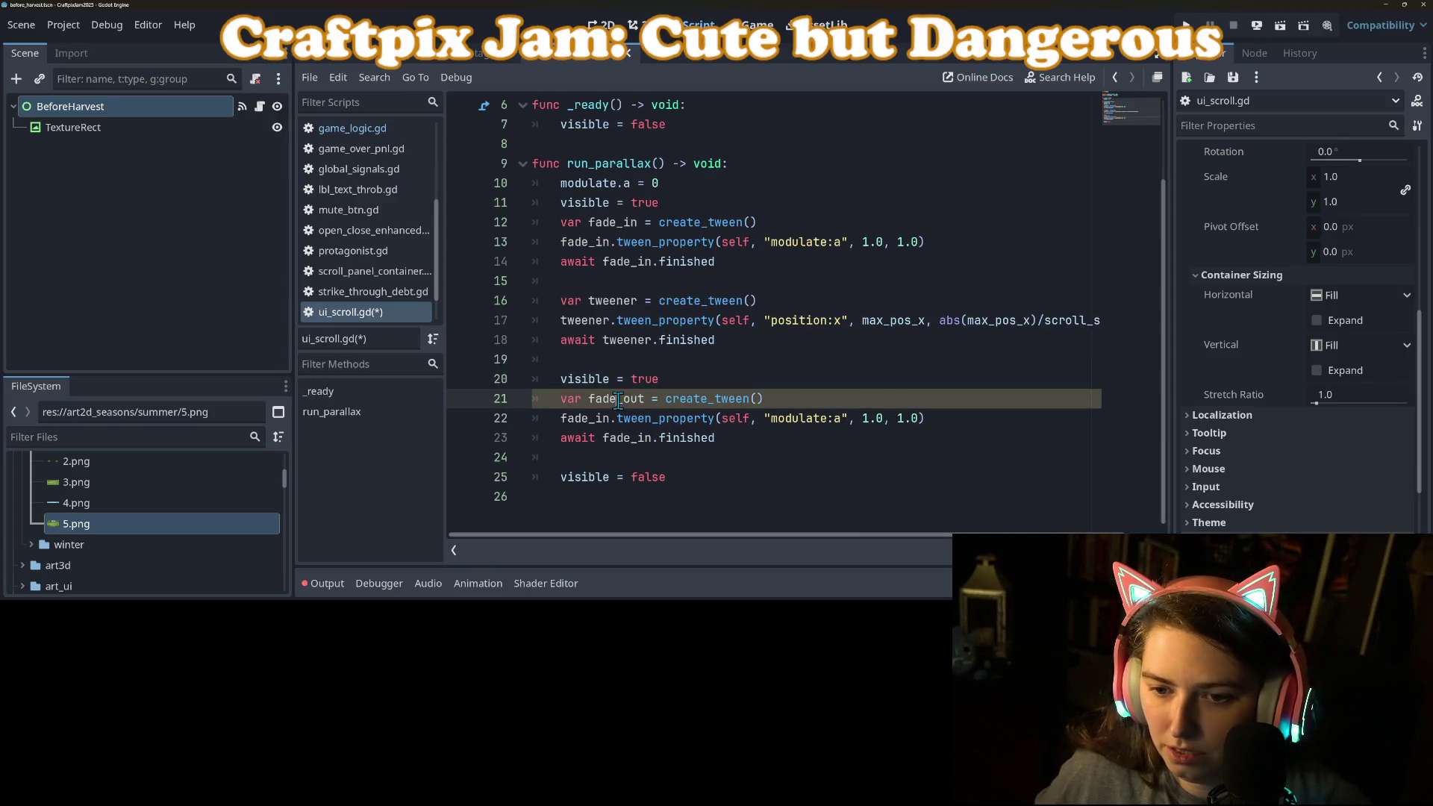
pyautogui.doubleClick(618, 399)
pyautogui.hotkey('ctrl', 'c')
pyautogui.doubleClick(575, 420)
pyautogui.hotkey('ctrl', 'v')
pyautogui.doubleClick(624, 438)
pyautogui.hotkey('ctrl', 'v')
# Remove the copied visible = true, set the fade_out target alpha to 0, and save.
pyautogui.tripleClick(690, 380)
pyautogui.press('BackSpace')
pyautogui.press('BackSpace')
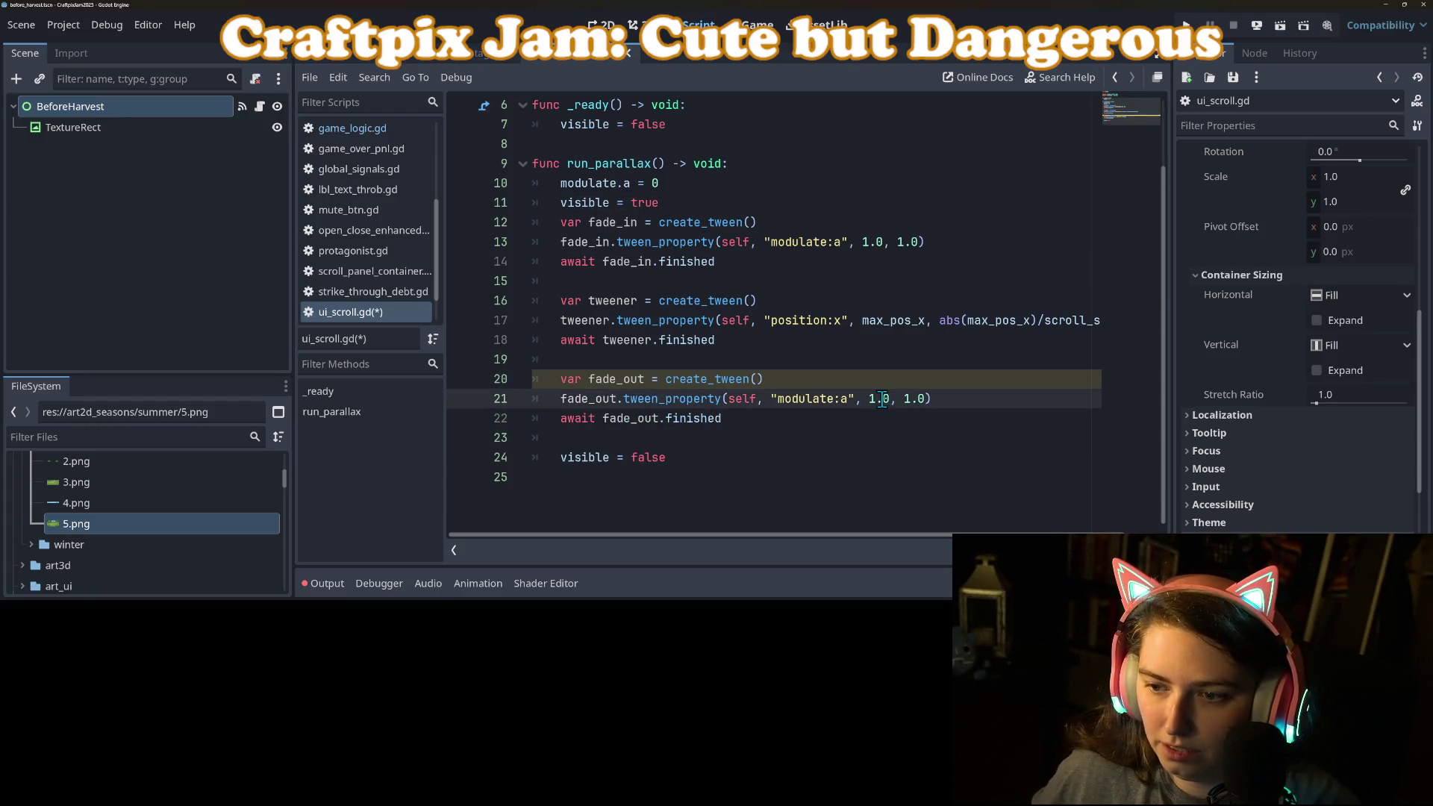
pyautogui.doubleClick(884, 399)
pyautogui.write('0')
pyautogui.hotkey('ctrl', 's')
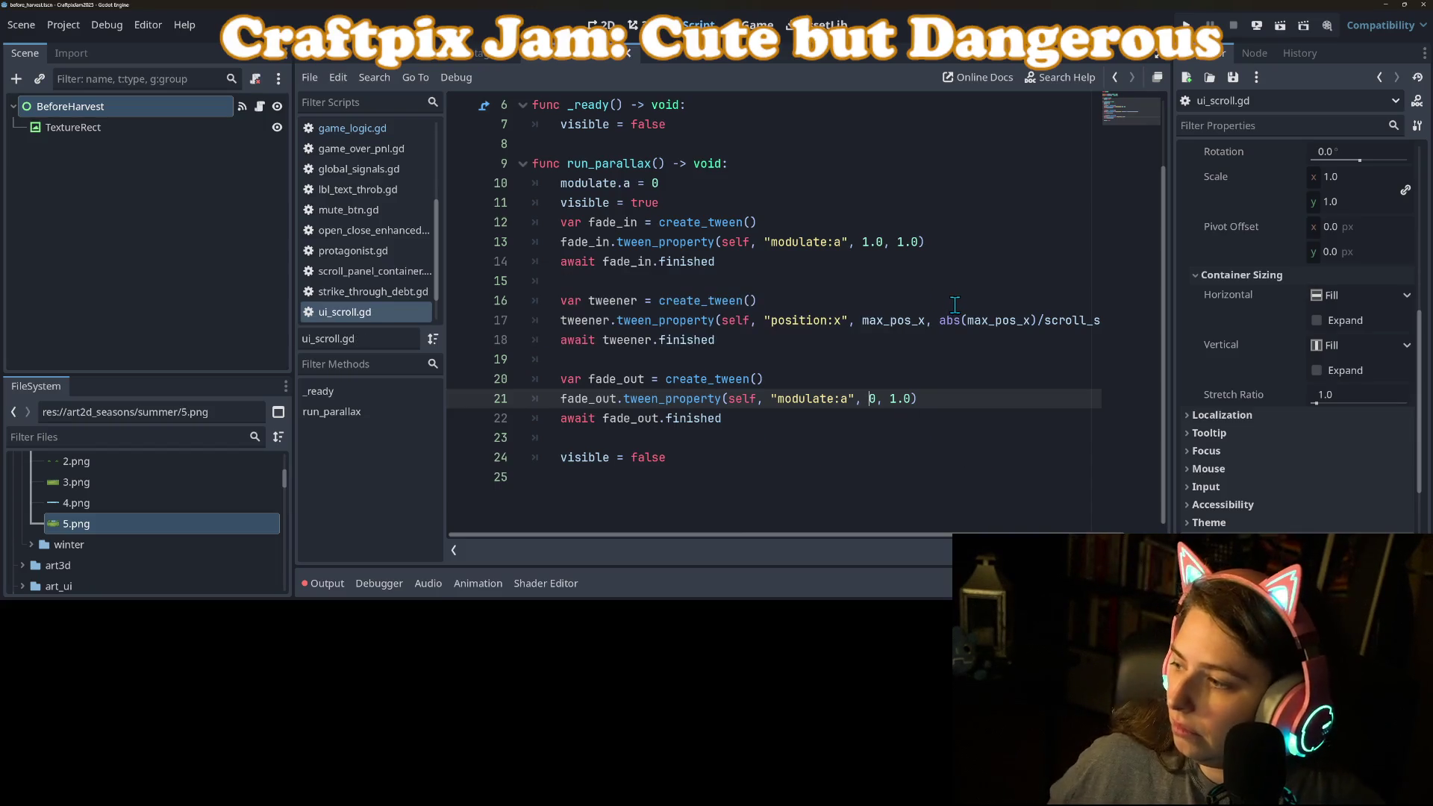
pyautogui.moveTo(950, 318)
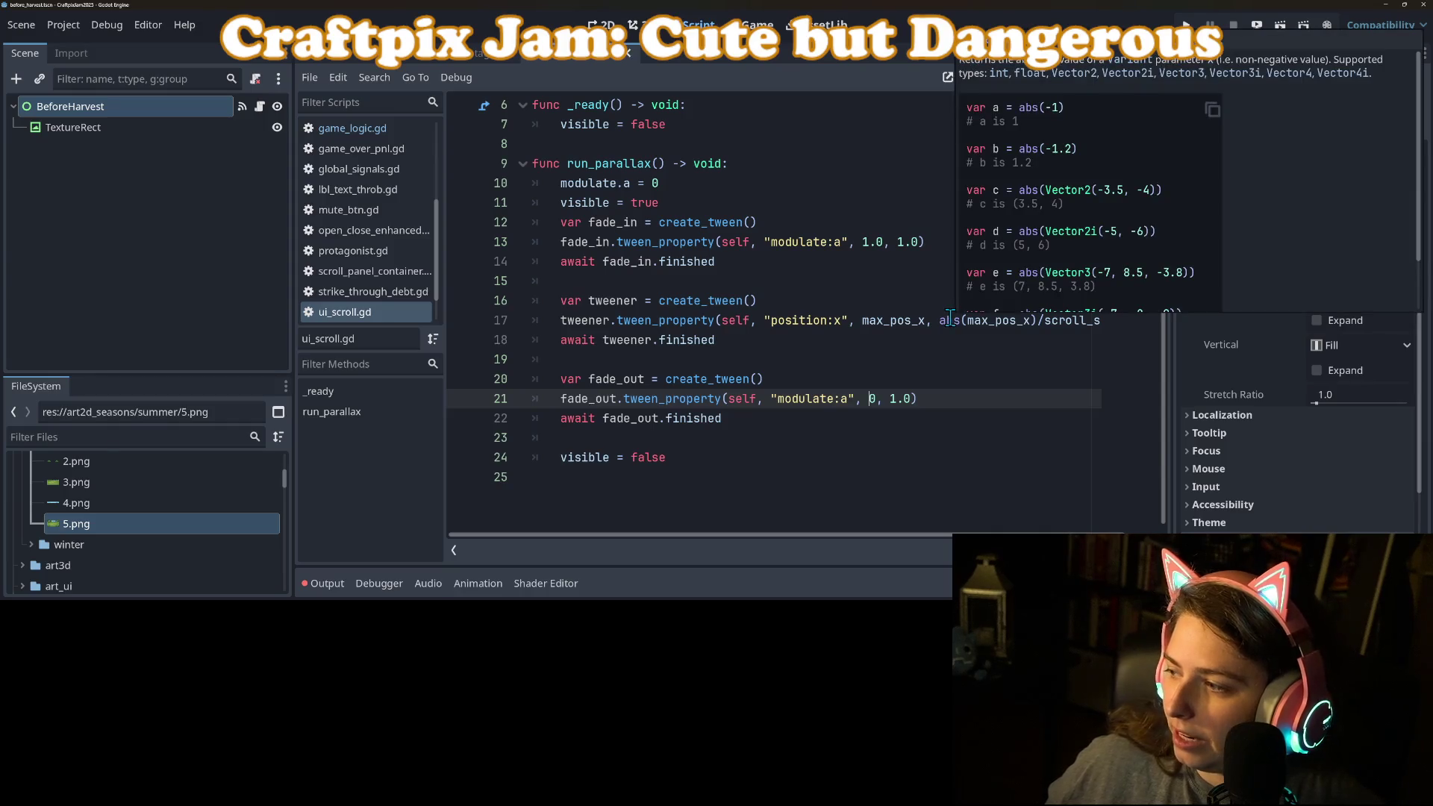
pyautogui.moveTo(867, 329)
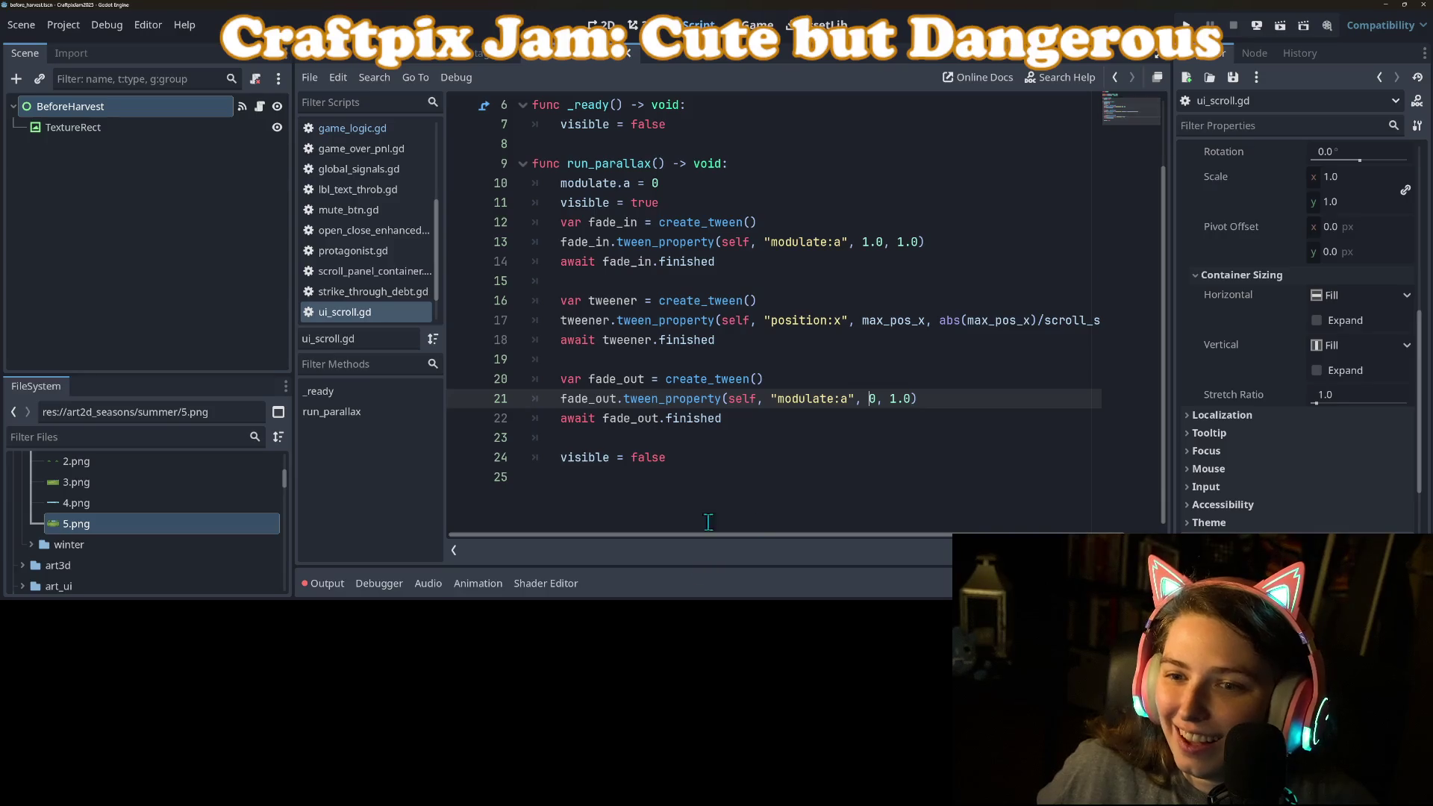
pyautogui.click(1187, 24)
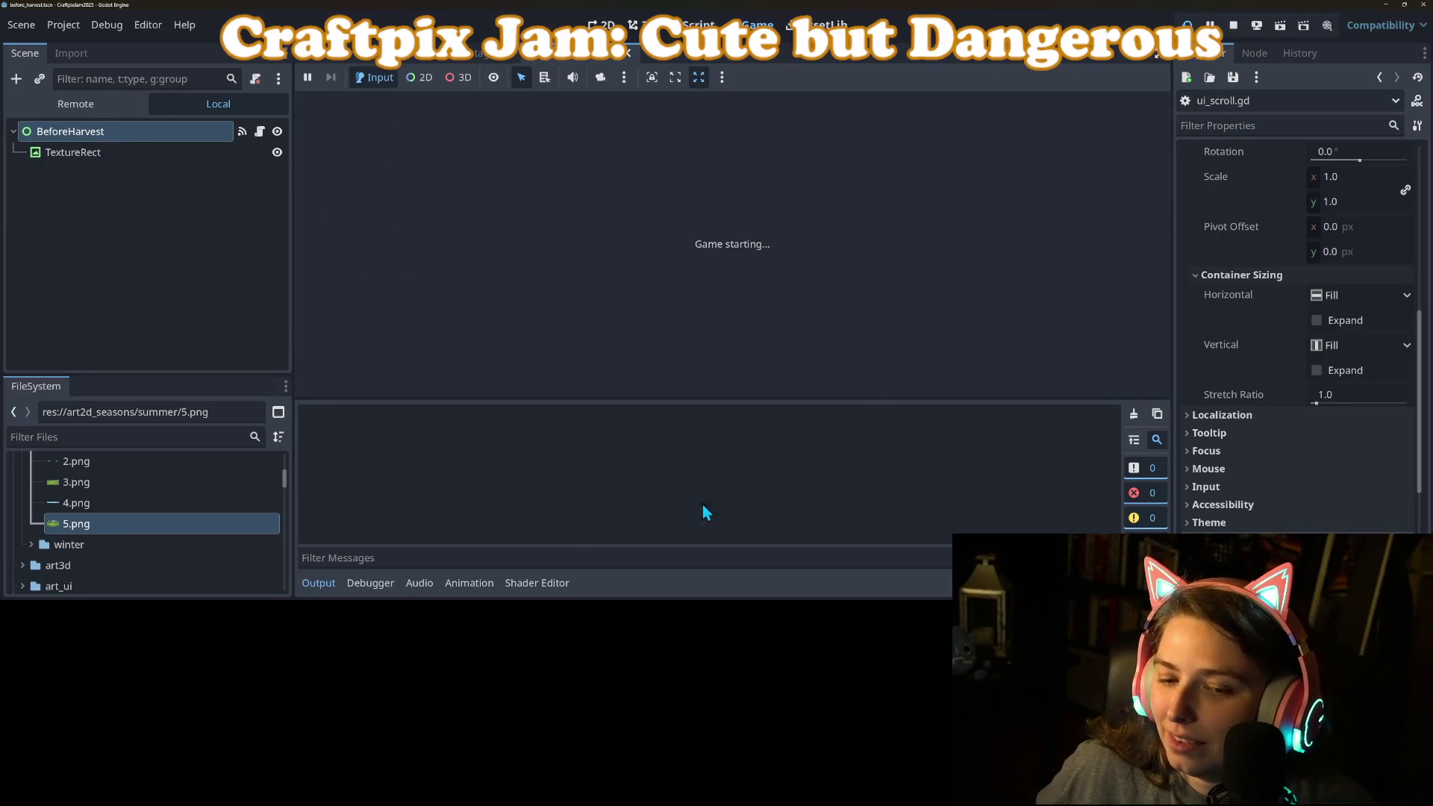
pyautogui.click(319, 585)
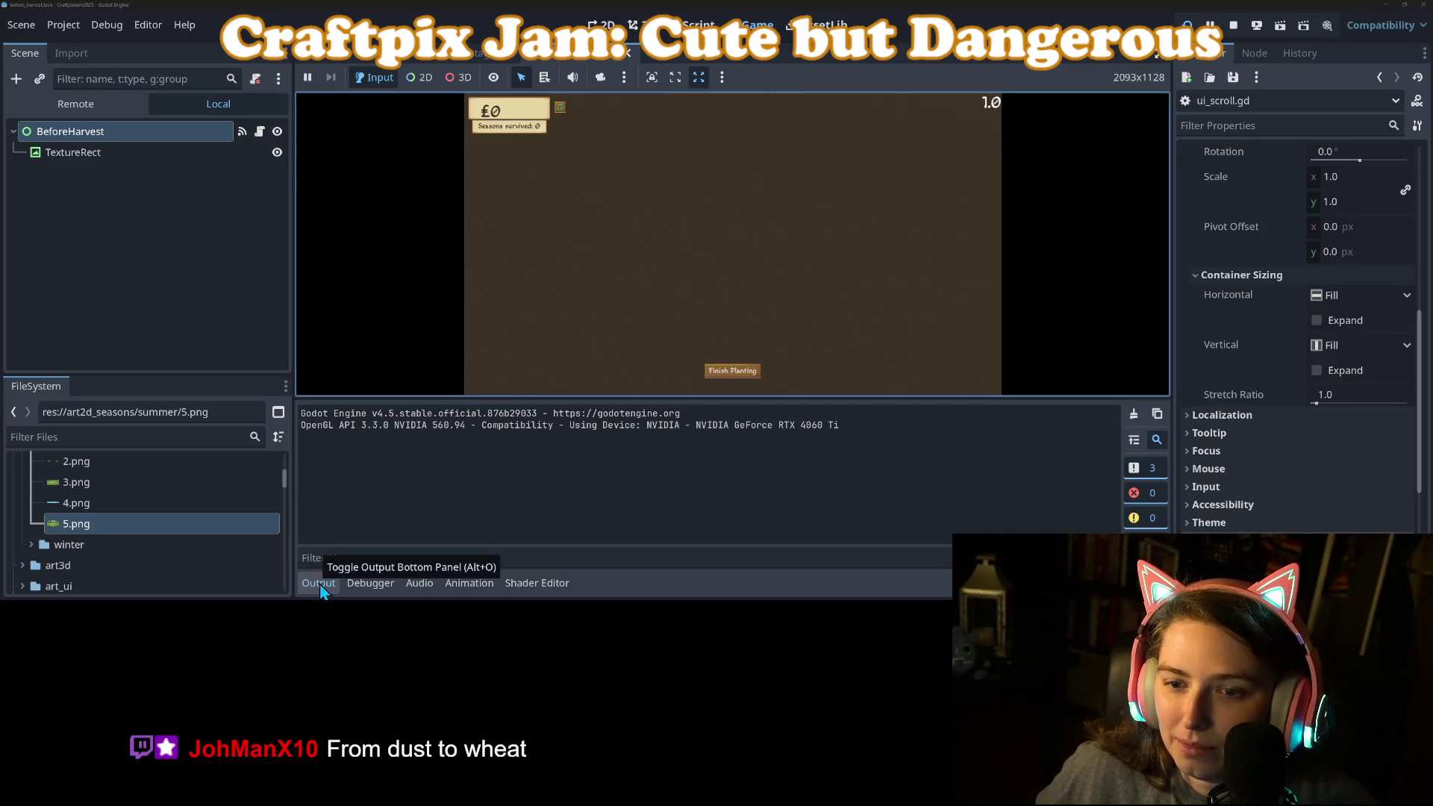
pyautogui.click(321, 585)
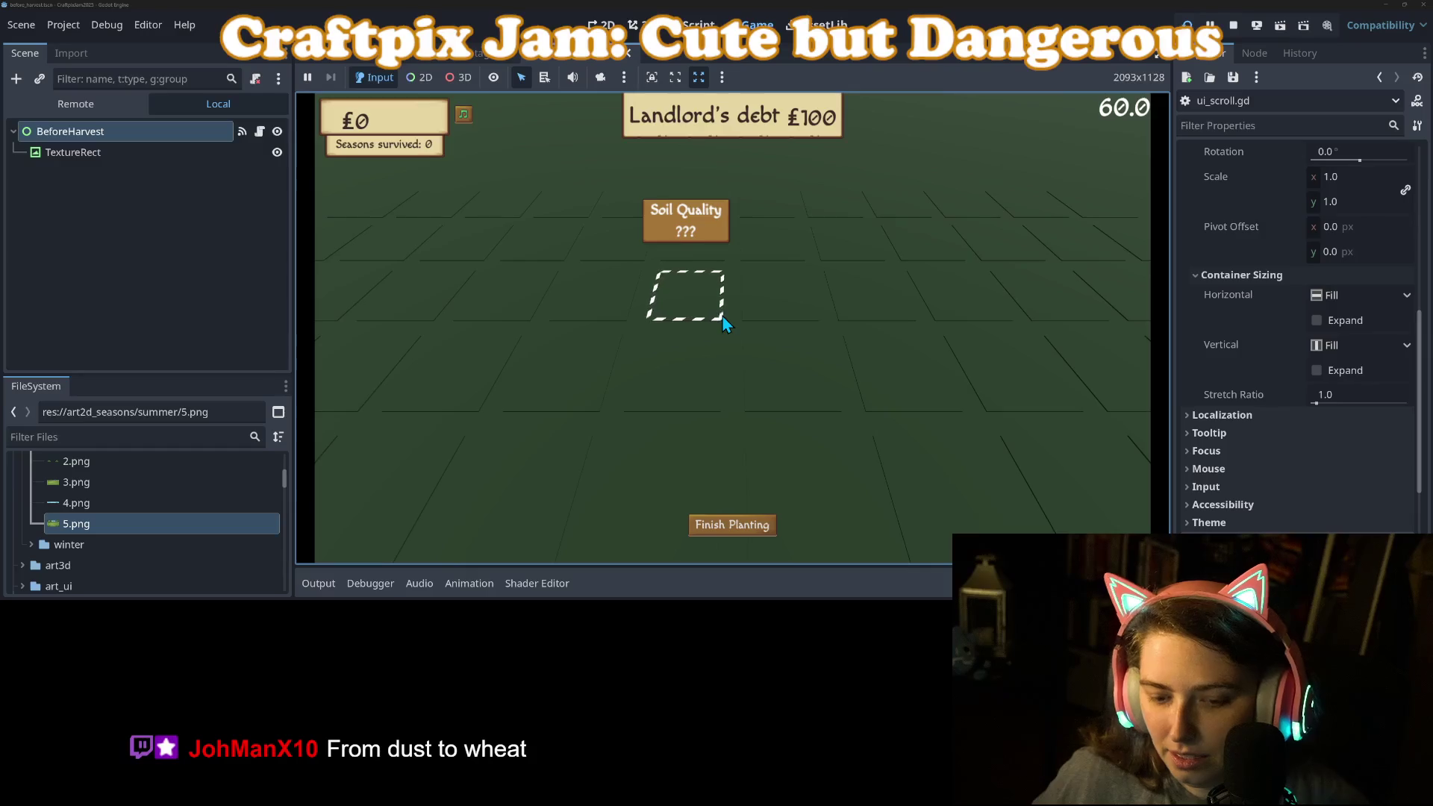
pyautogui.click(674, 249)
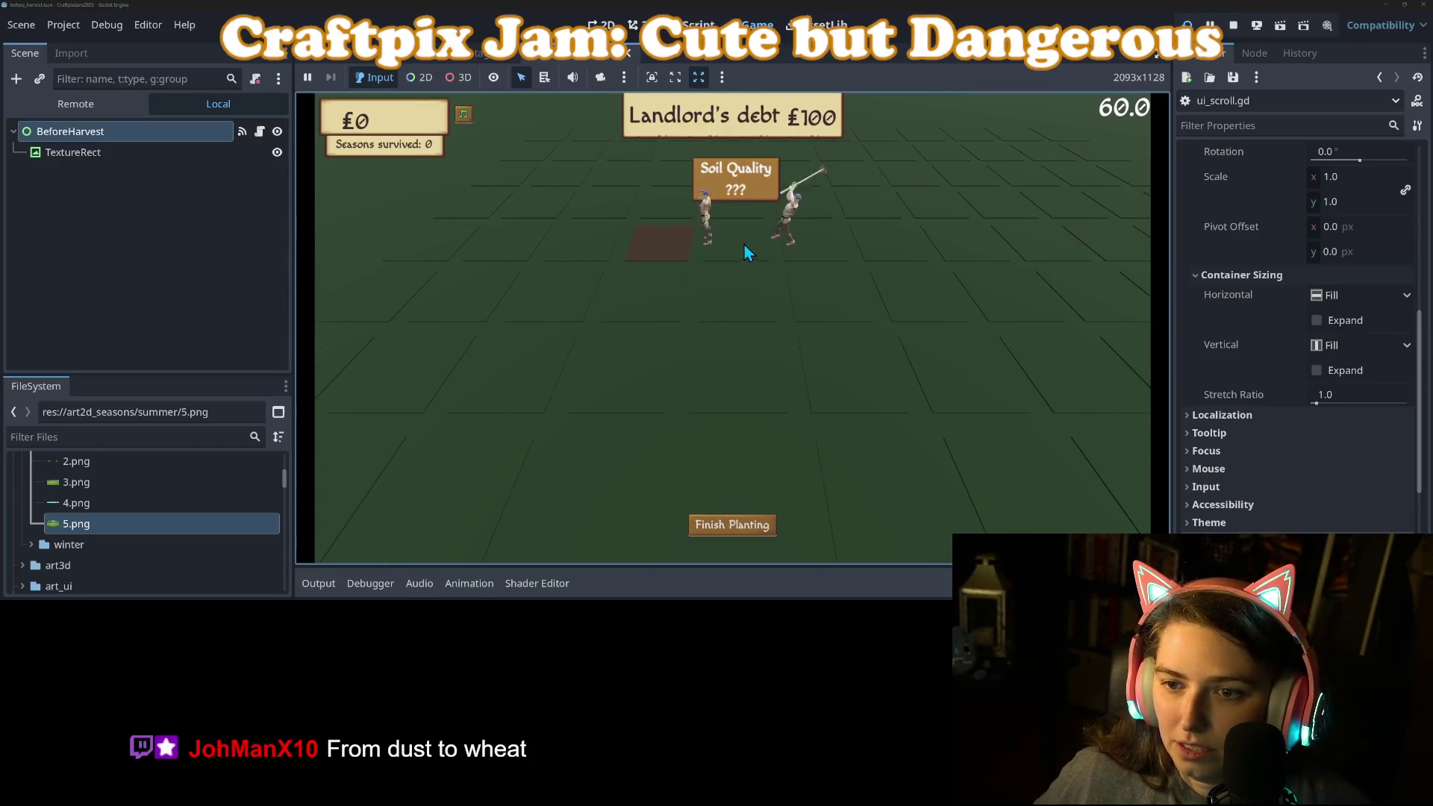
pyautogui.click(809, 247)
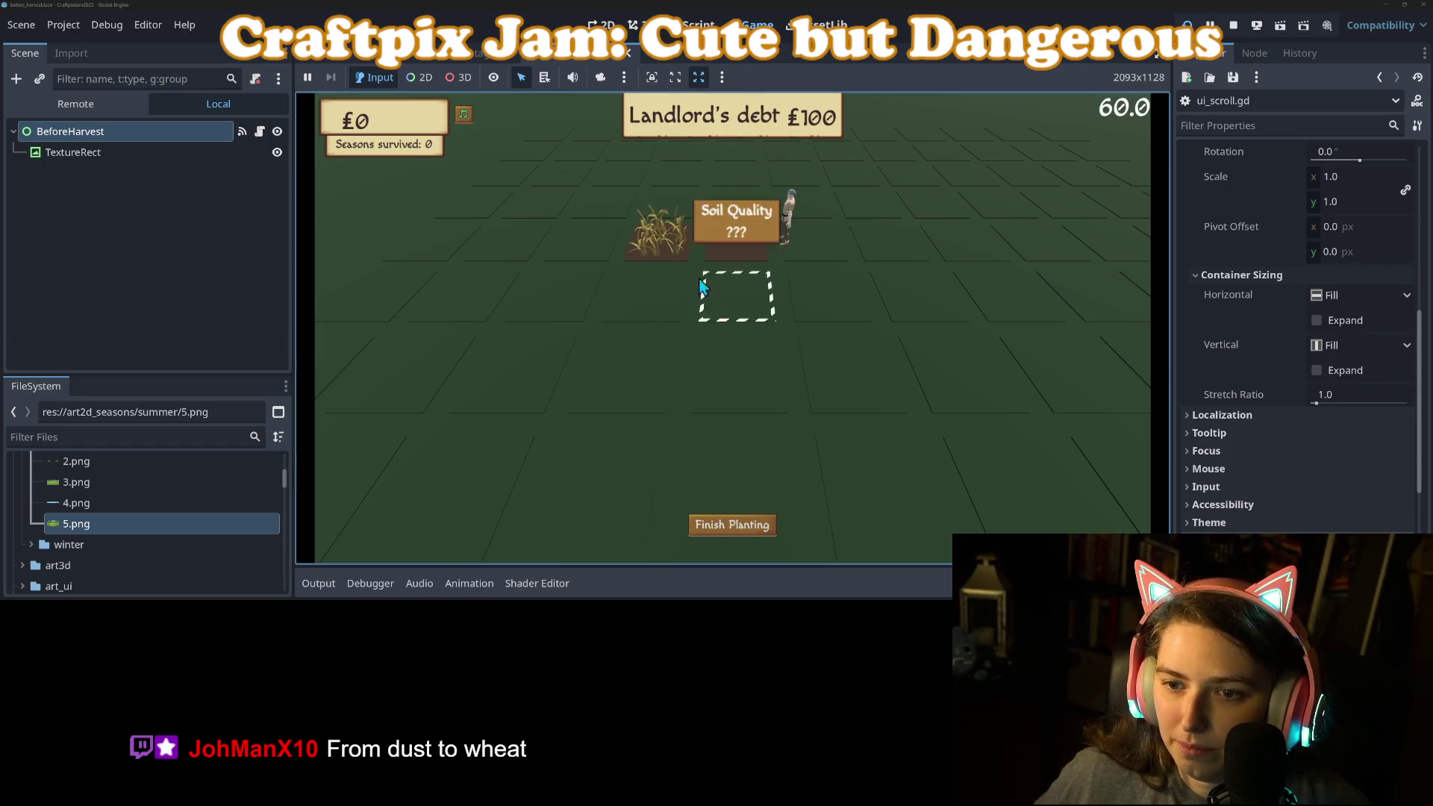
pyautogui.click(610, 241)
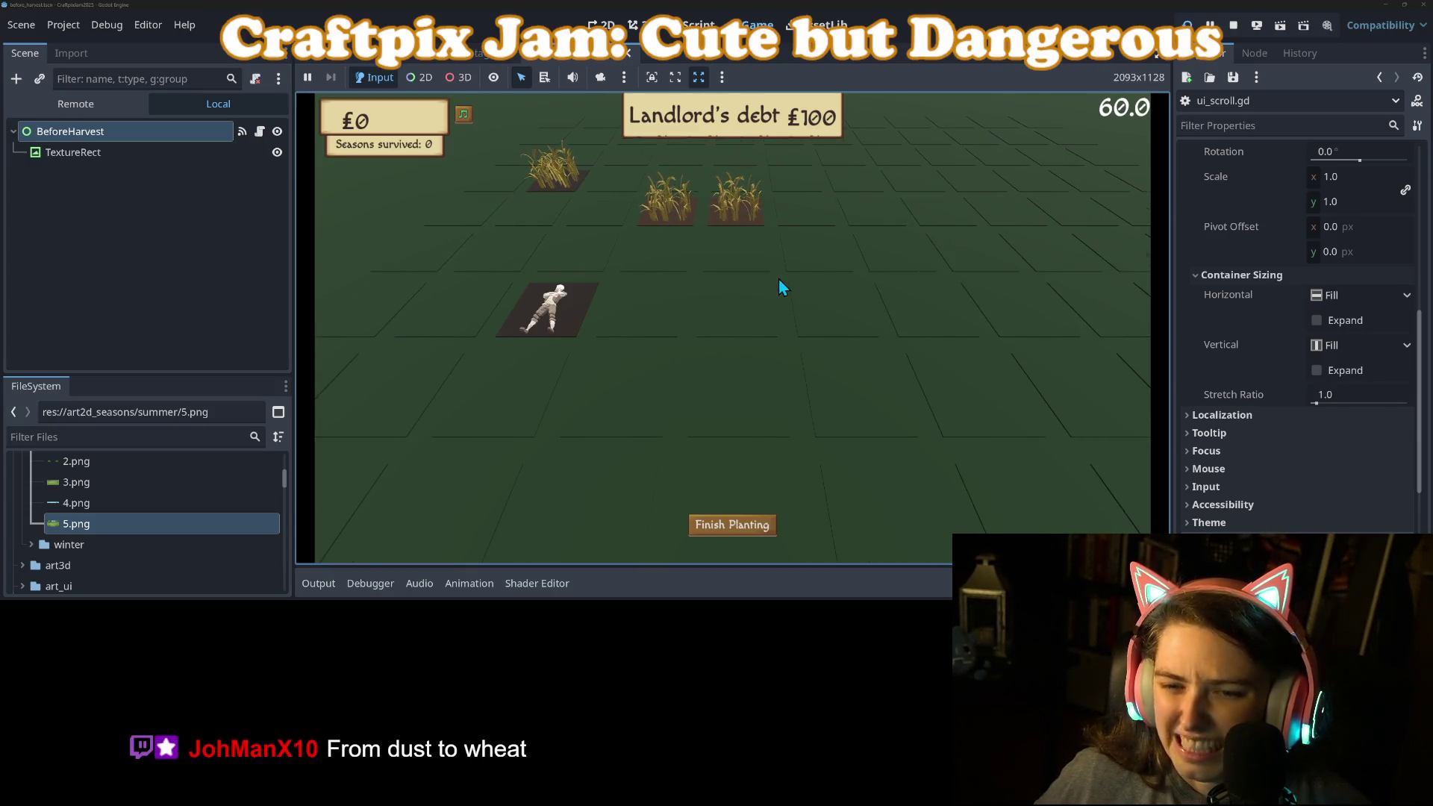
pyautogui.click(732, 524)
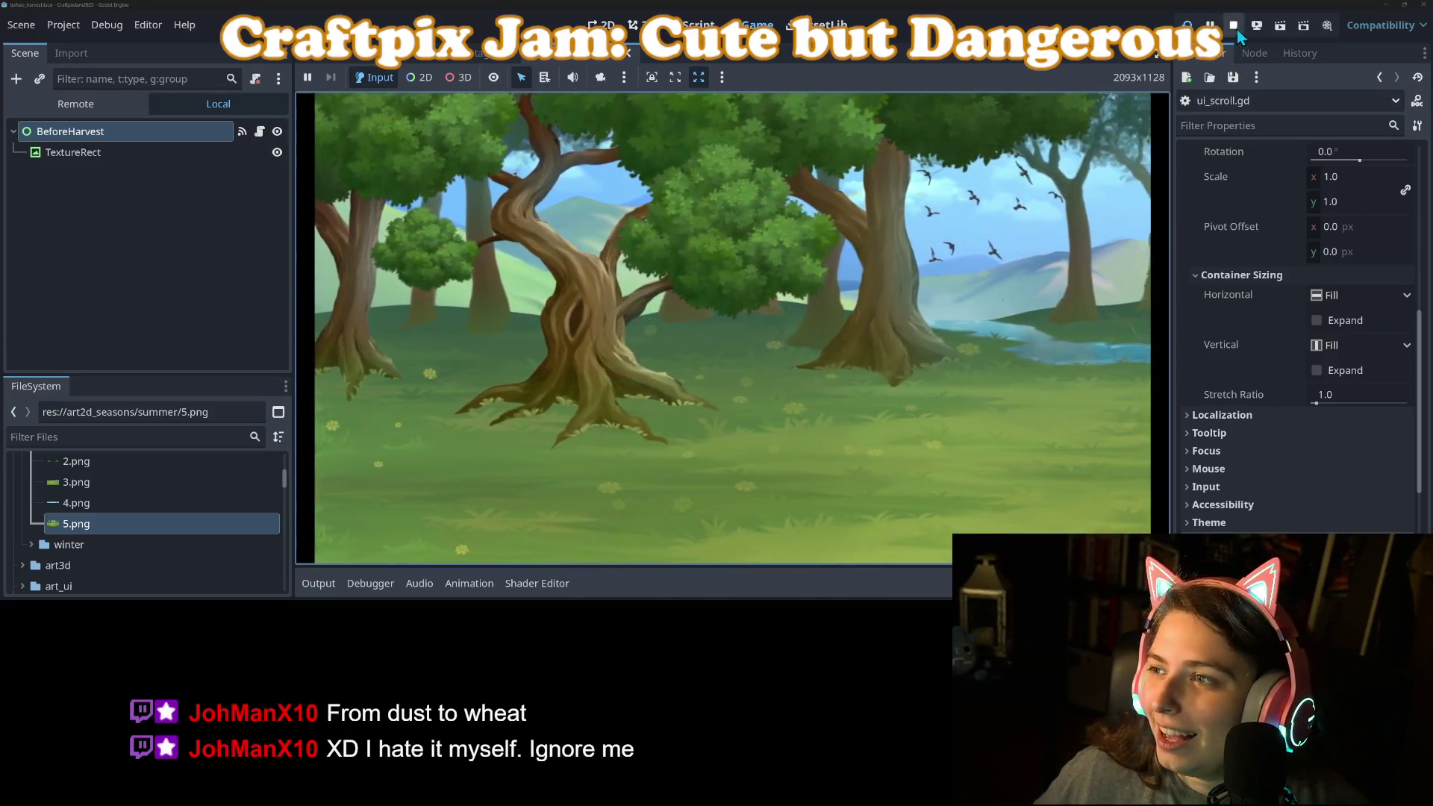
pyautogui.click(1235, 27)
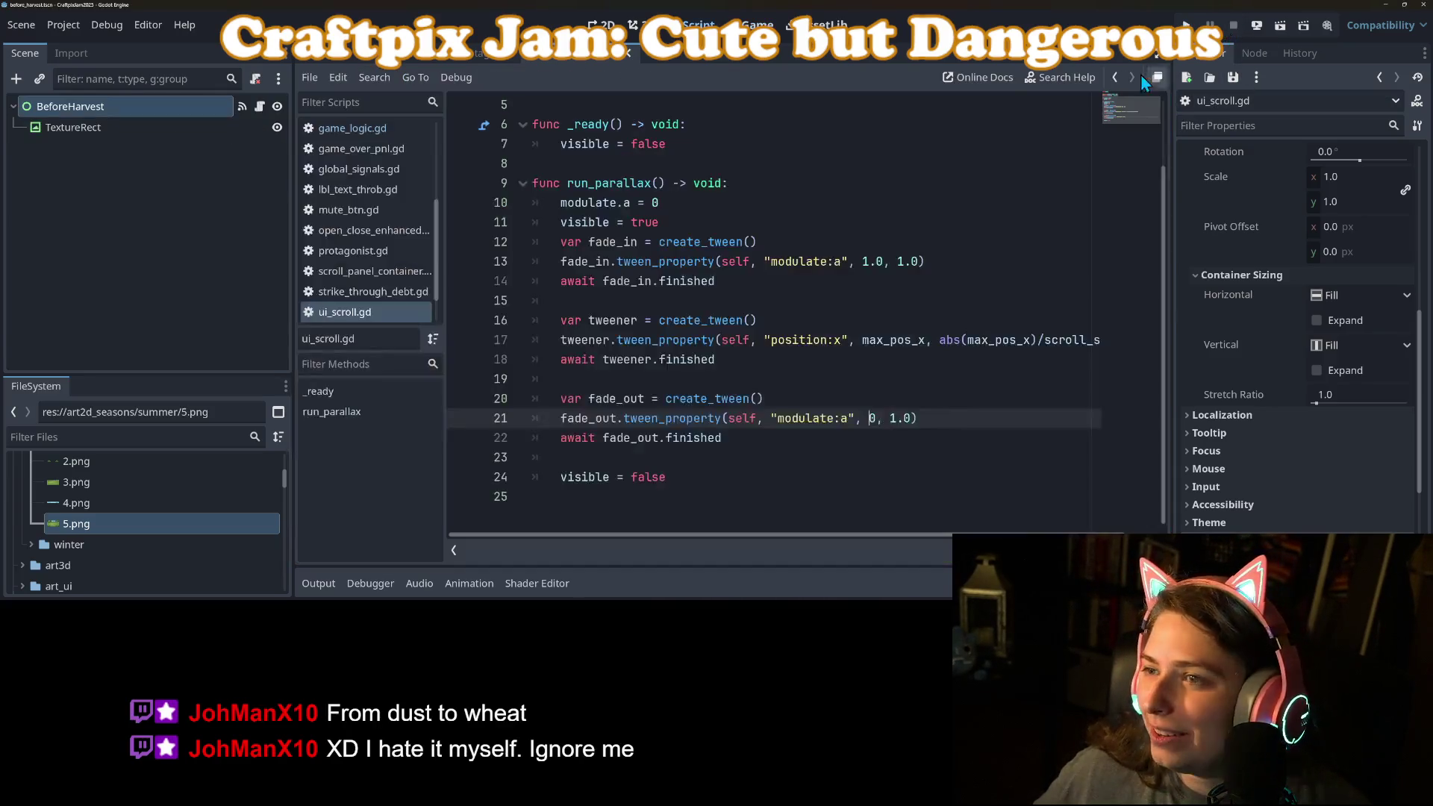
# In game_logic.gd, select the %FinishedPlantingBtn.visible line and browse the surrounding functions.
pyautogui.click(357, 130)
pyautogui.click(744, 228)
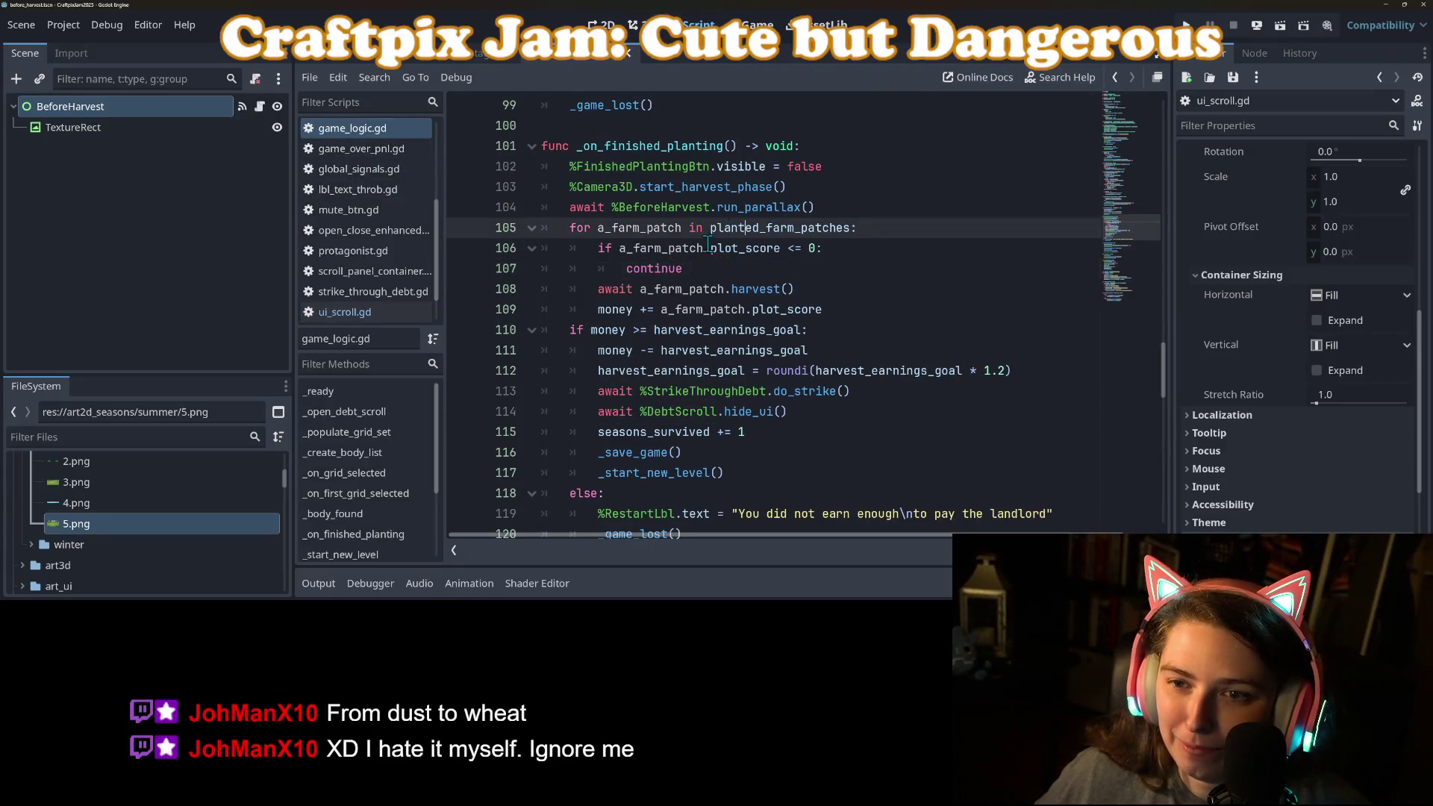
pyautogui.click(688, 166)
pyautogui.moveTo(574, 170); pyautogui.dragTo(823, 168)
pyautogui.hotkey('ctrl', 'c')
pyautogui.scroll(4, 736, 286)
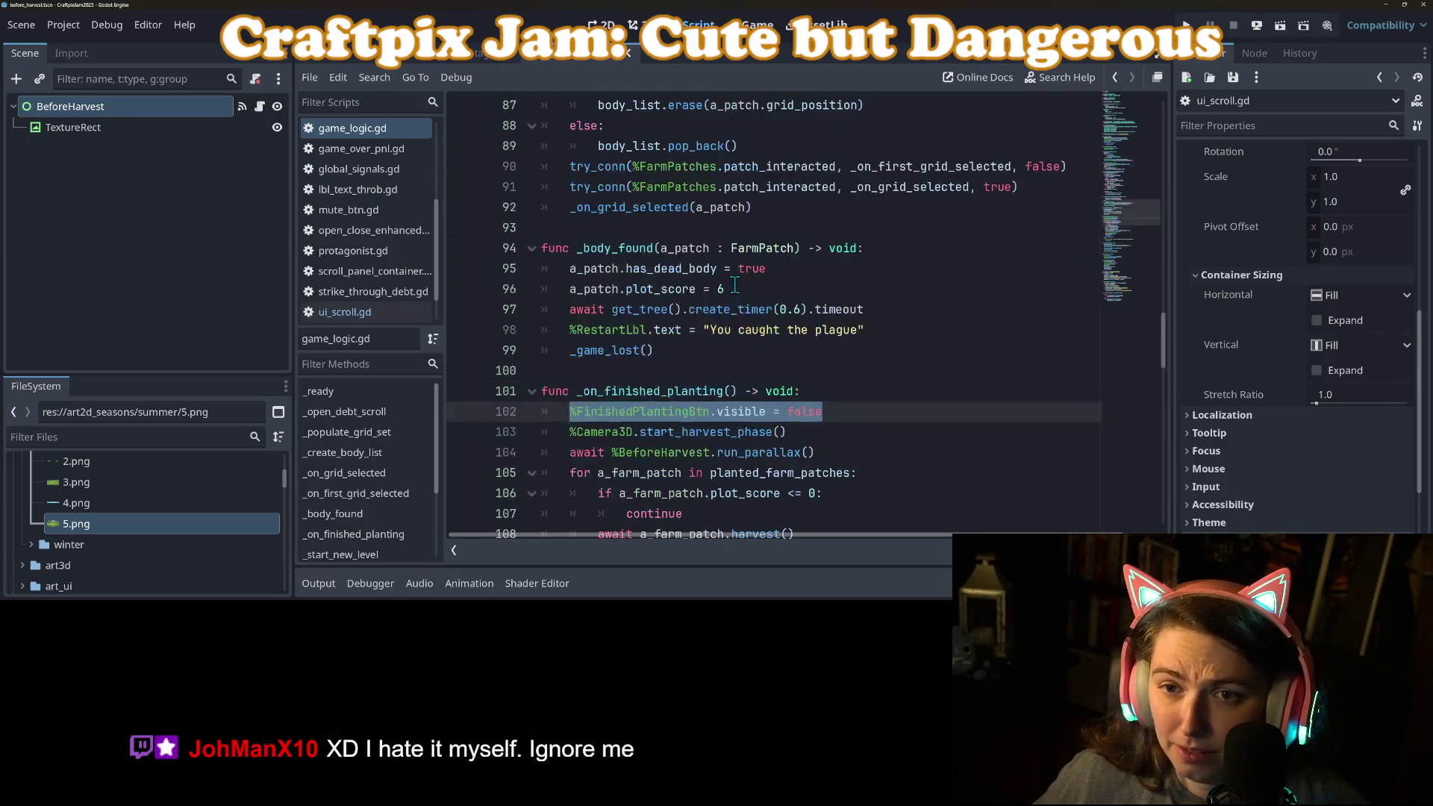
pyautogui.click(627, 269)
pyautogui.doubleClick(623, 248)
pyautogui.scroll(7, 632, 367)
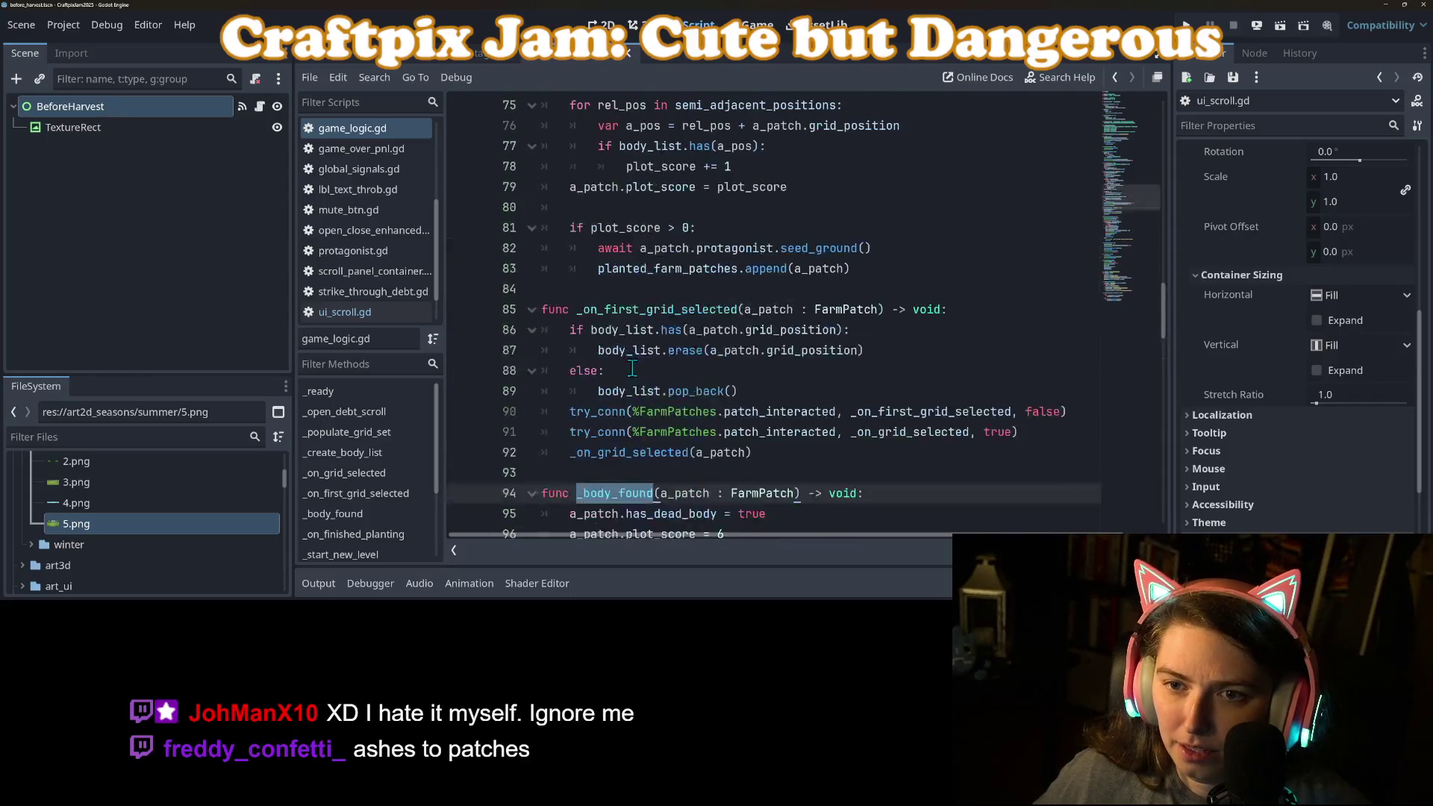
pyautogui.scroll(2, 632, 368)
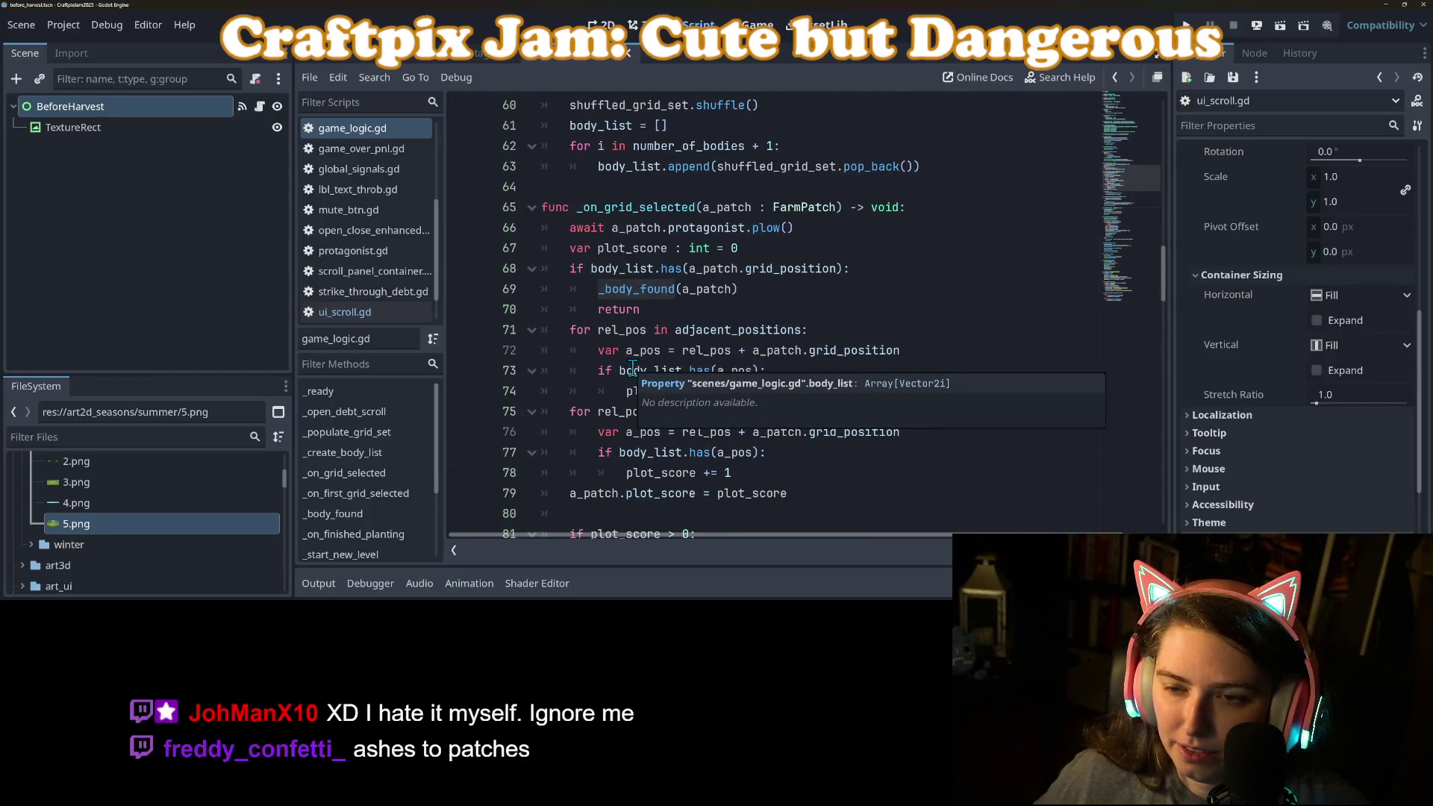
pyautogui.scroll(-7, 632, 367)
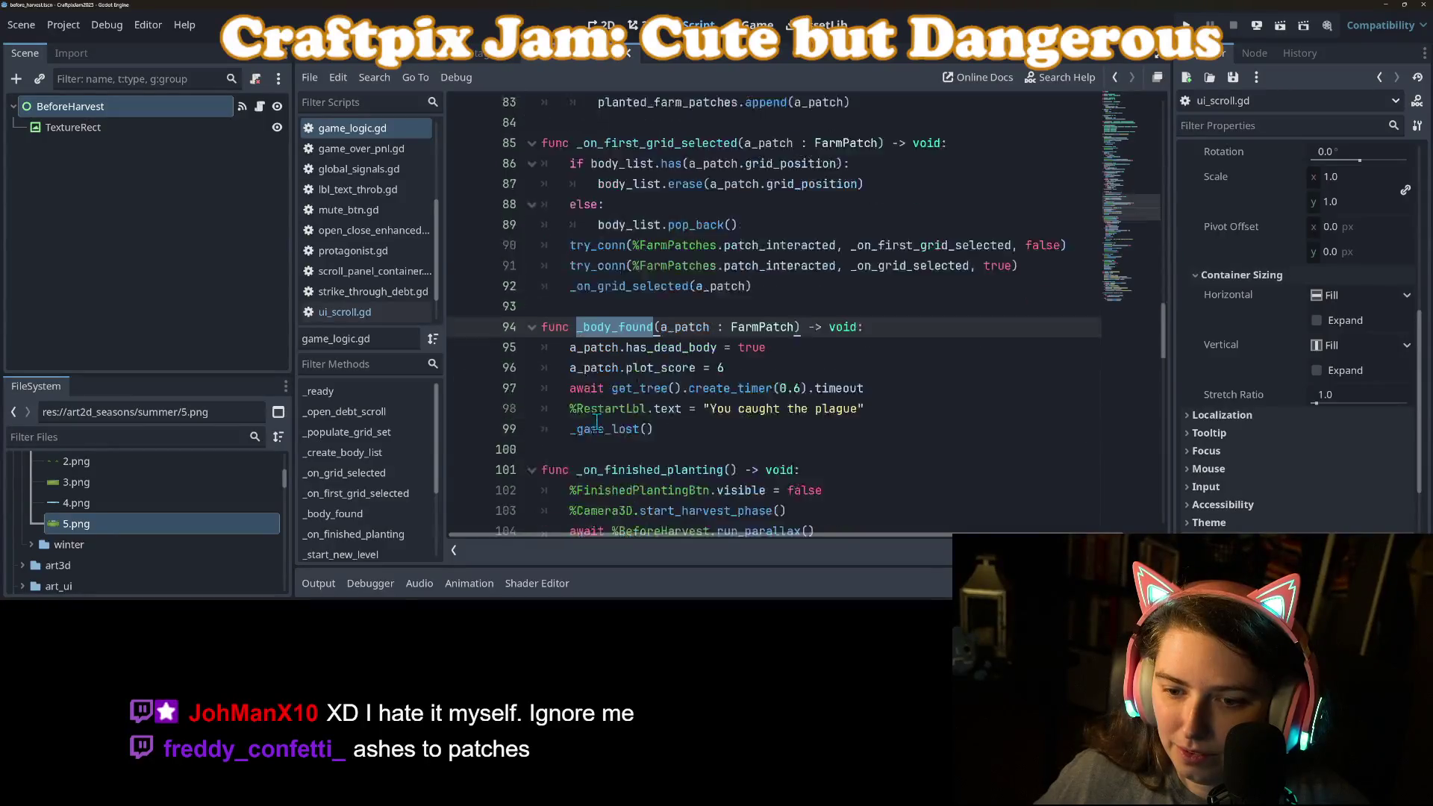
# Add '%FinishedPlantingBtn.visible = false' at the top of _game_lost and run the project.
pyautogui.click(639, 352)
pyautogui.keyDown('ctrl'); pyautogui.click(627, 351); pyautogui.keyUp('ctrl')
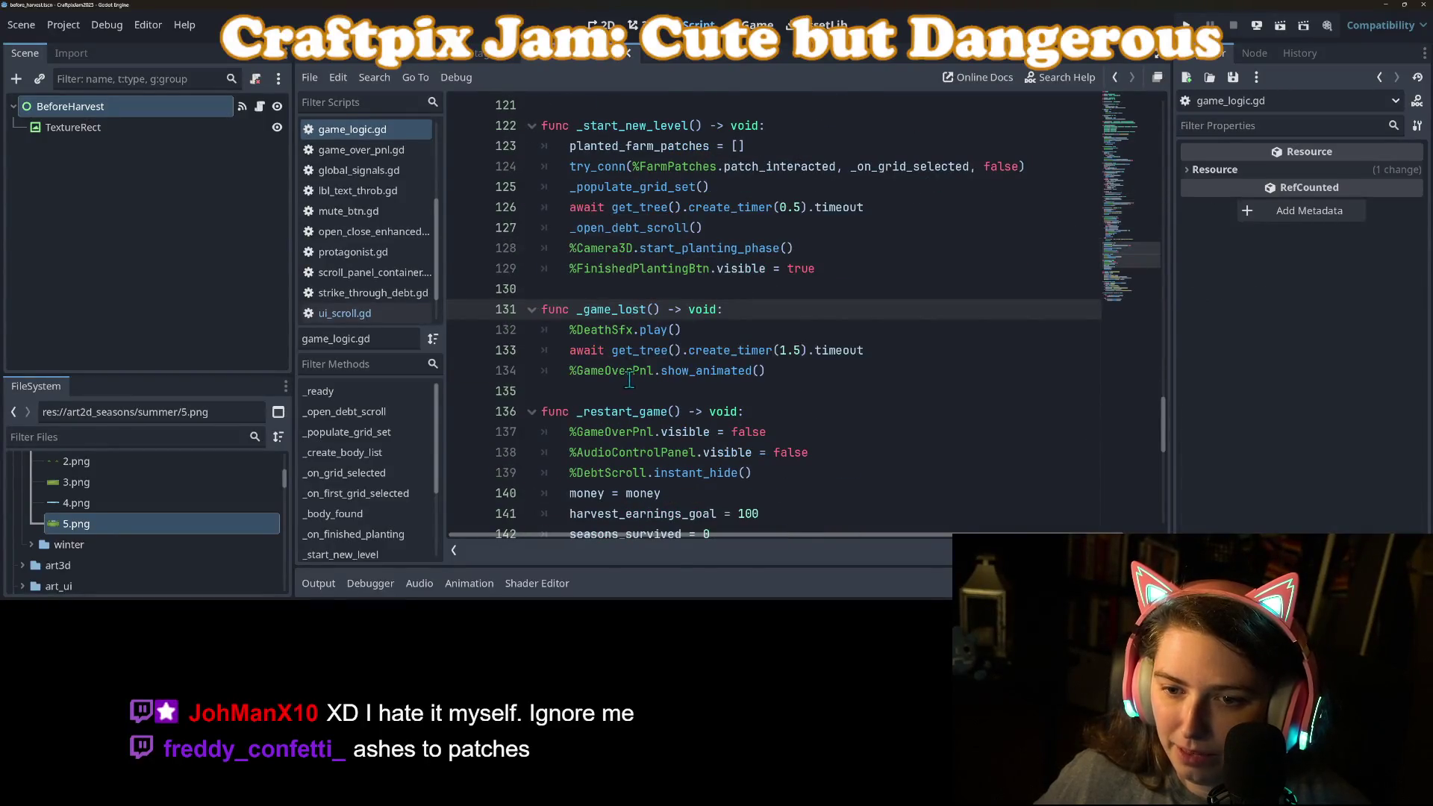
pyautogui.press('Return')
pyautogui.hotkey('ctrl', 'v')
pyautogui.press('BackSpace')
pyautogui.press('BackSpace')
pyautogui.press('BackSpace')
pyautogui.write('false')
pyautogui.click(1186, 25)
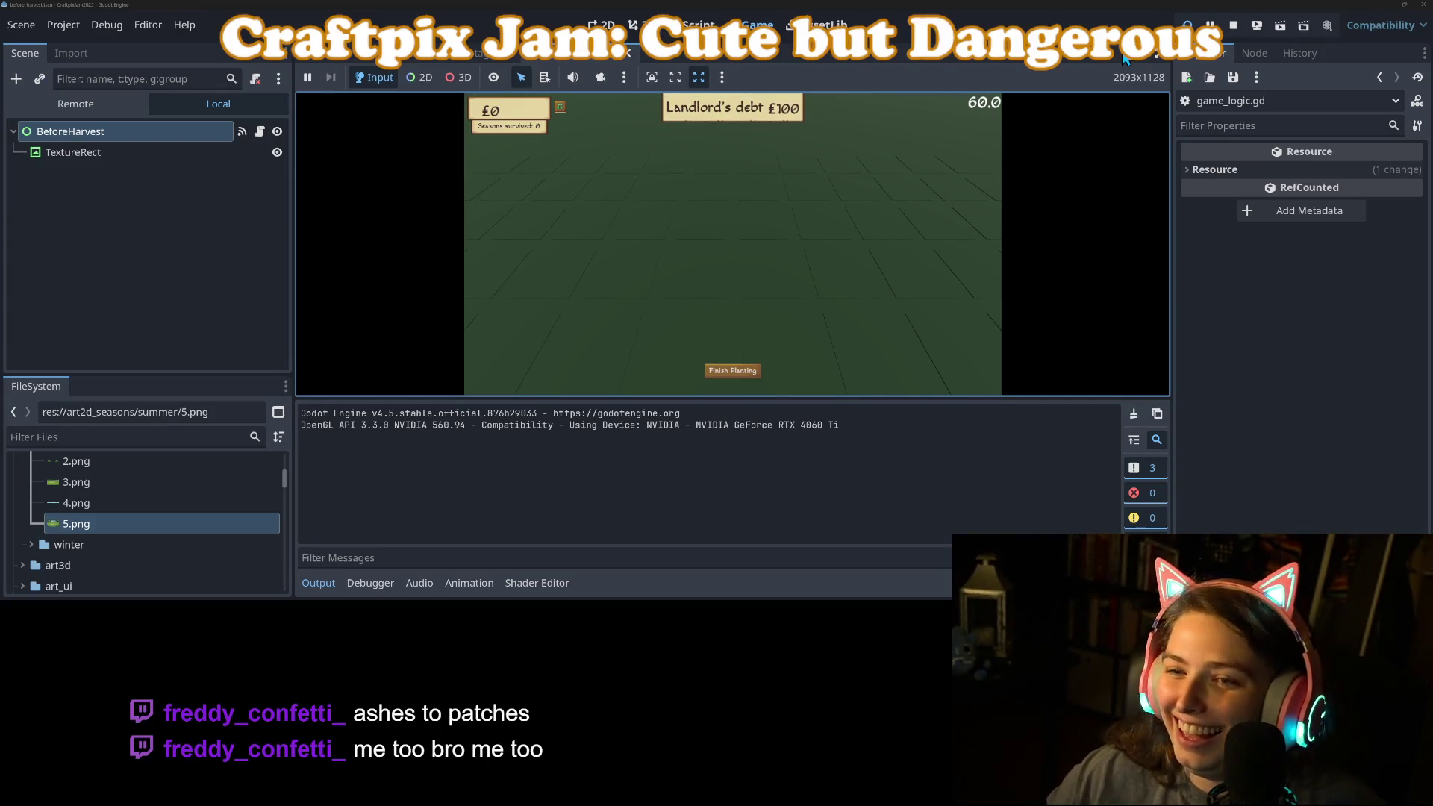
# Collapse the output panel and till seven plots across the farm field.
pyautogui.click(318, 583)
pyautogui.click(706, 297)
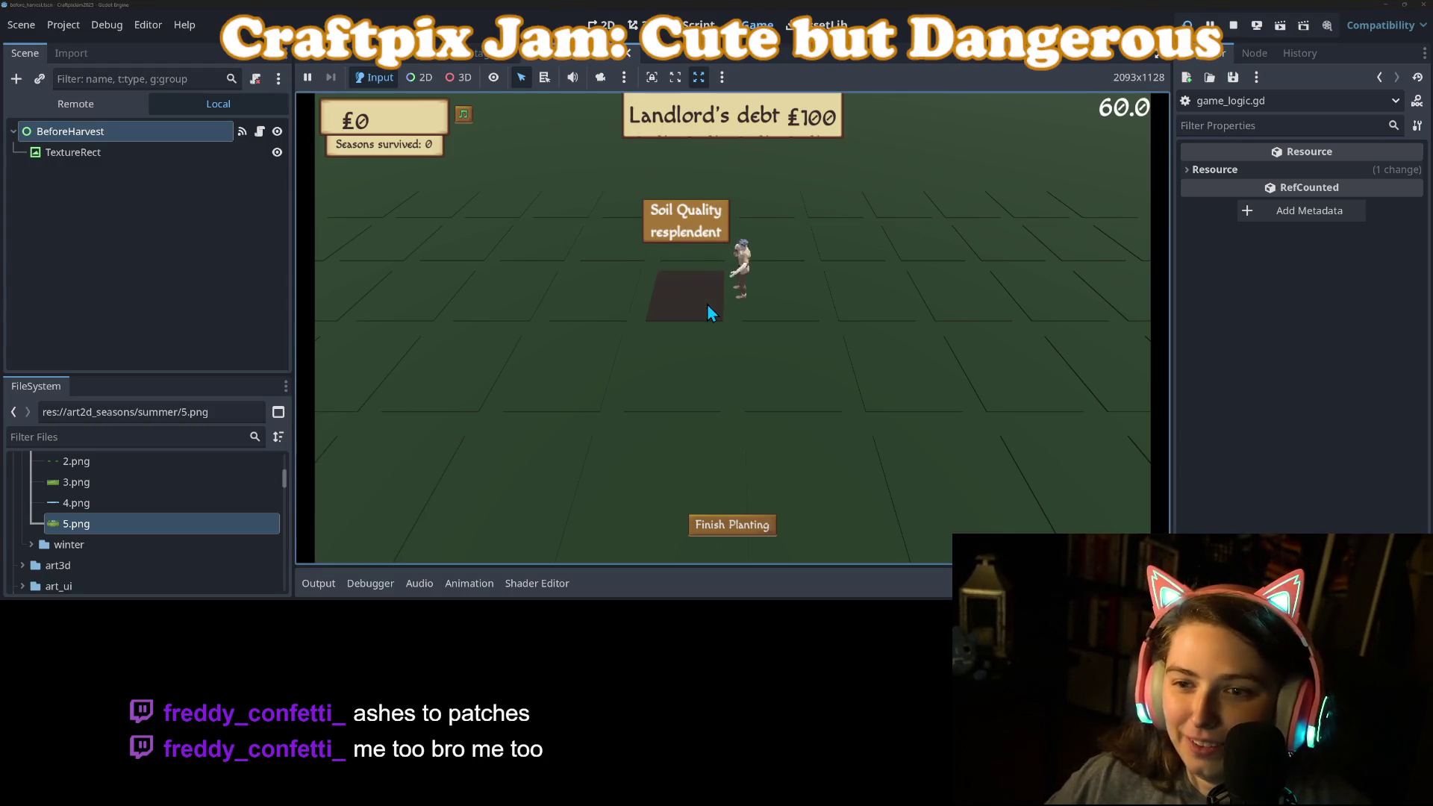
pyautogui.click(751, 403)
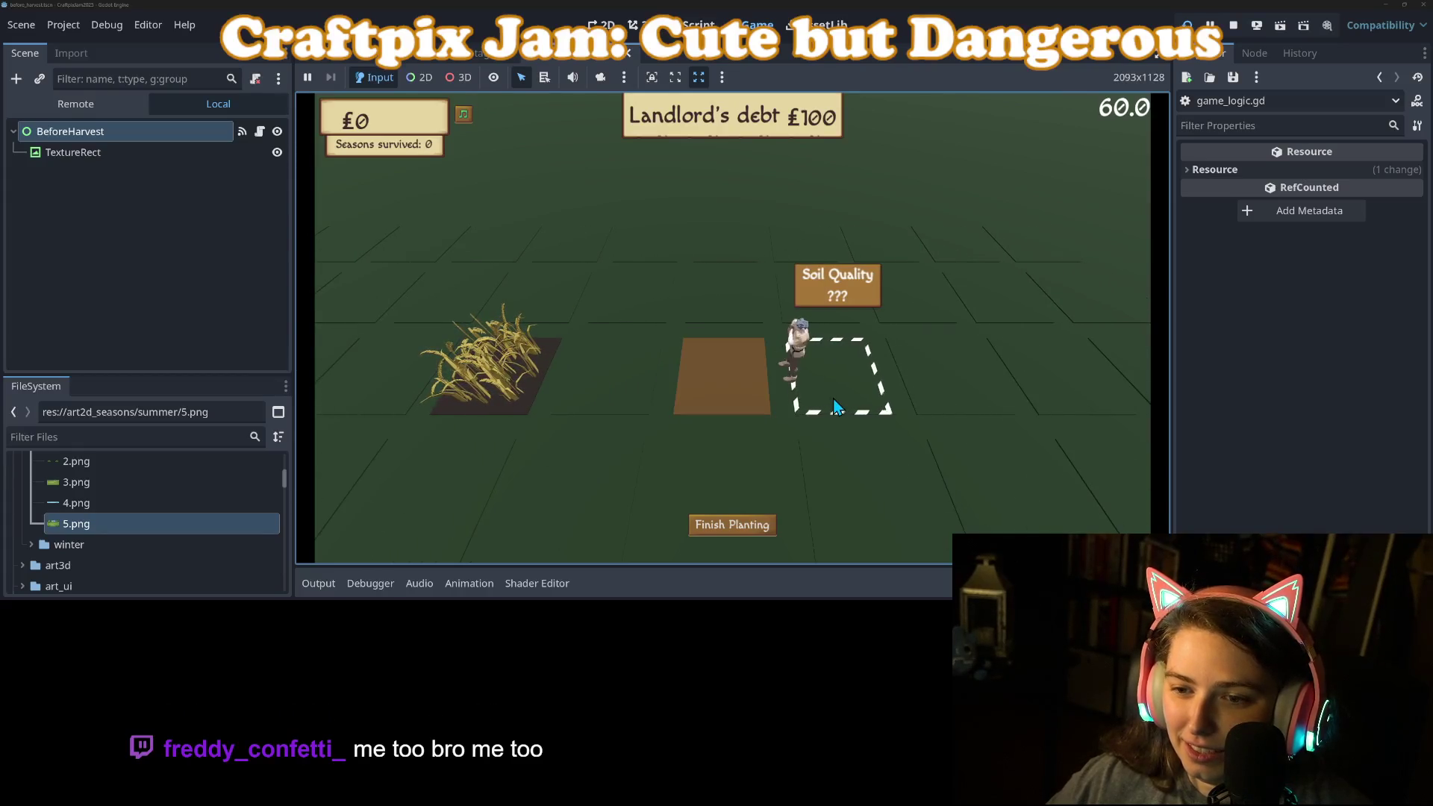
pyautogui.click(759, 314)
pyautogui.click(825, 383)
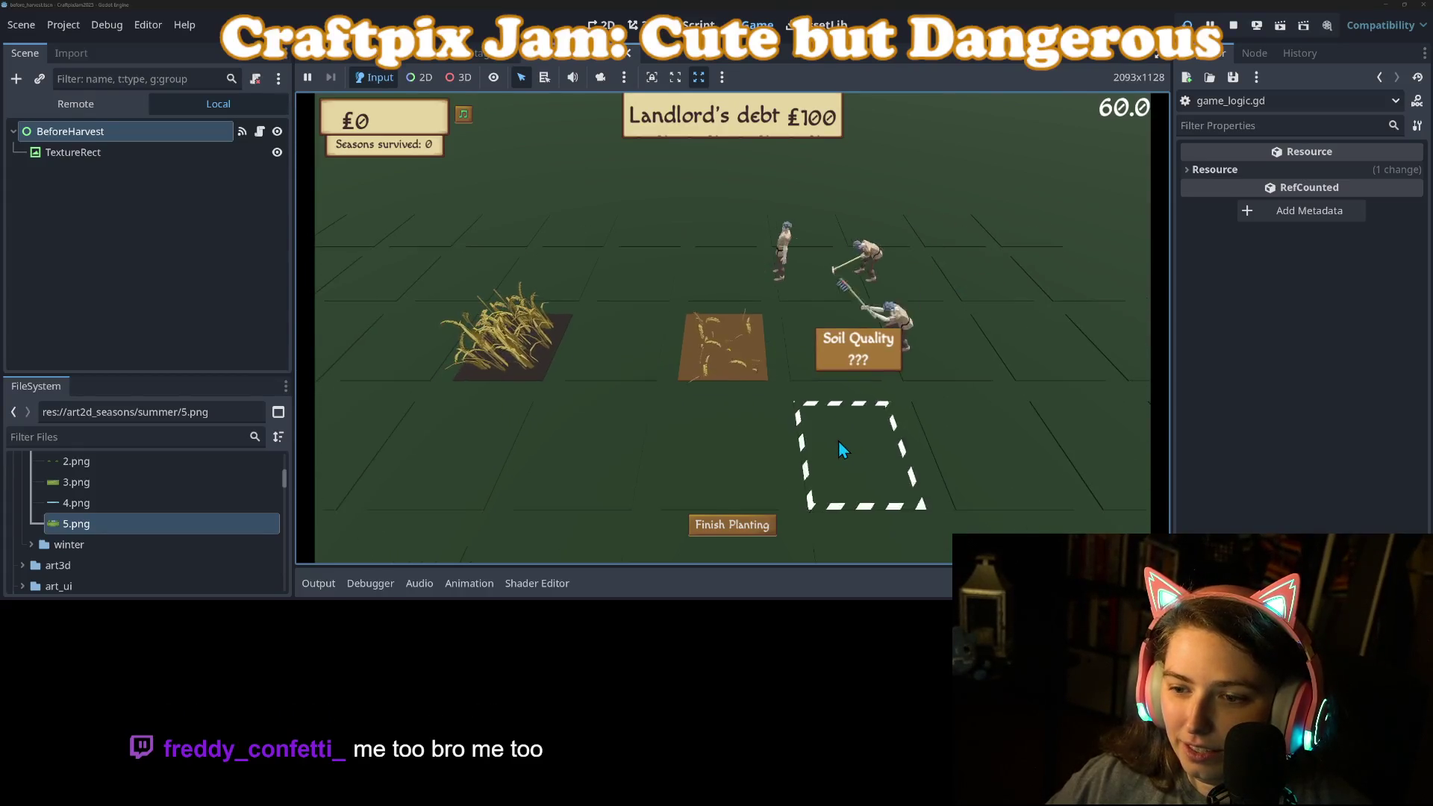
pyautogui.click(638, 307)
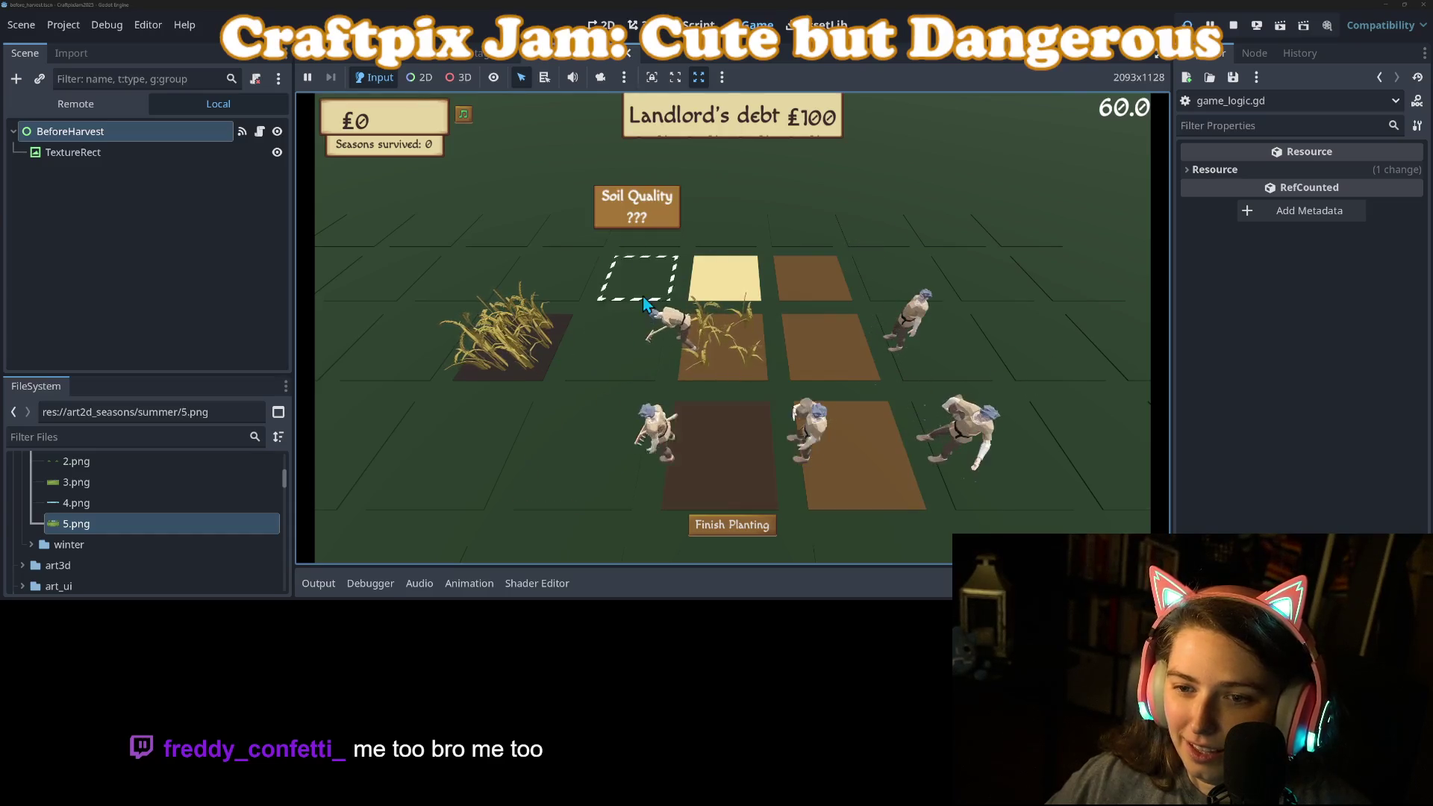
pyautogui.click(690, 257)
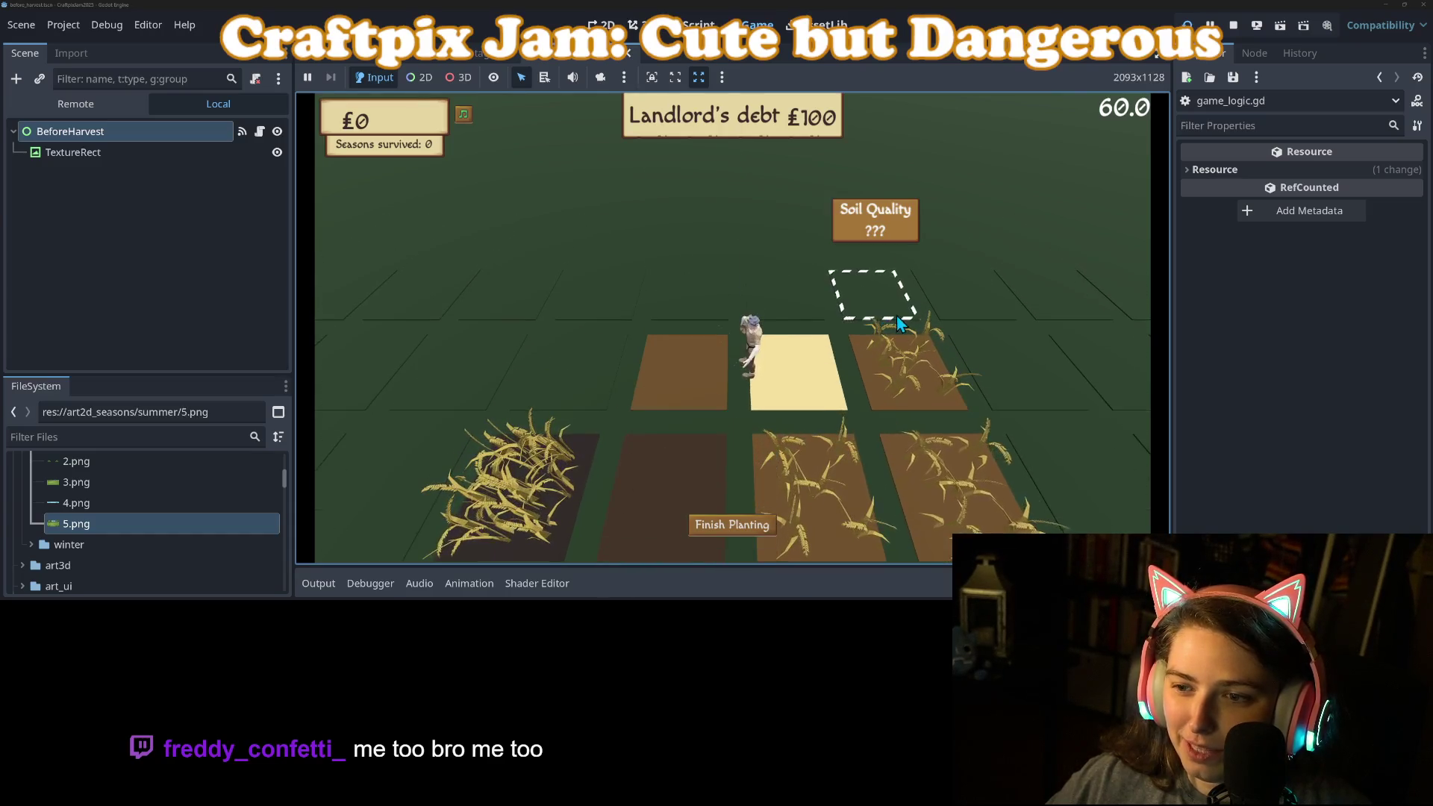
pyautogui.click(576, 351)
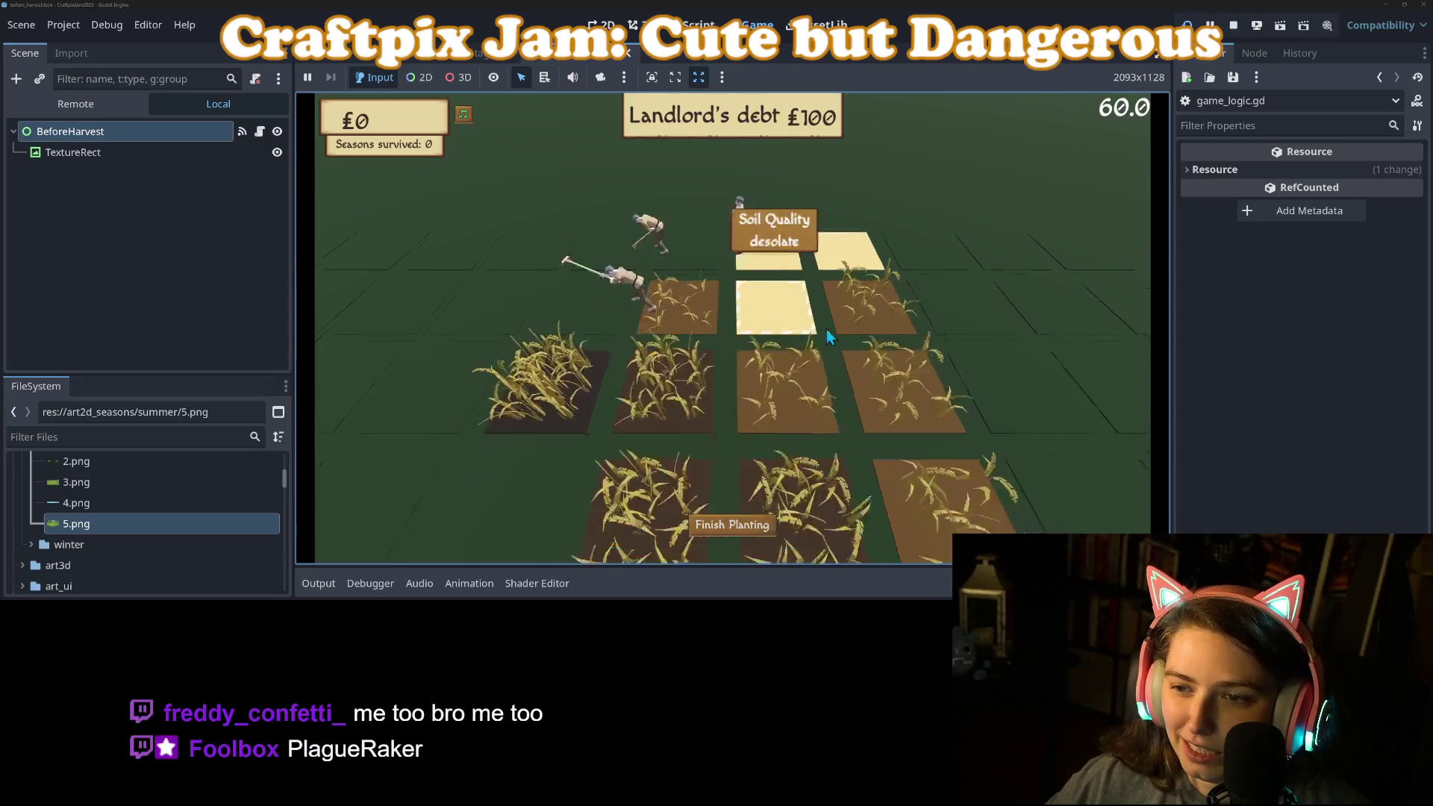
# Add three more plots, finish planting, reach the £66 game-over, and stop the game.
pyautogui.click(900, 382)
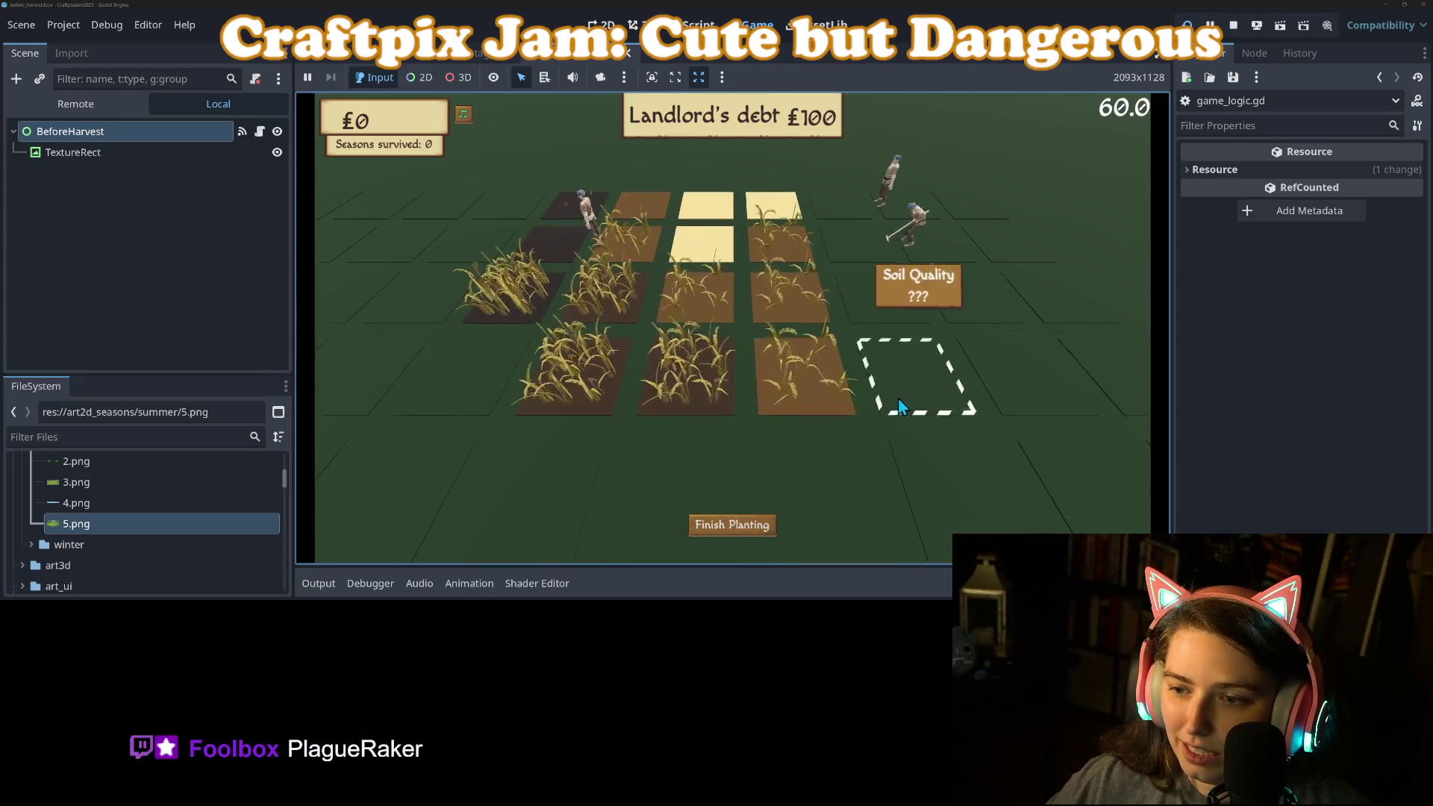
pyautogui.click(659, 438)
pyautogui.click(892, 464)
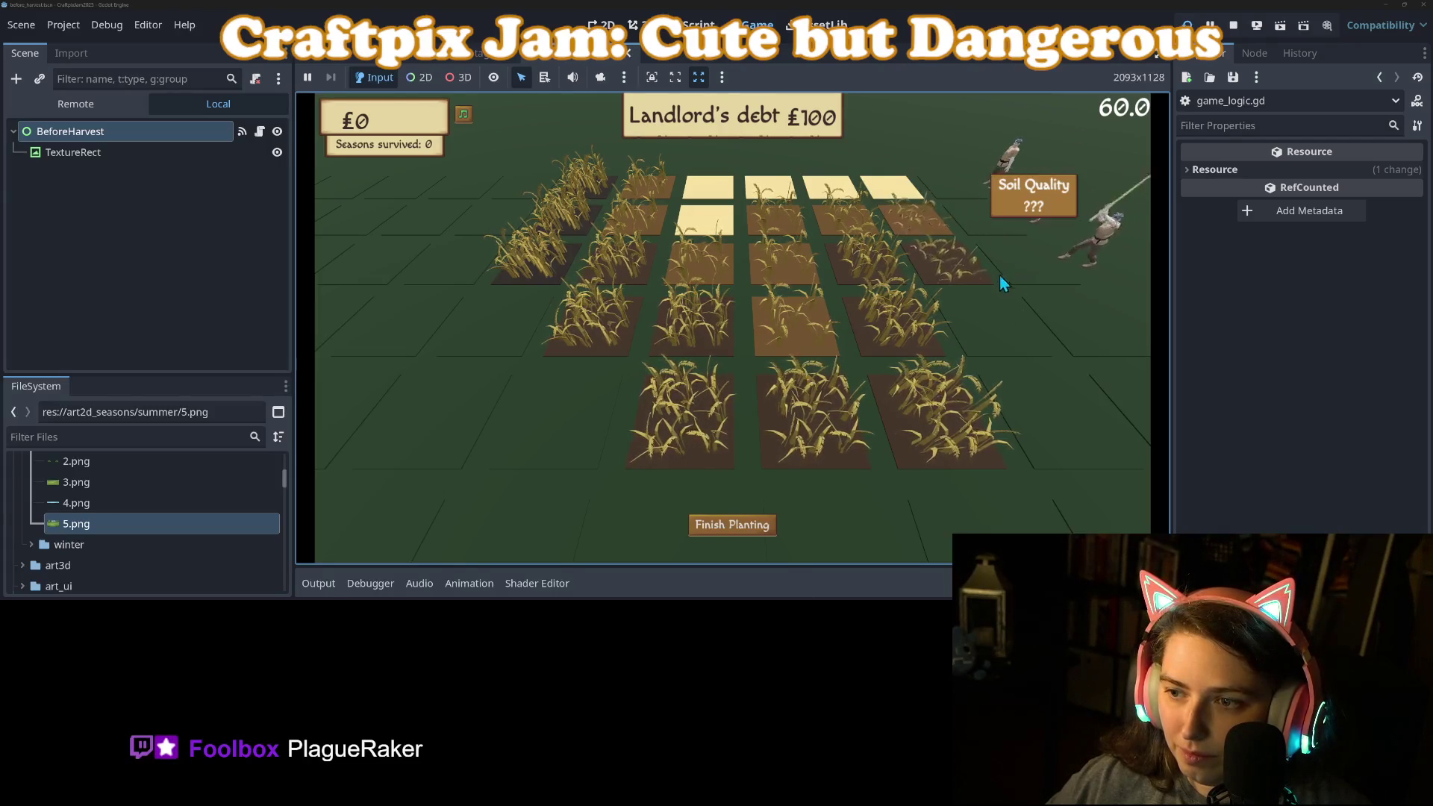
pyautogui.click(736, 530)
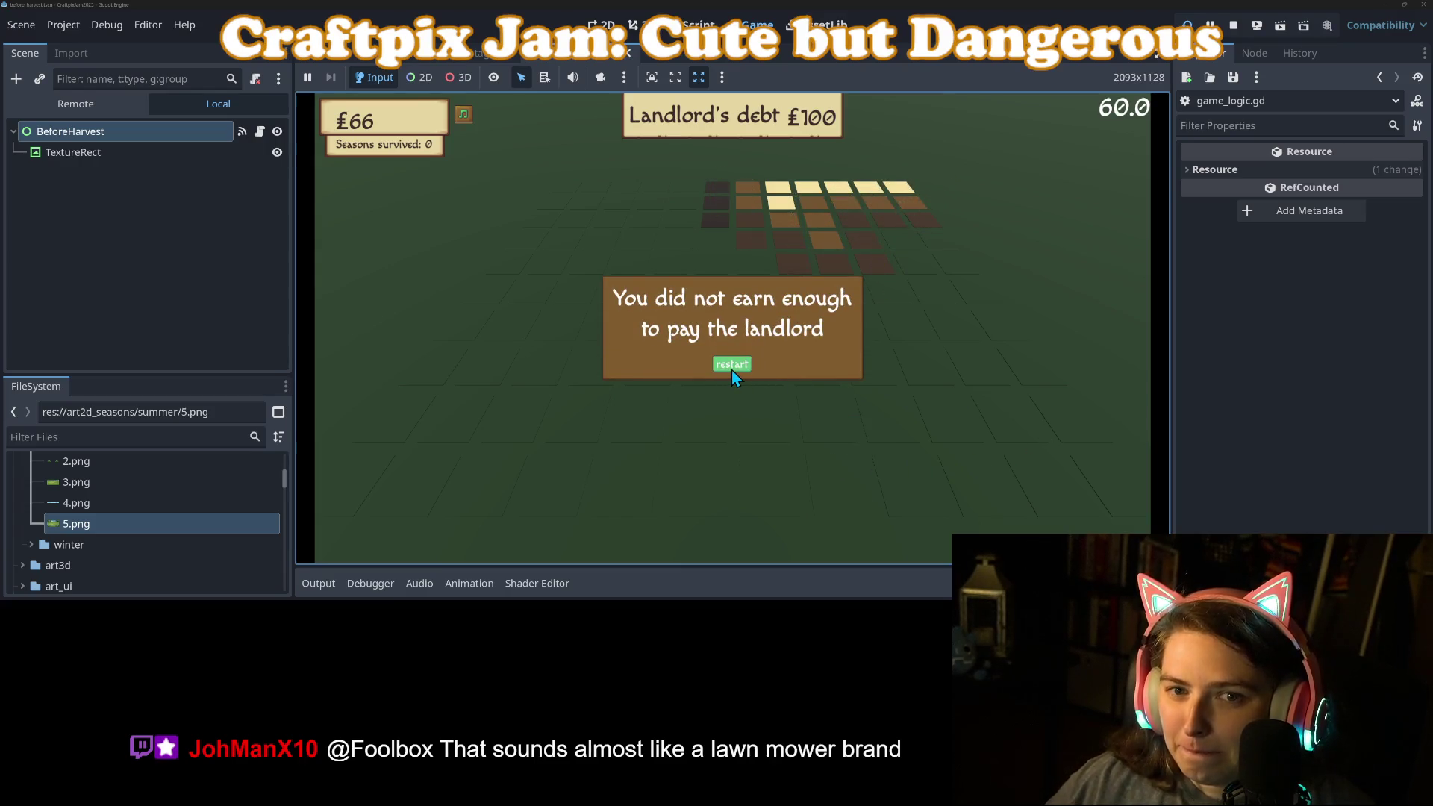
pyautogui.click(1232, 27)
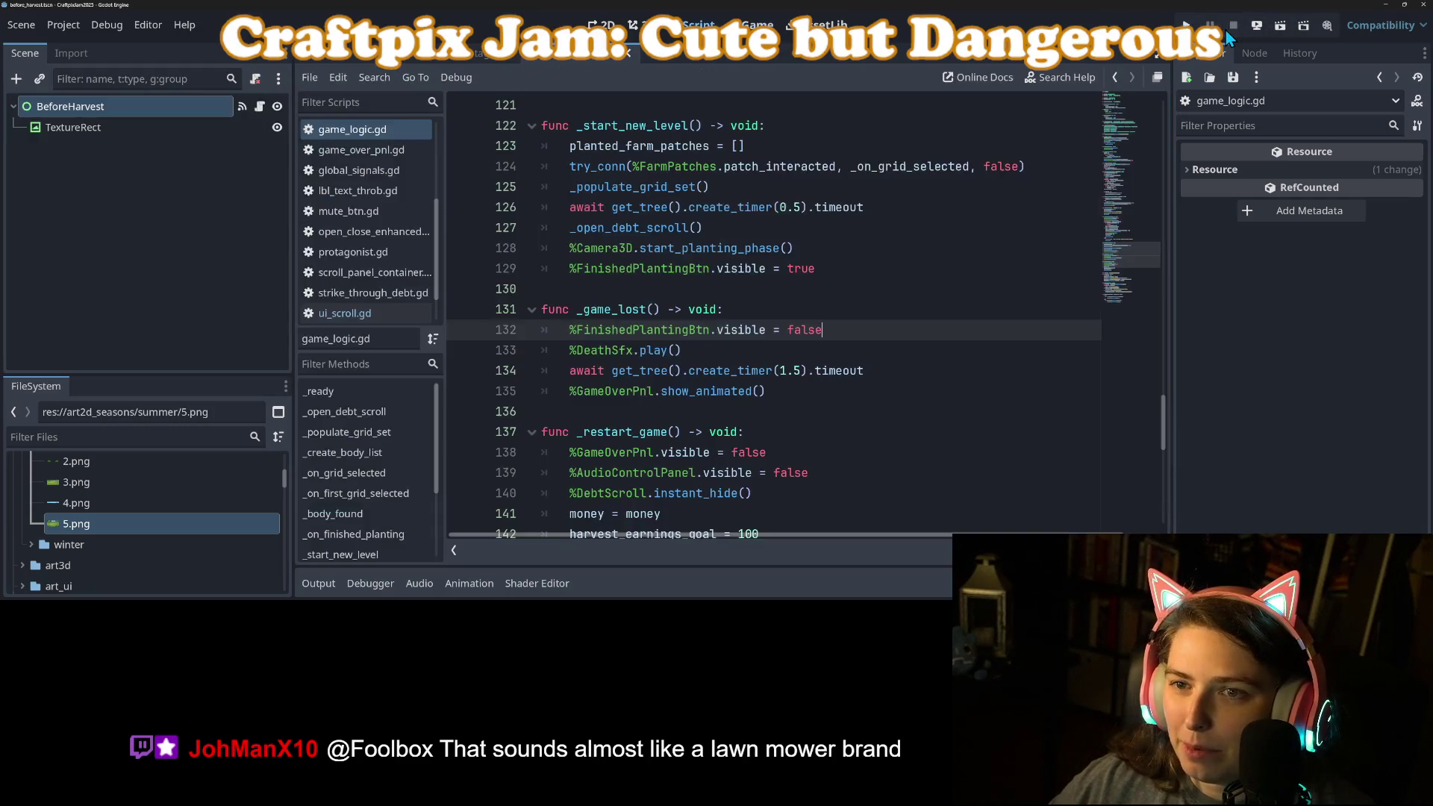
# Review the _game_lost and FinishedPlantingBtn lines, then scroll up to _on_finished_planting.
pyautogui.click(653, 352)
pyautogui.doubleClick(611, 311)
pyautogui.doubleClick(634, 330)
pyautogui.scroll(3, 700, 407)
pyautogui.scroll(4, 701, 414)
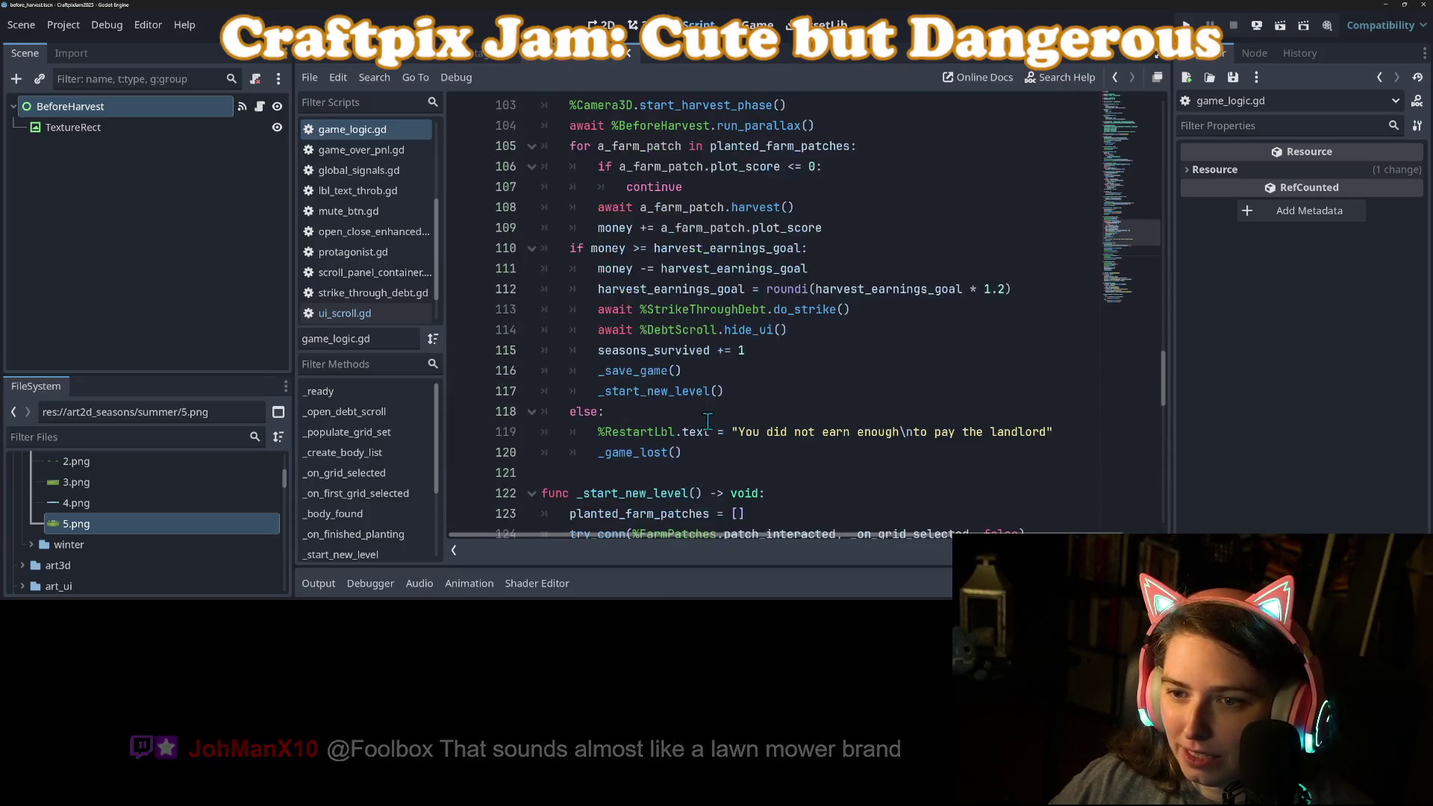
pyautogui.scroll(3, 725, 433)
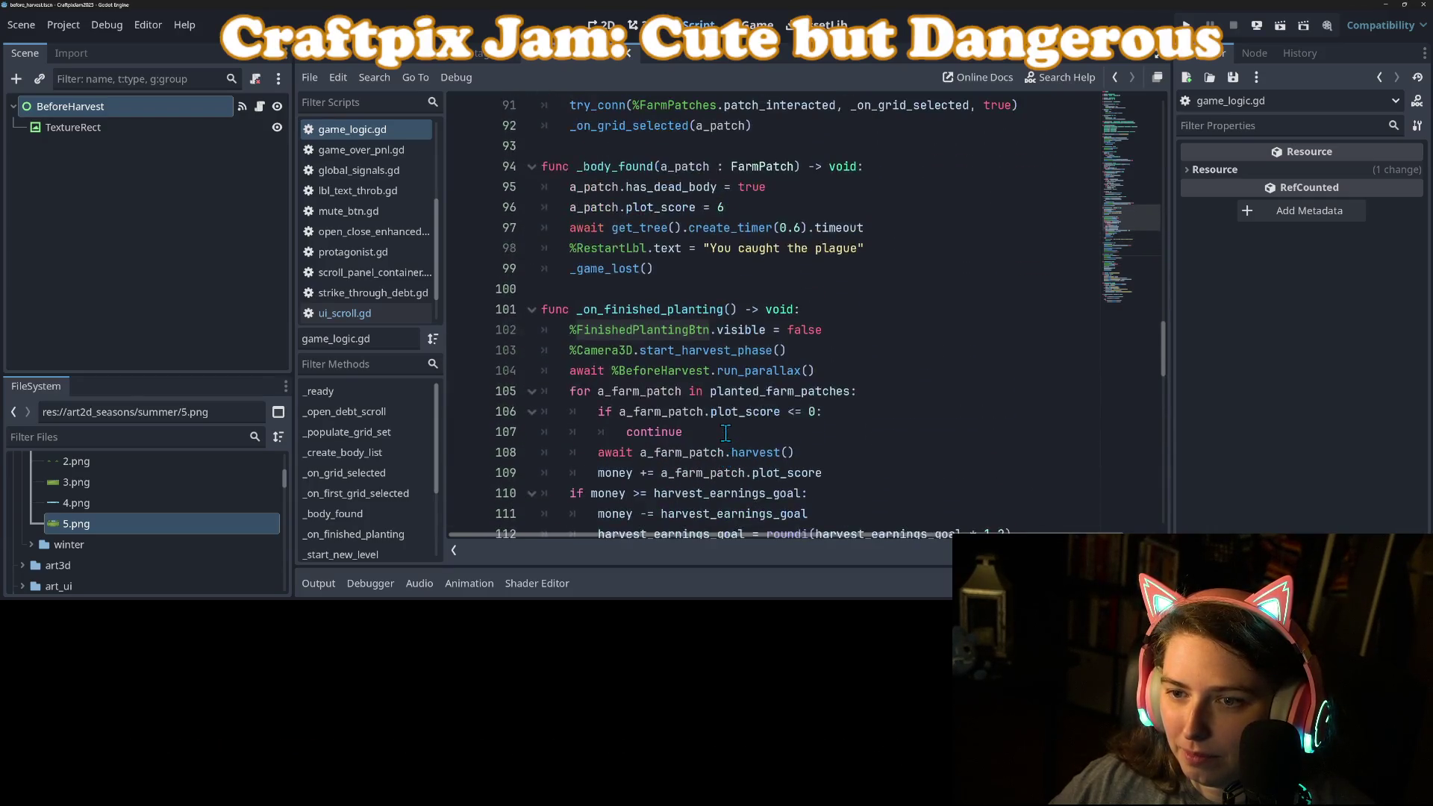
# Select the start_harvest_phase and run_parallax calls; undo a misplaced paste.
pyautogui.doubleClick(607, 351)
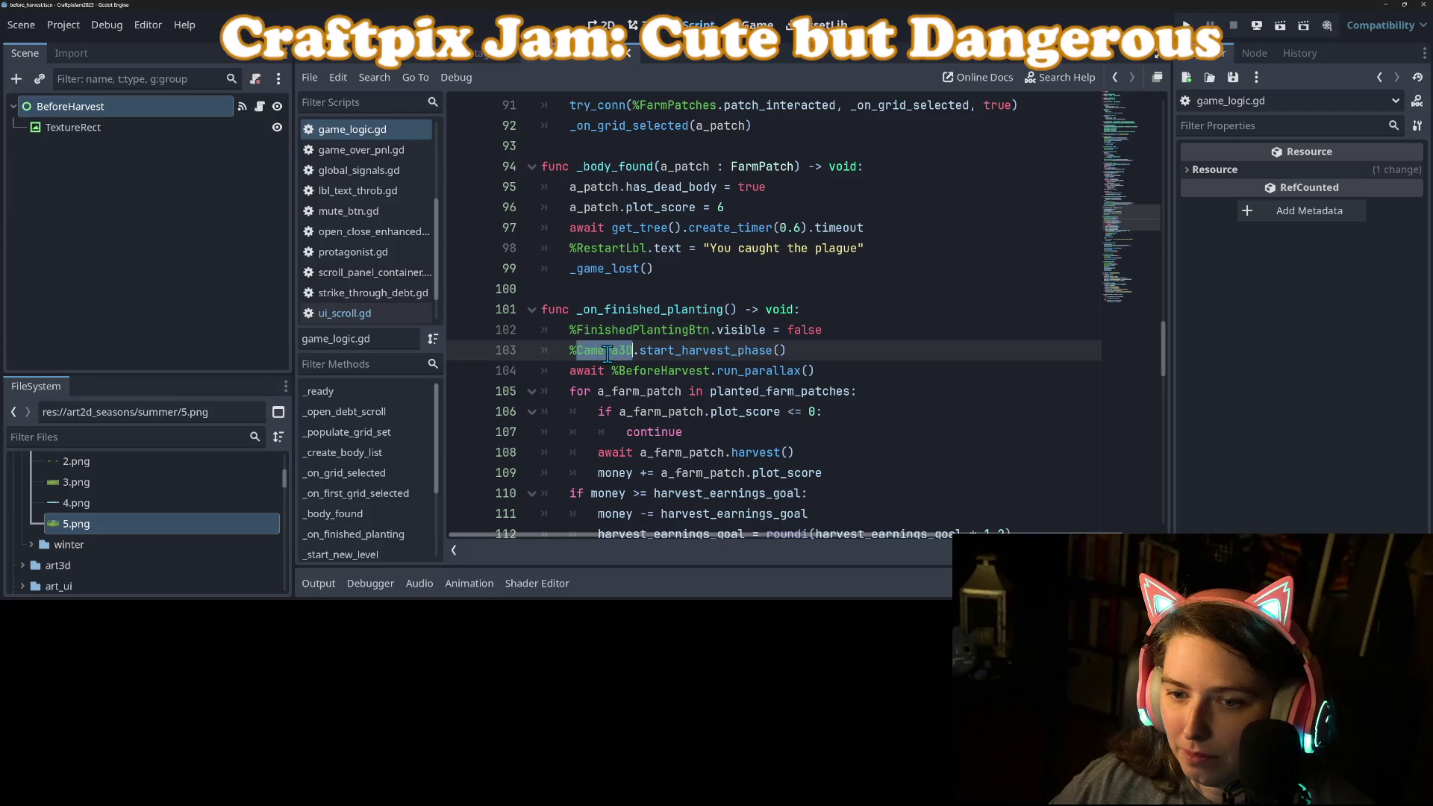
pyautogui.doubleClick(670, 350)
pyautogui.click(723, 369)
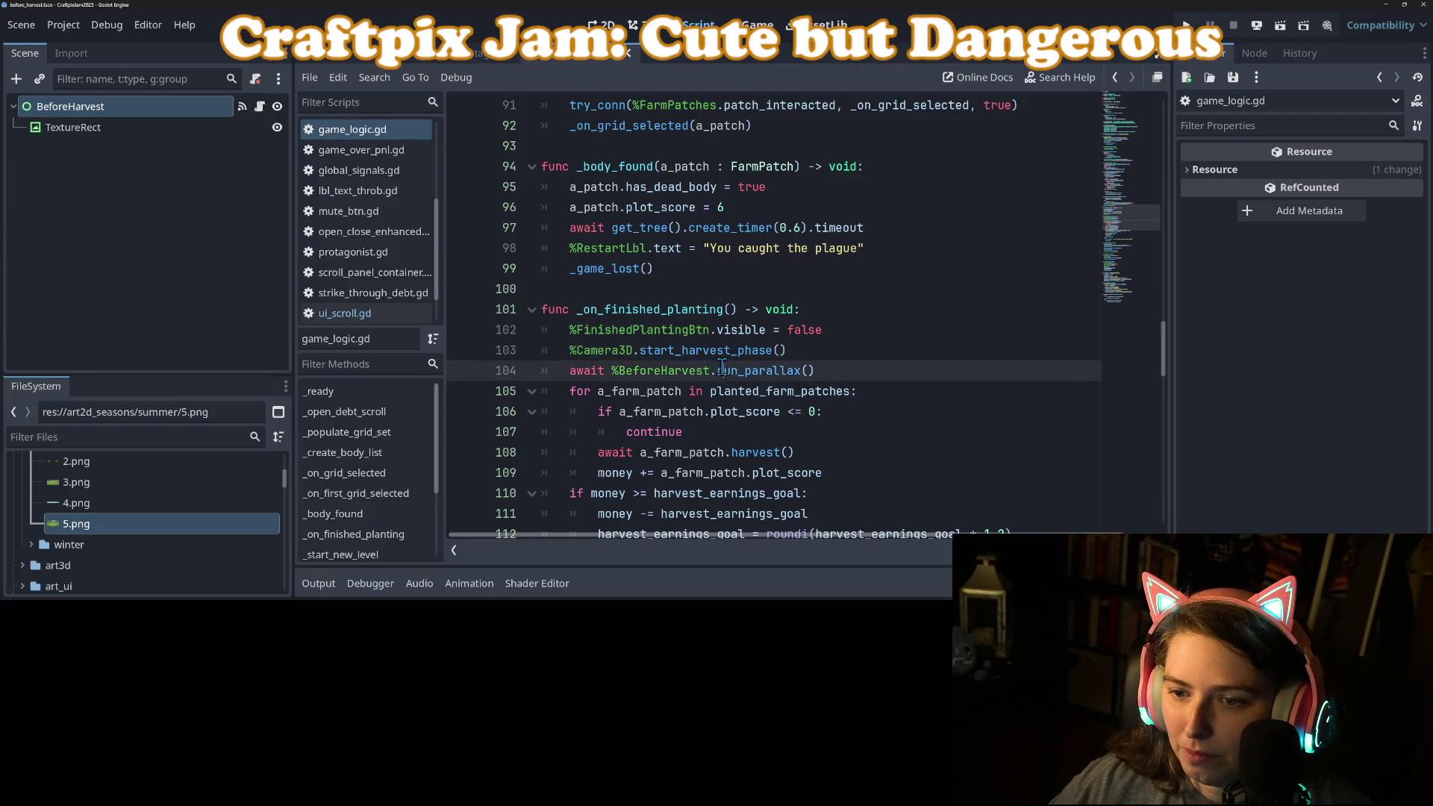
pyautogui.moveTo(587, 374); pyautogui.dragTo(840, 373)
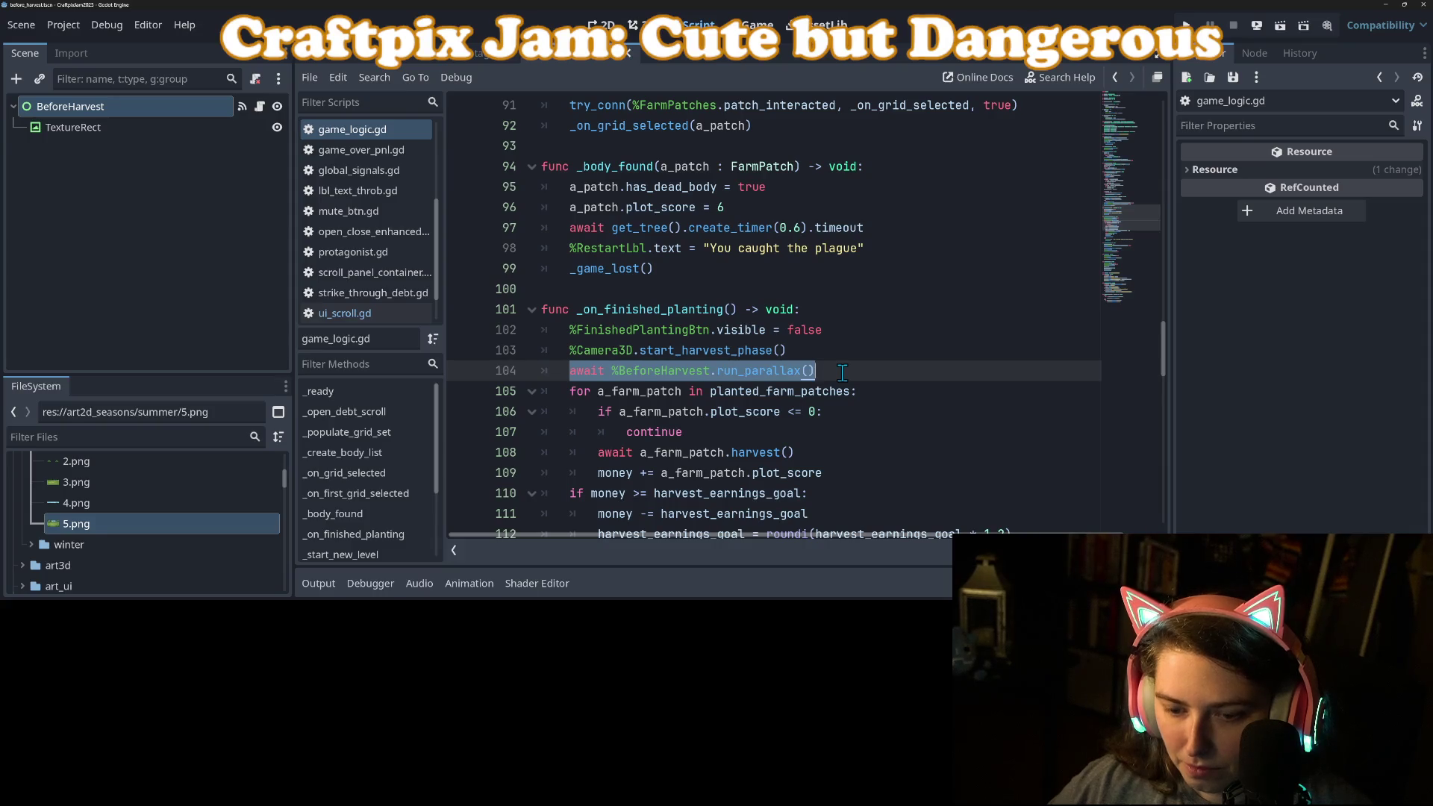
pyautogui.click(842, 330)
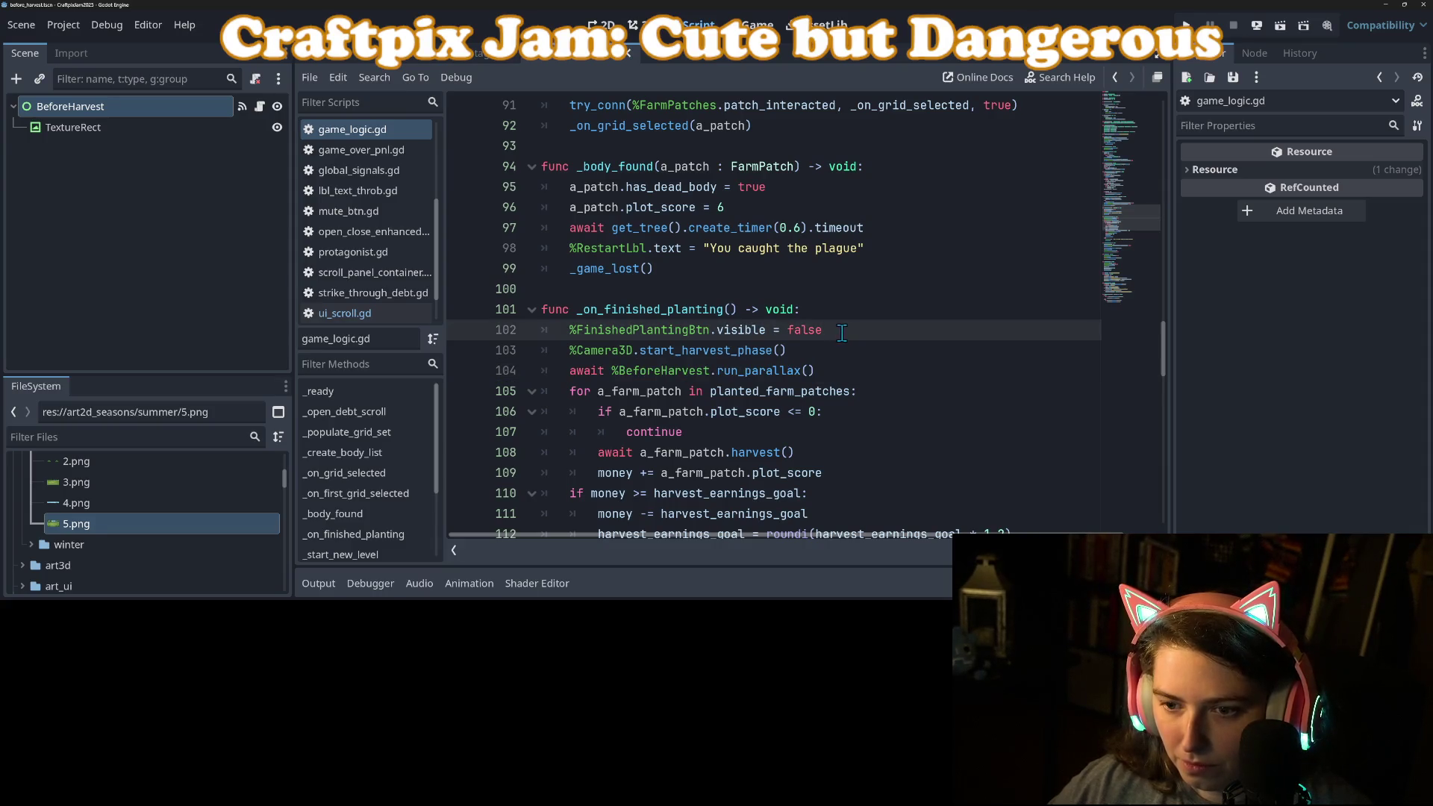
pyautogui.write('await %BeforeHarvest.run_parallax()')
pyautogui.hotkey('ctrl', 'z')
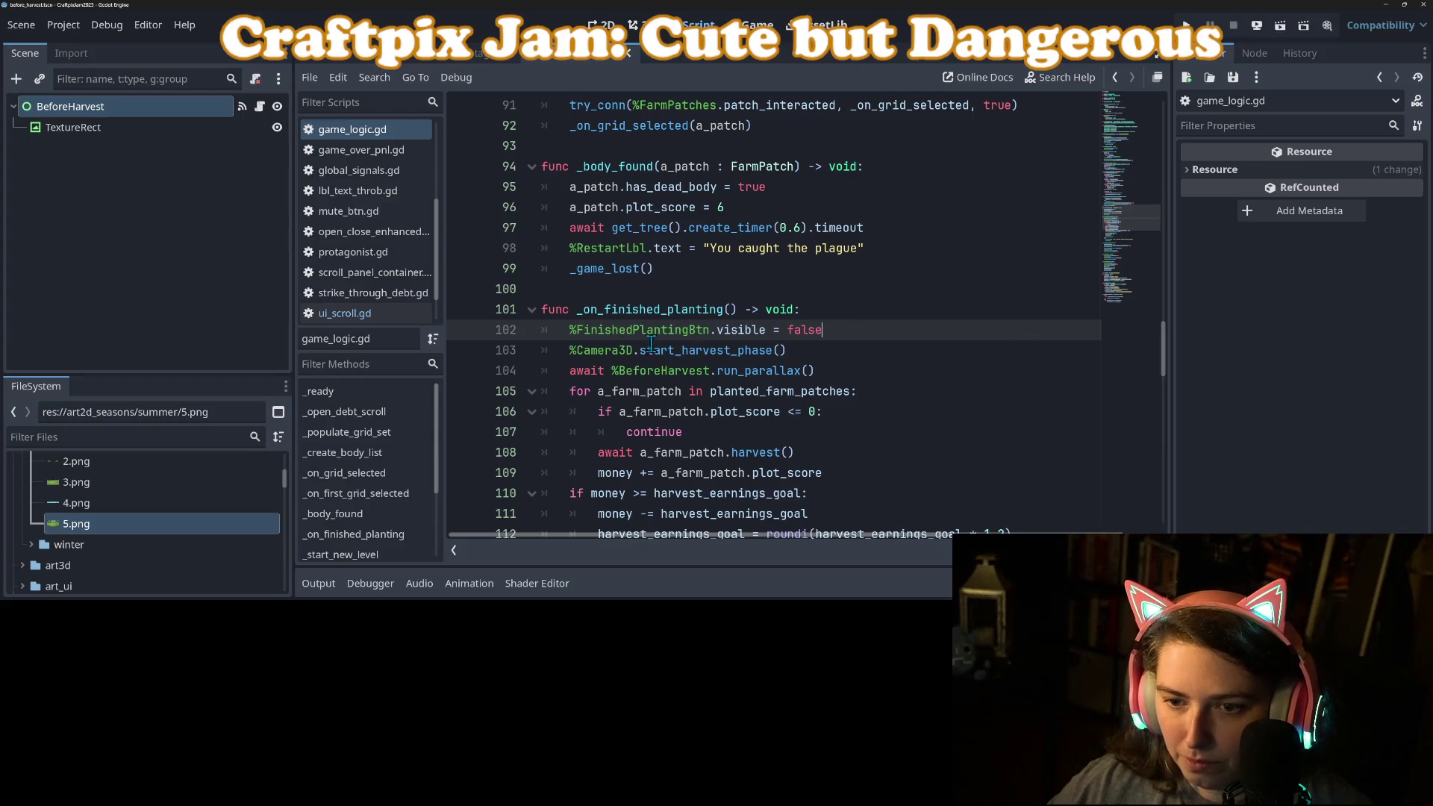
# Move %Camera3D.start_harvest_phase() below await %BeforeHarvest.run_parallax(), save, and run the game.
pyautogui.moveTo(571, 349); pyautogui.dragTo(805, 348)
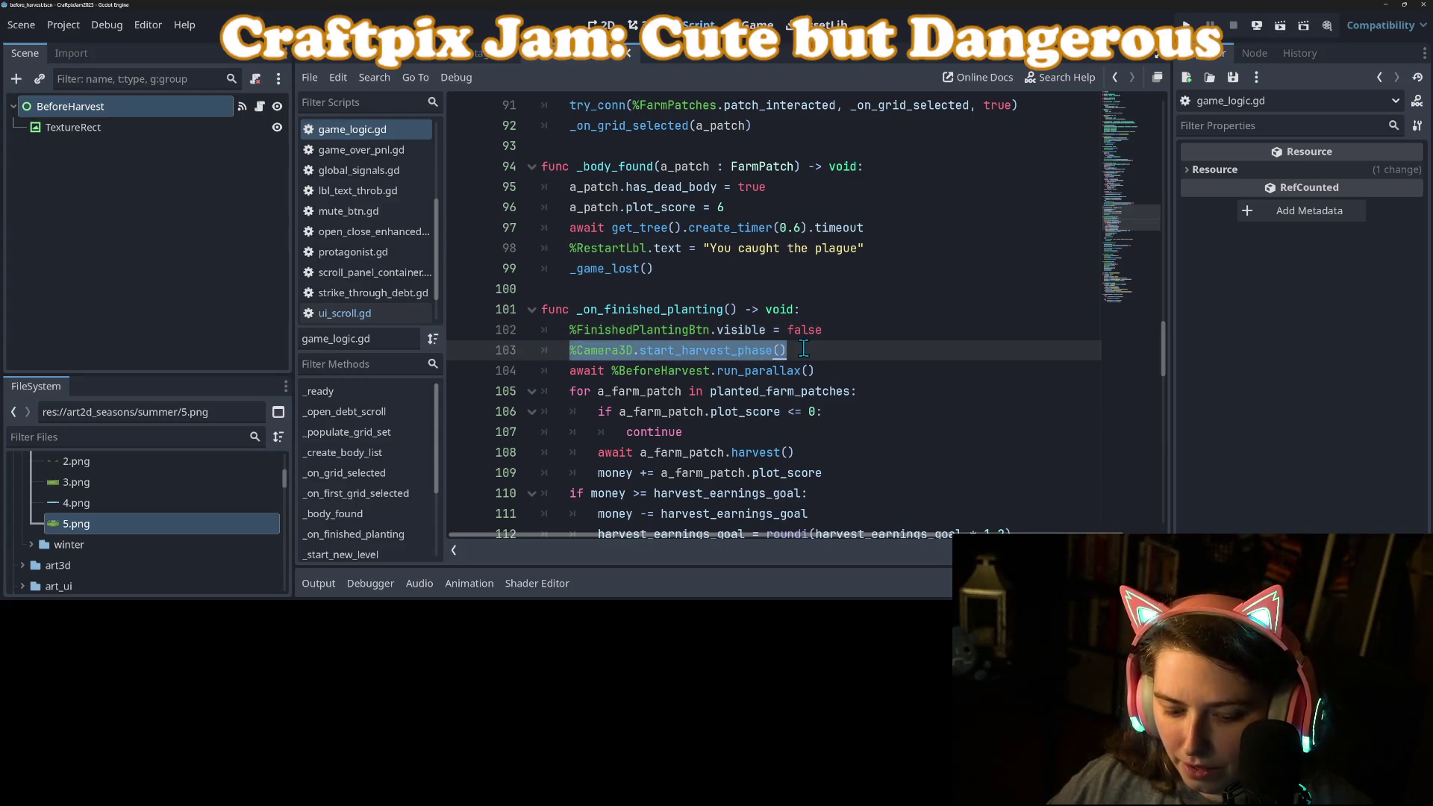
pyautogui.hotkey('ctrl', 'x')
pyautogui.click(825, 371)
pyautogui.press('Return')
pyautogui.hotkey('ctrl', 'v')
pyautogui.press('Up')
pyautogui.press('BackSpace')
pyautogui.hotkey('ctrl', 's')
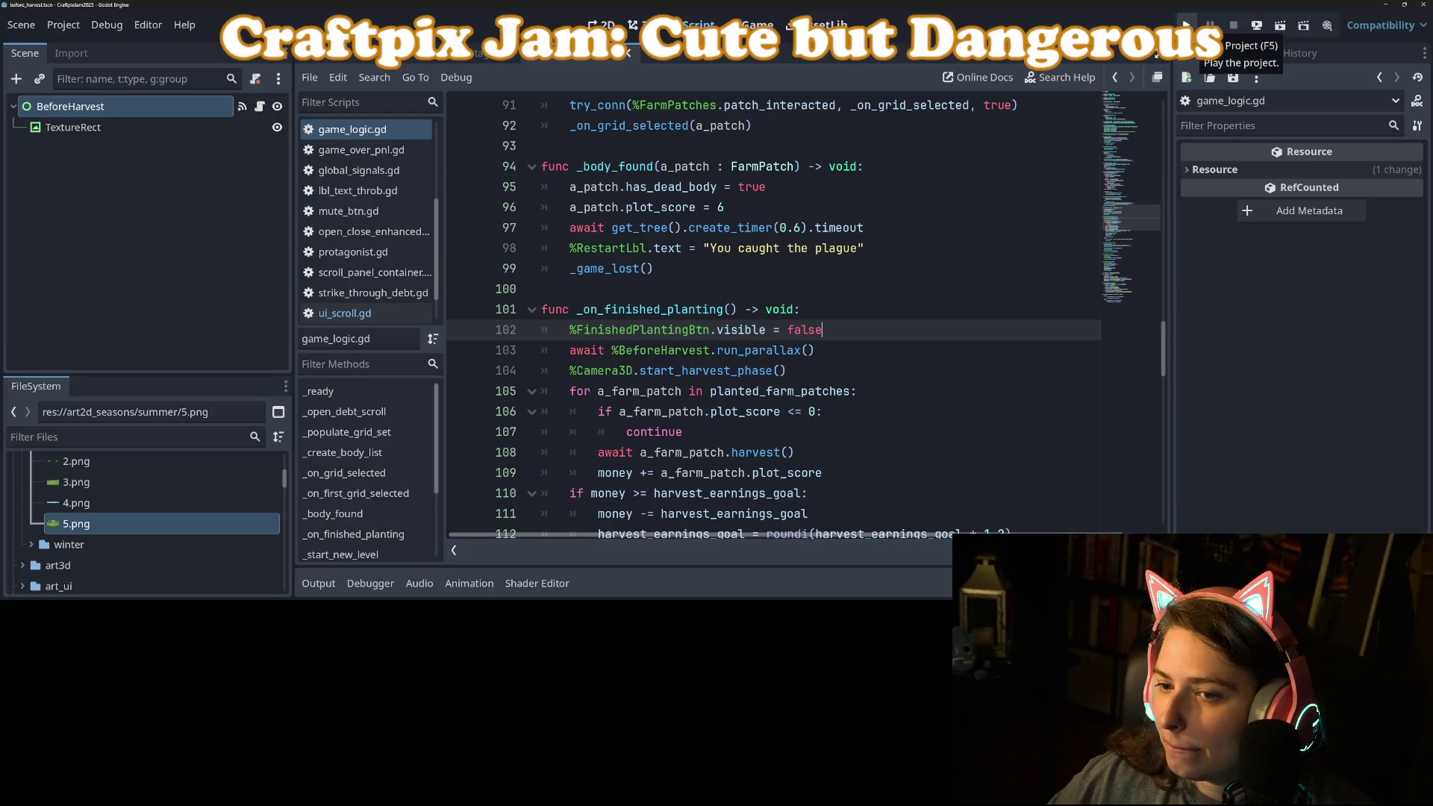
pyautogui.click(1186, 24)
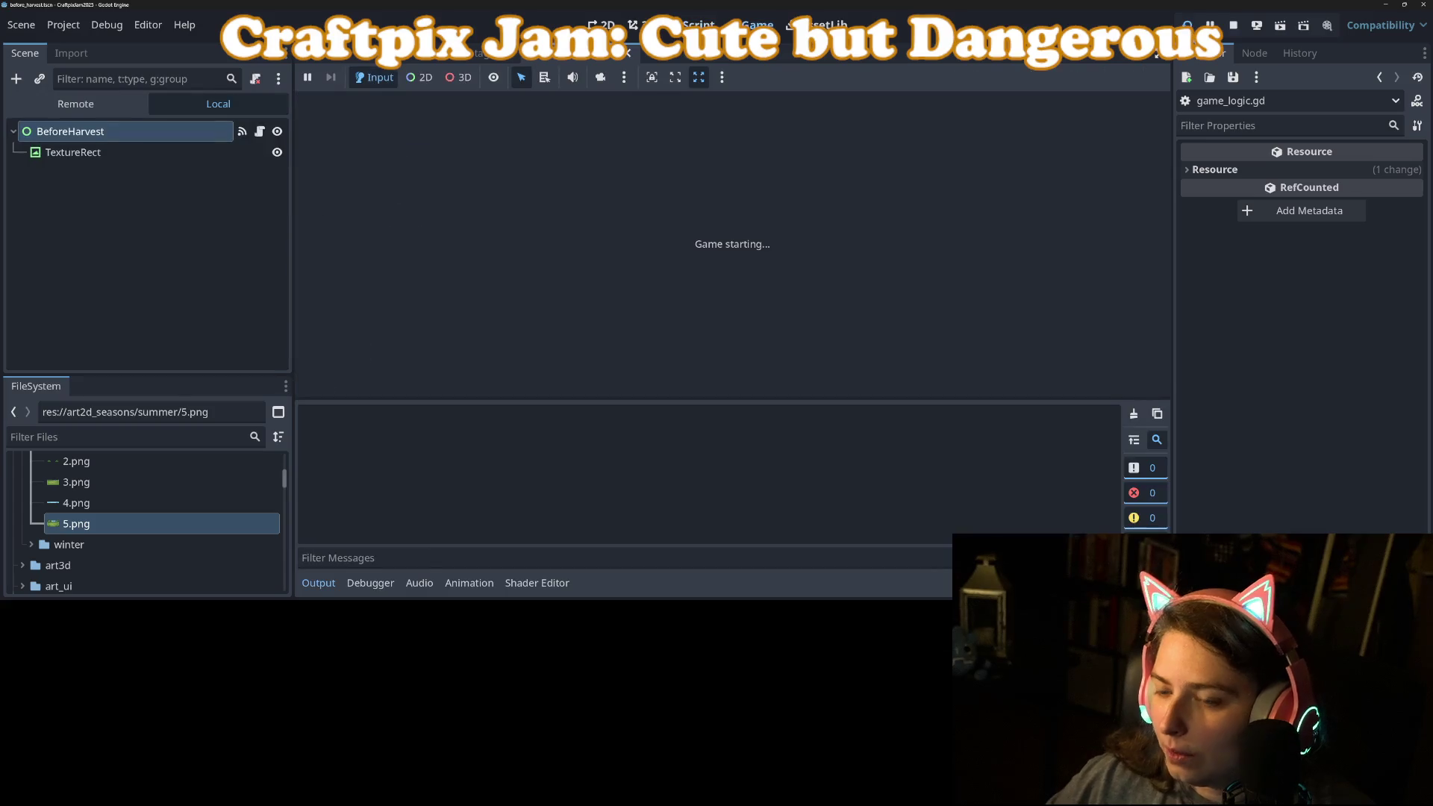
# Collapse the output log, then till a plot beside the farmer and plant wheat.
pyautogui.click(327, 586)
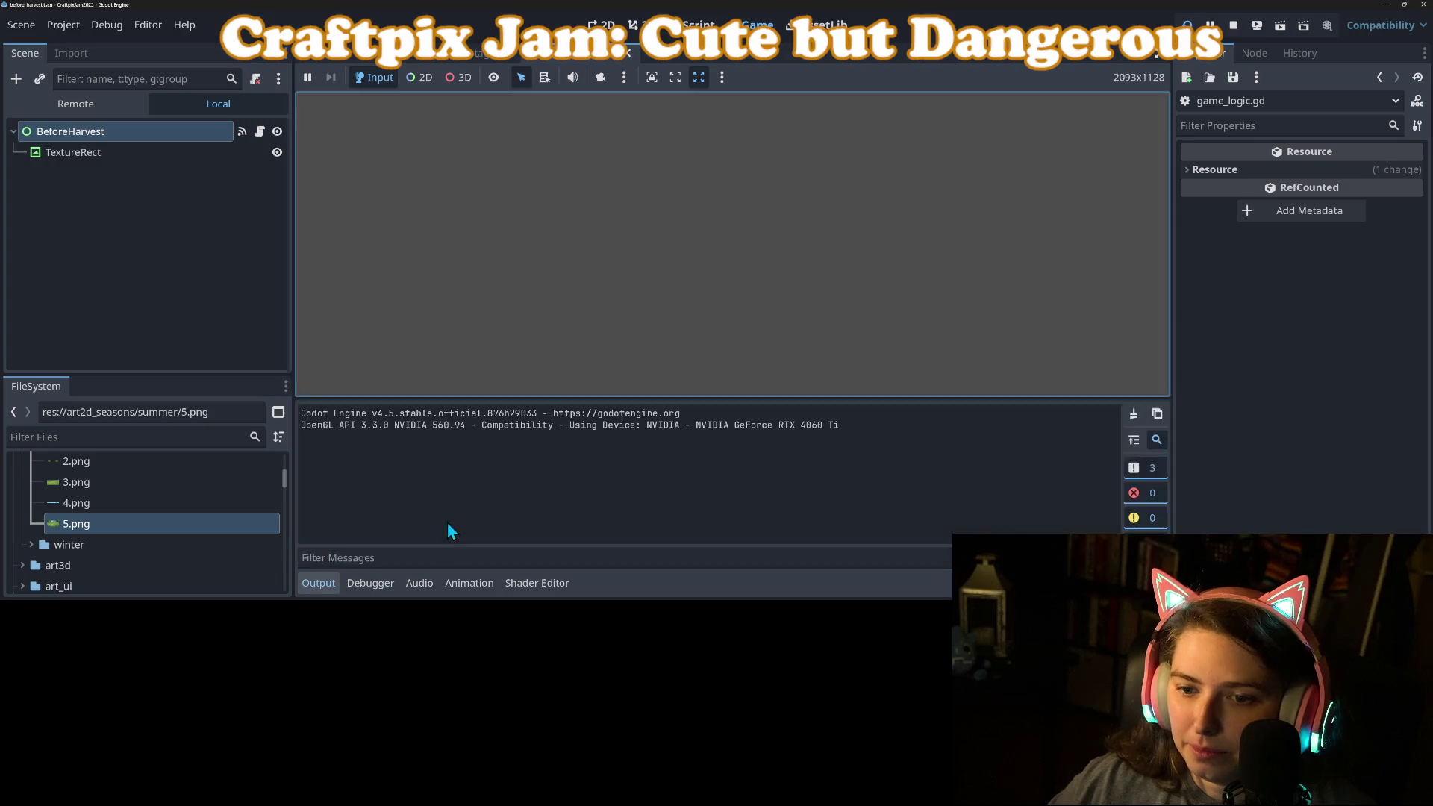
pyautogui.click(323, 583)
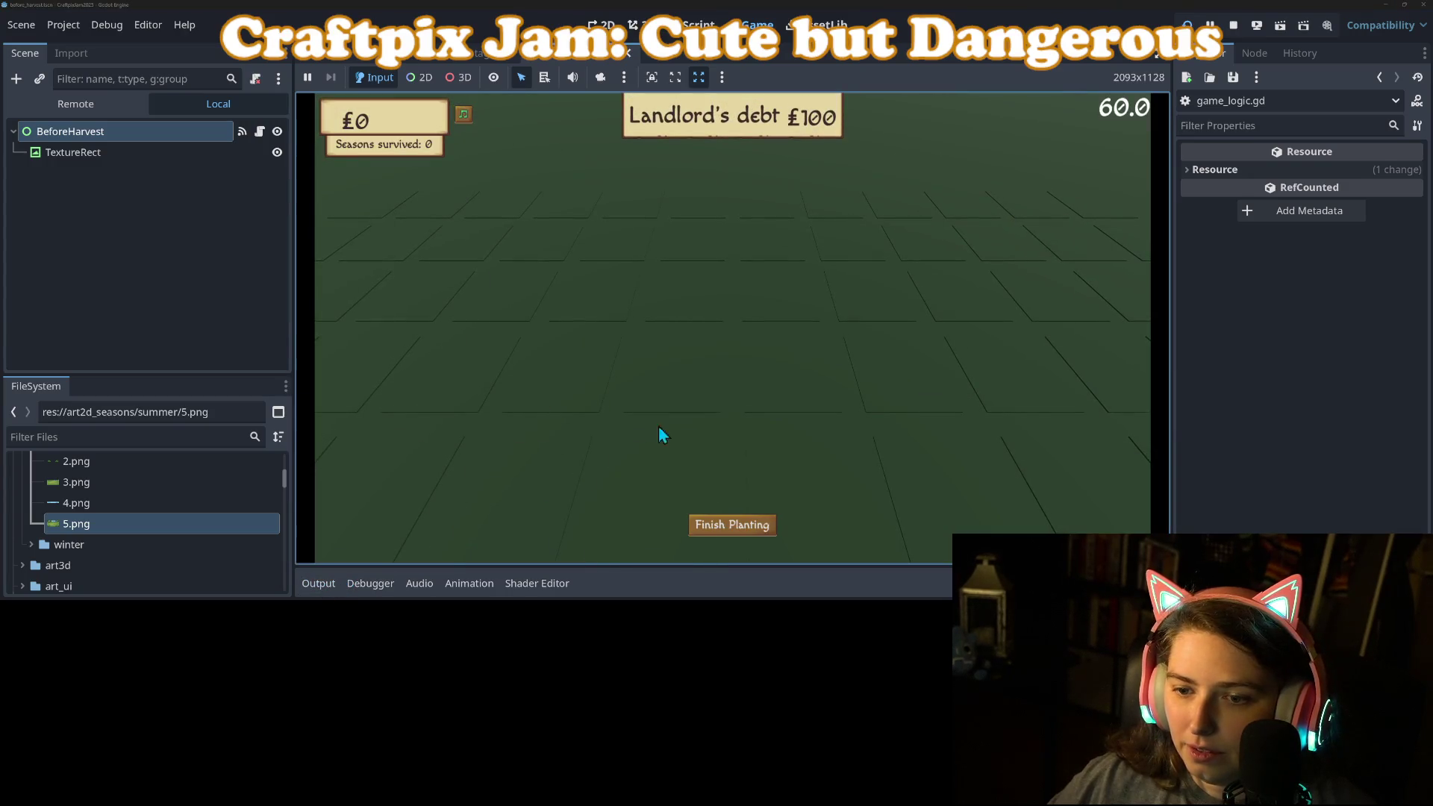
pyautogui.click(648, 371)
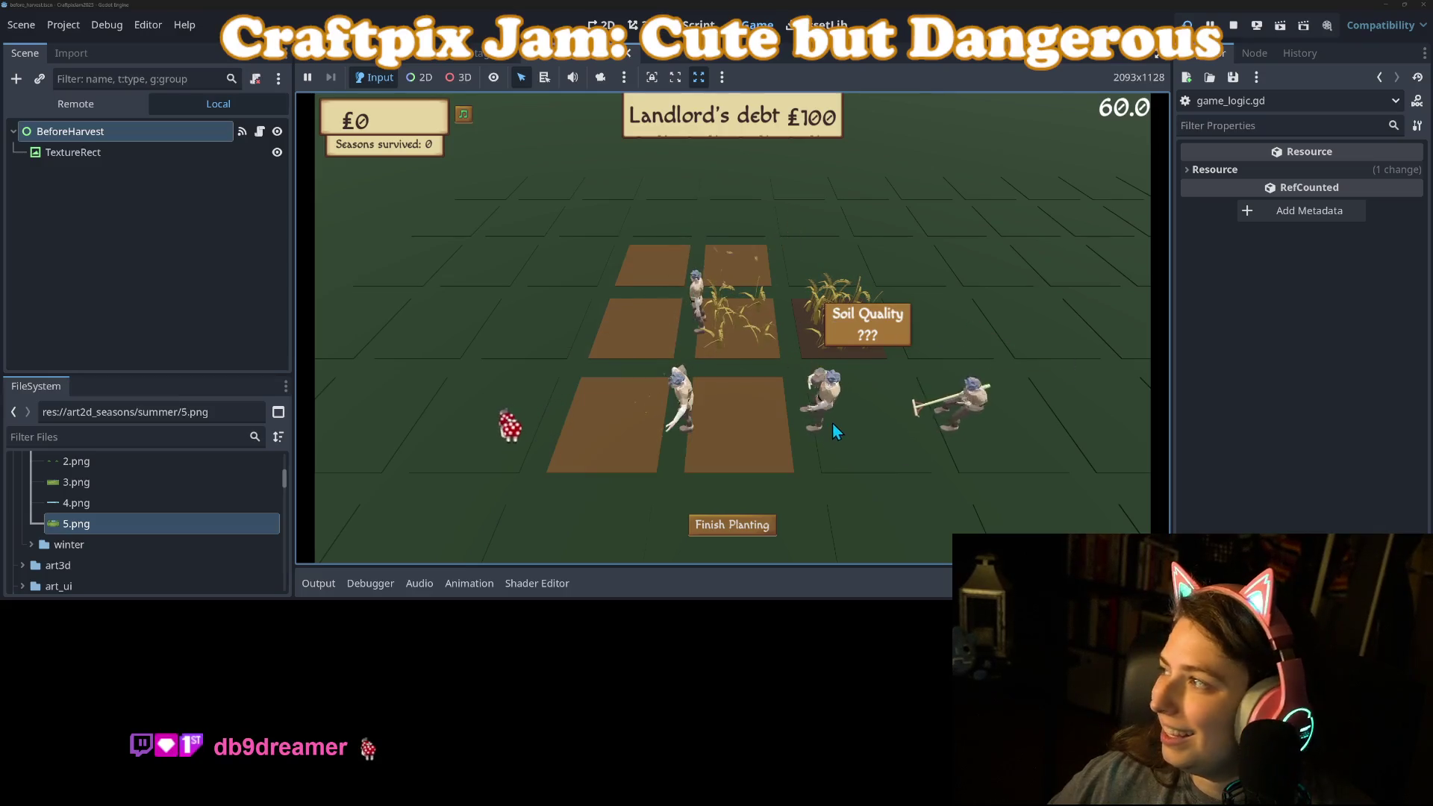
pyautogui.click(800, 410)
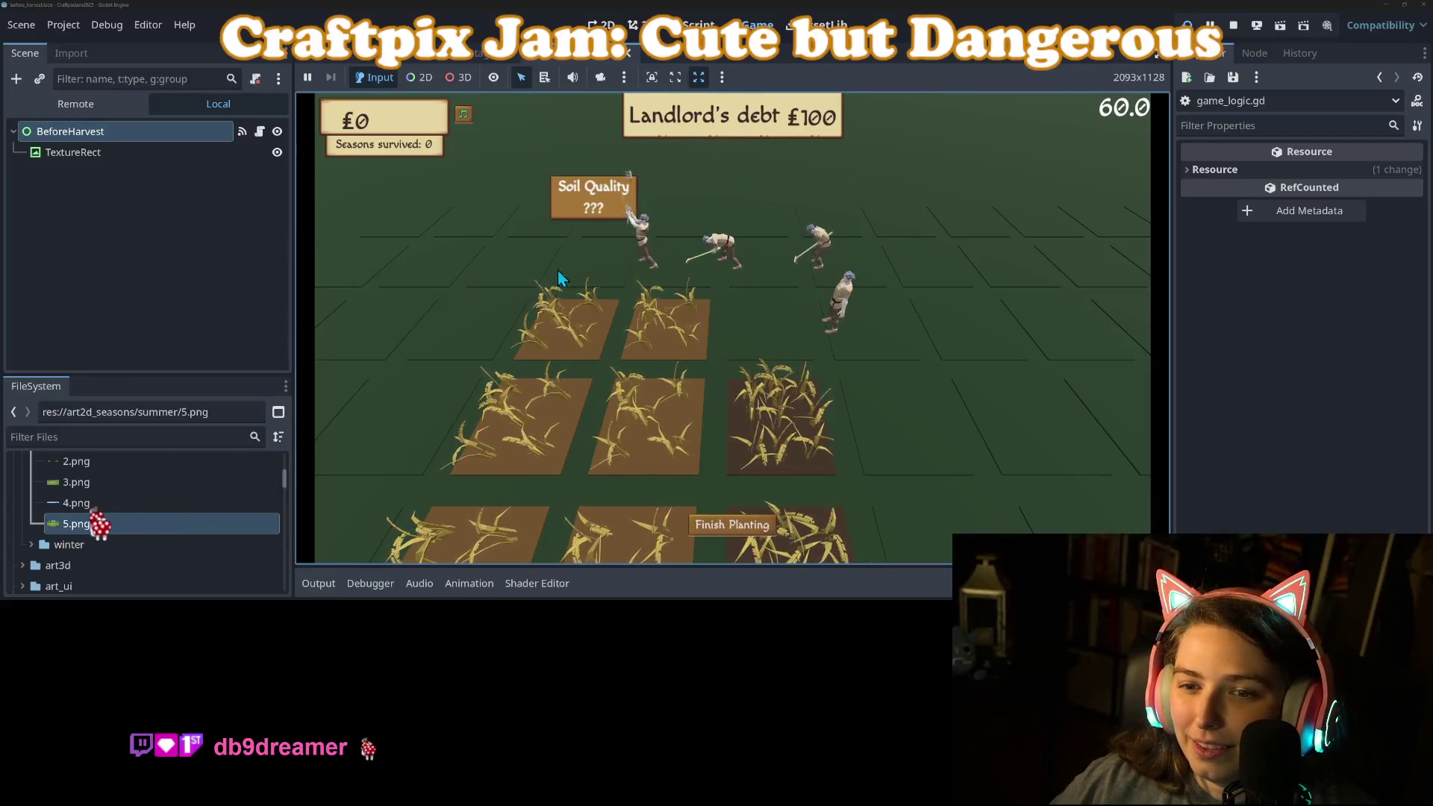
# Add more rows of wheat plots to the field and press Finish Planting.
pyautogui.click(490, 324)
pyautogui.click(521, 393)
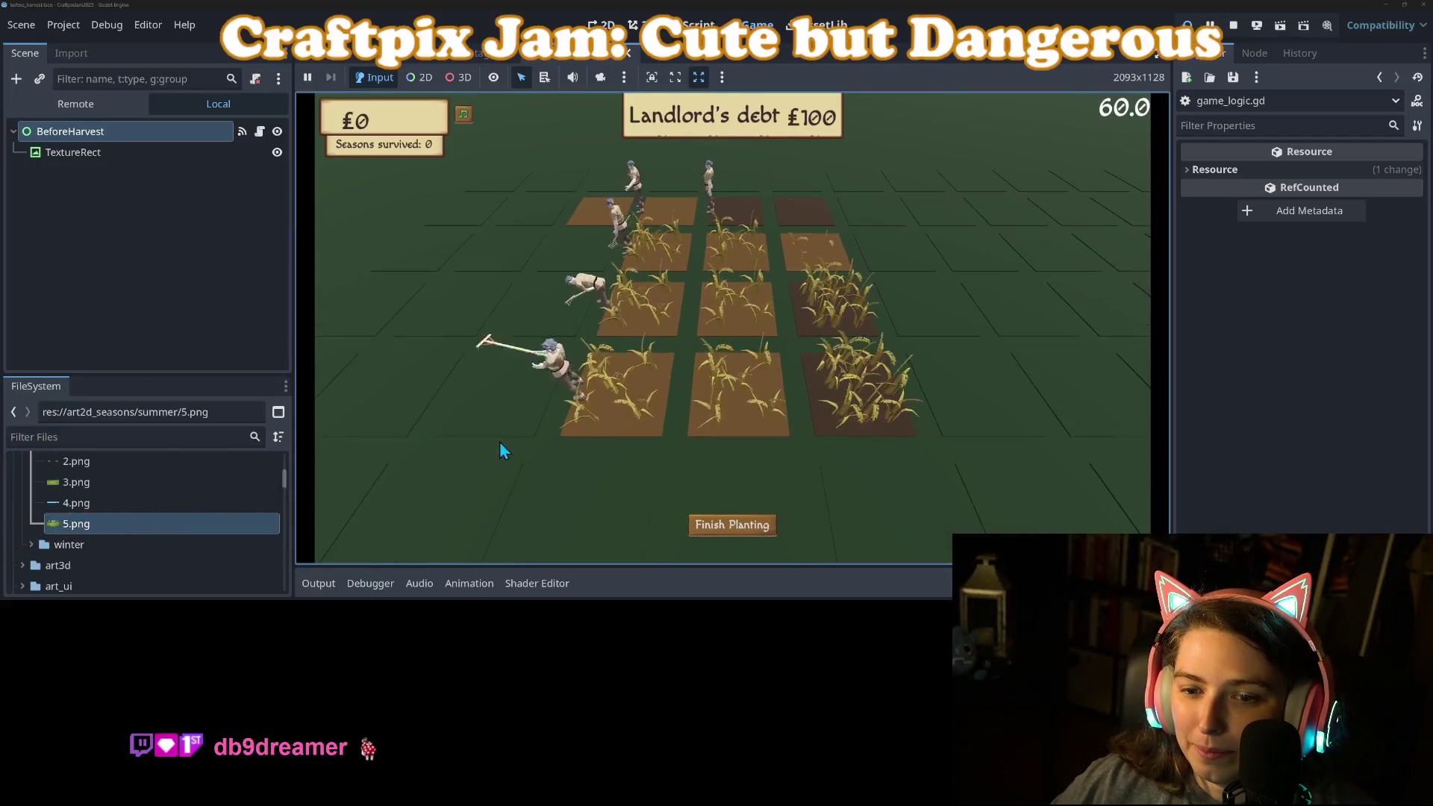
pyautogui.click(871, 441)
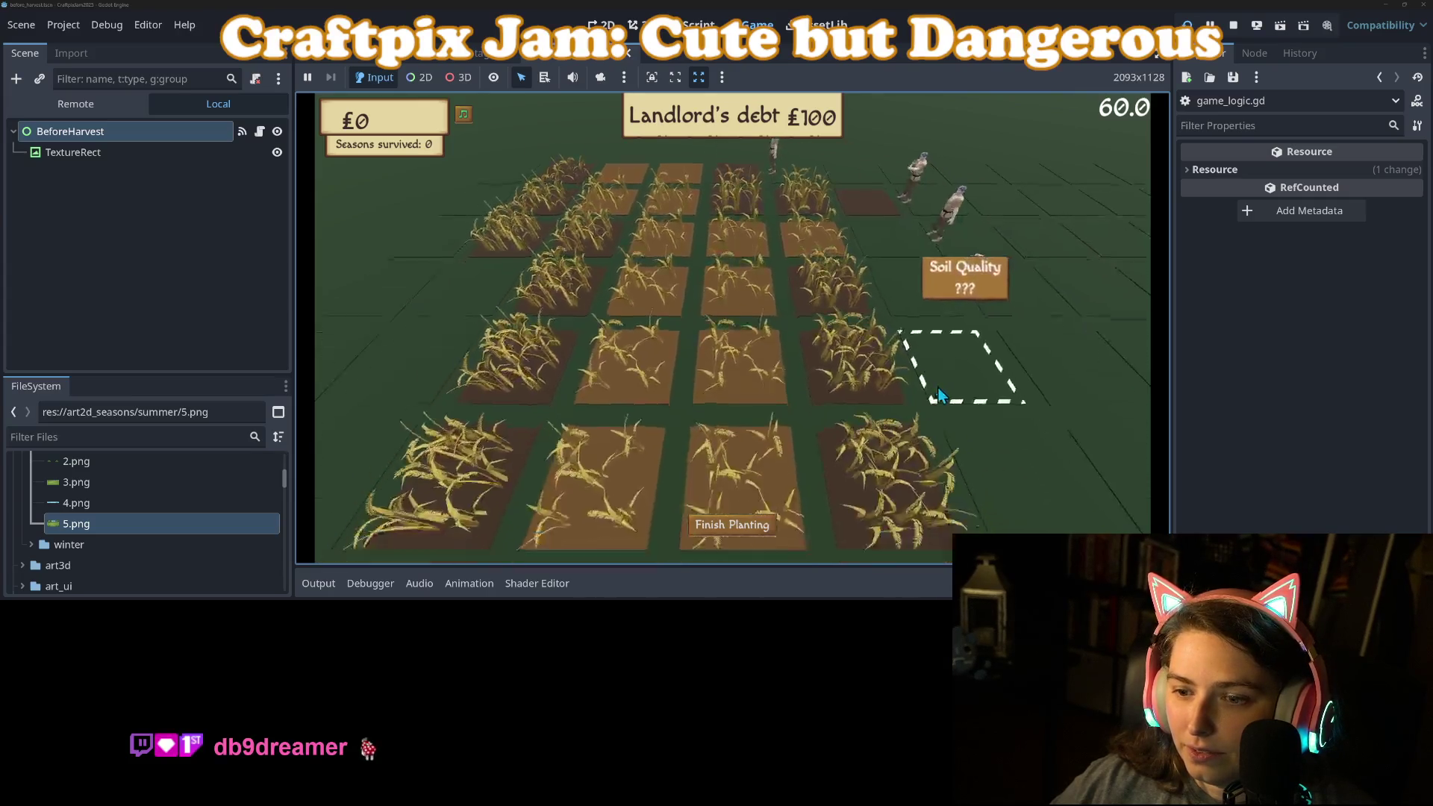
pyautogui.click(938, 388)
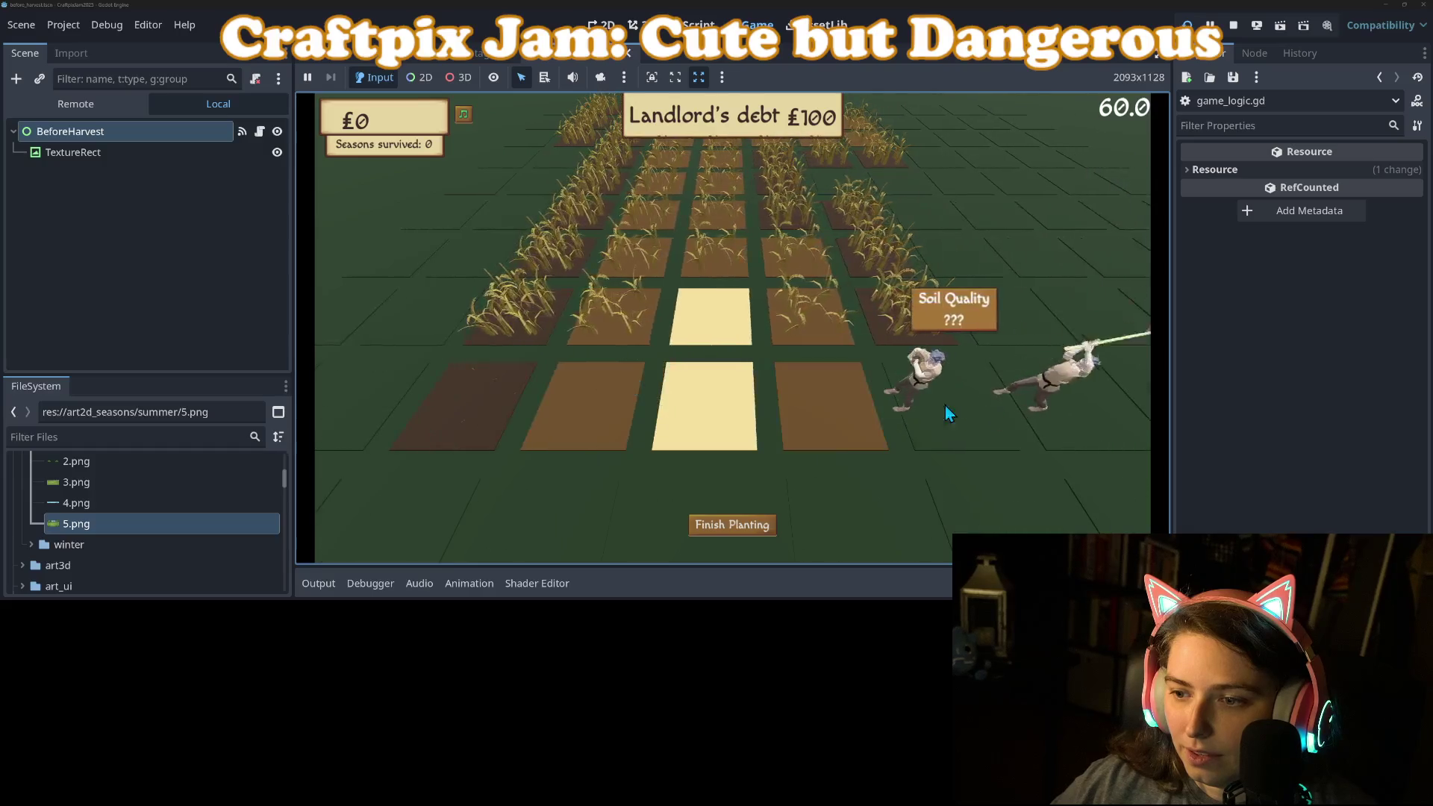
pyautogui.click(739, 526)
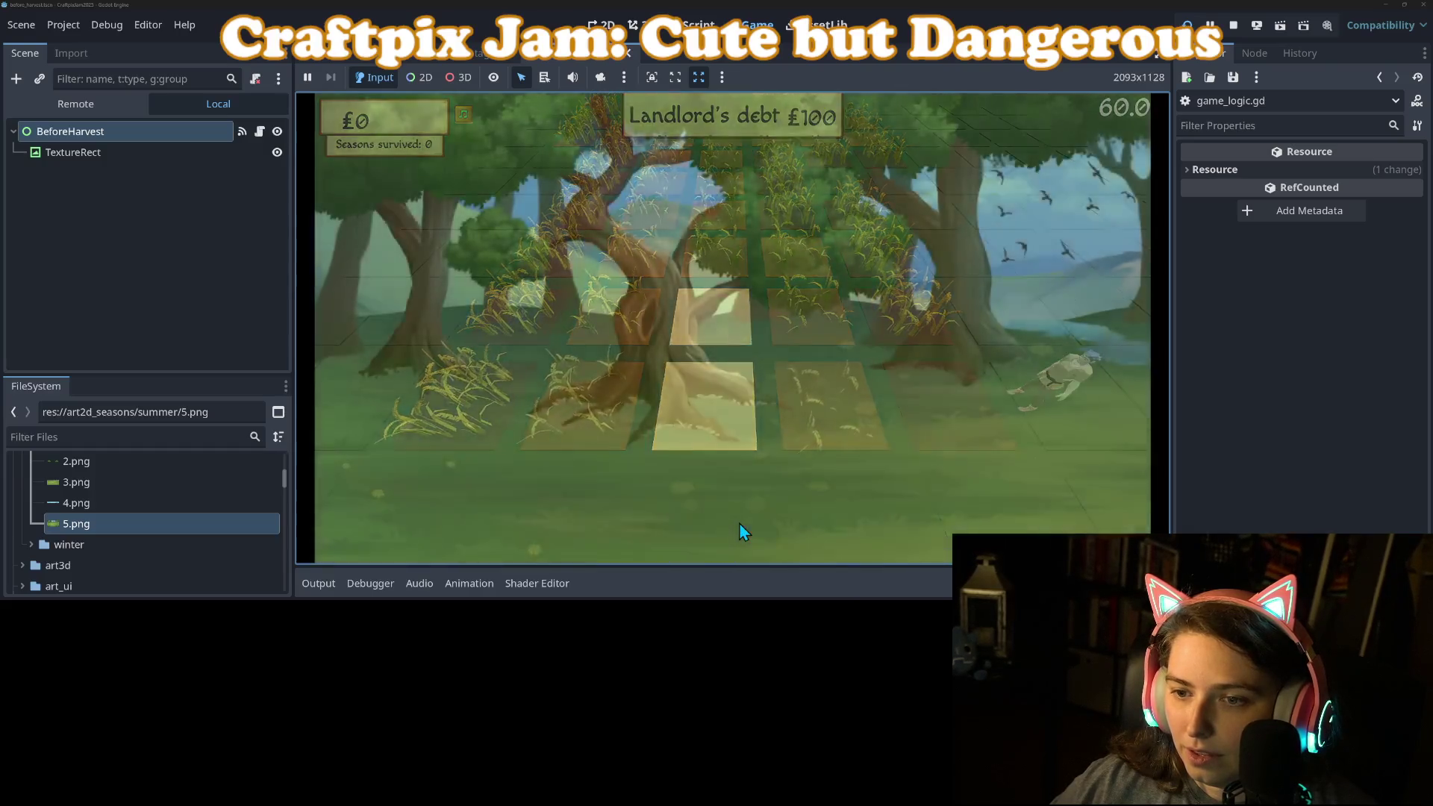
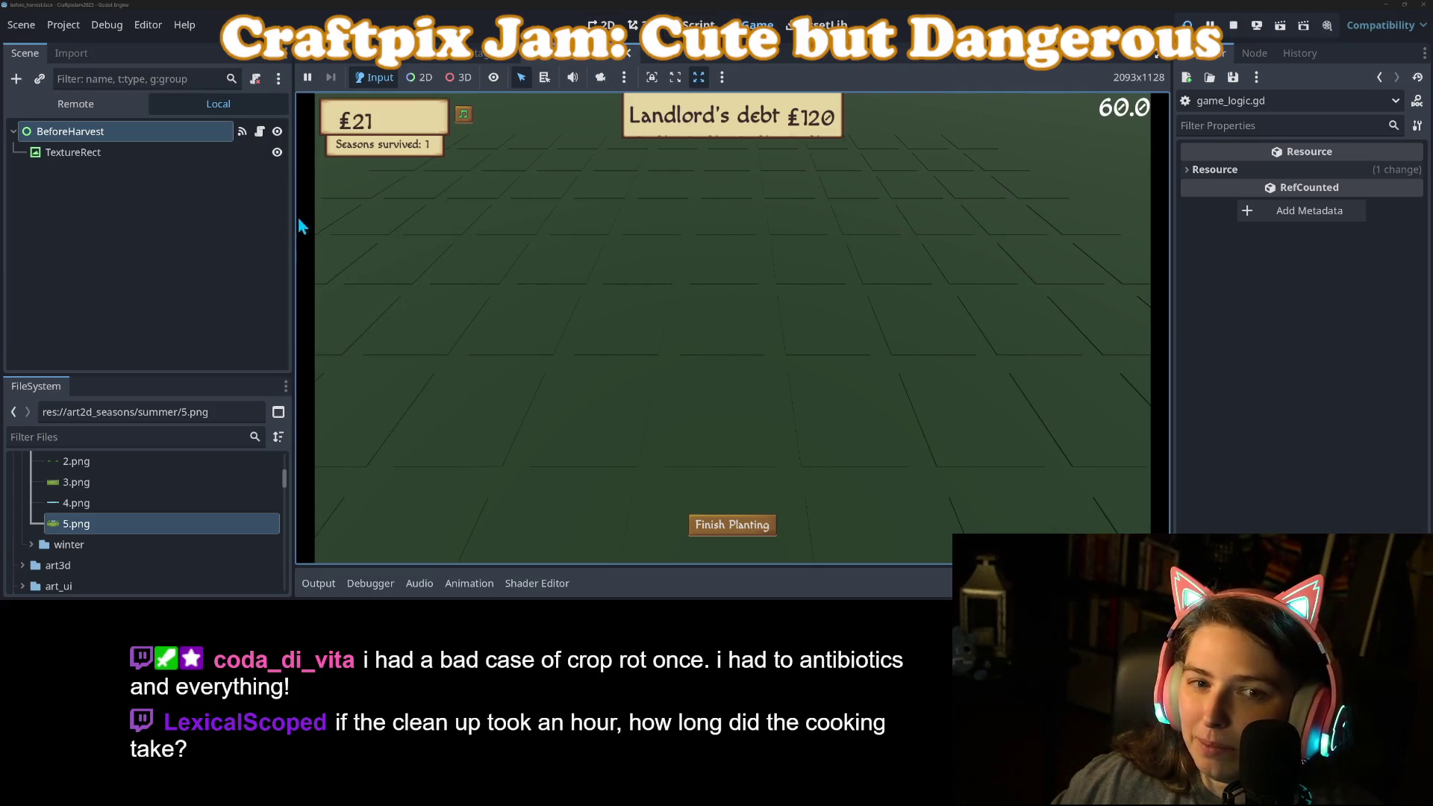
# Change scroll_speed on line 4 of ui_scroll.gd from 50 to 100 and save the script.
pyautogui.click(260, 132)
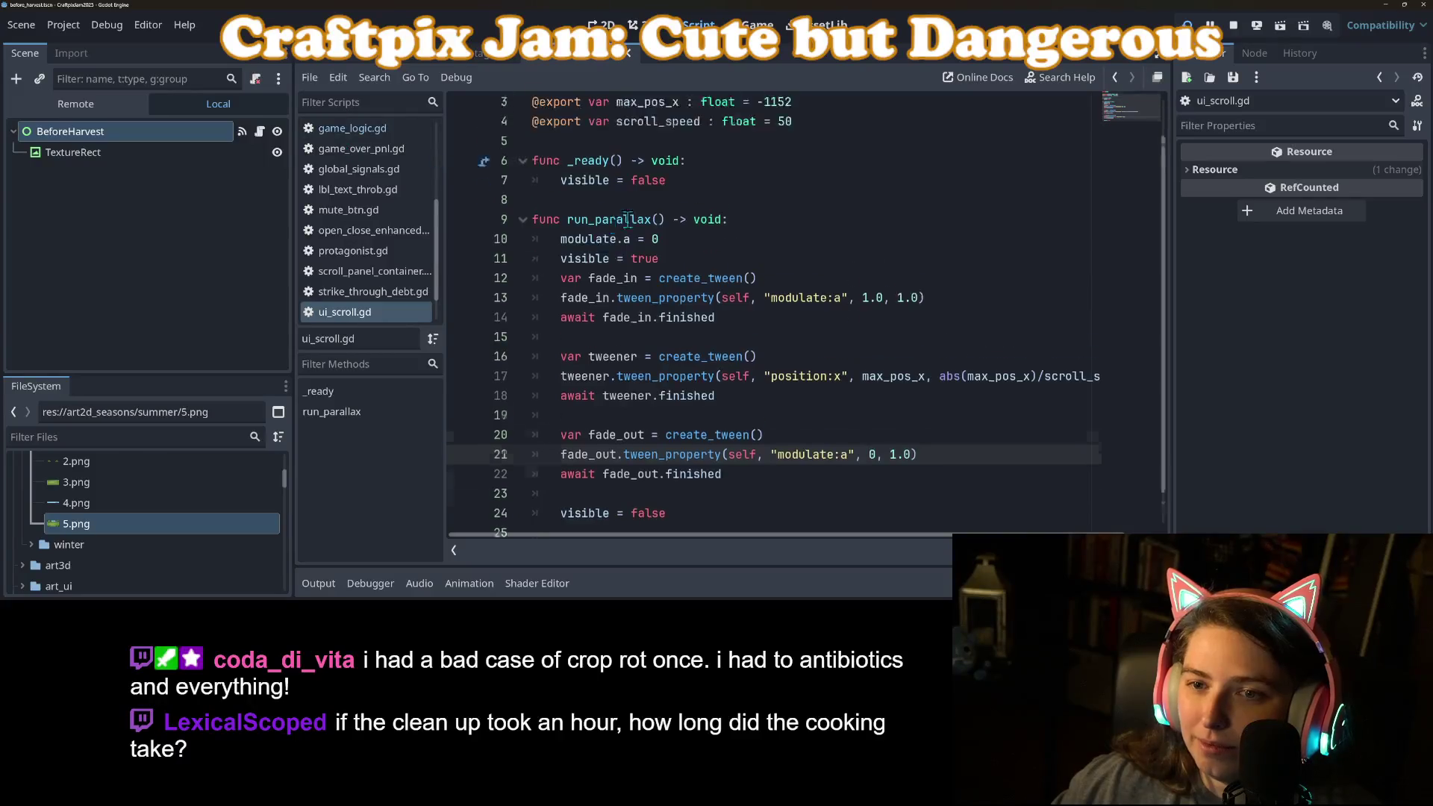
pyautogui.scroll(2, 615, 213)
pyautogui.click(780, 165)
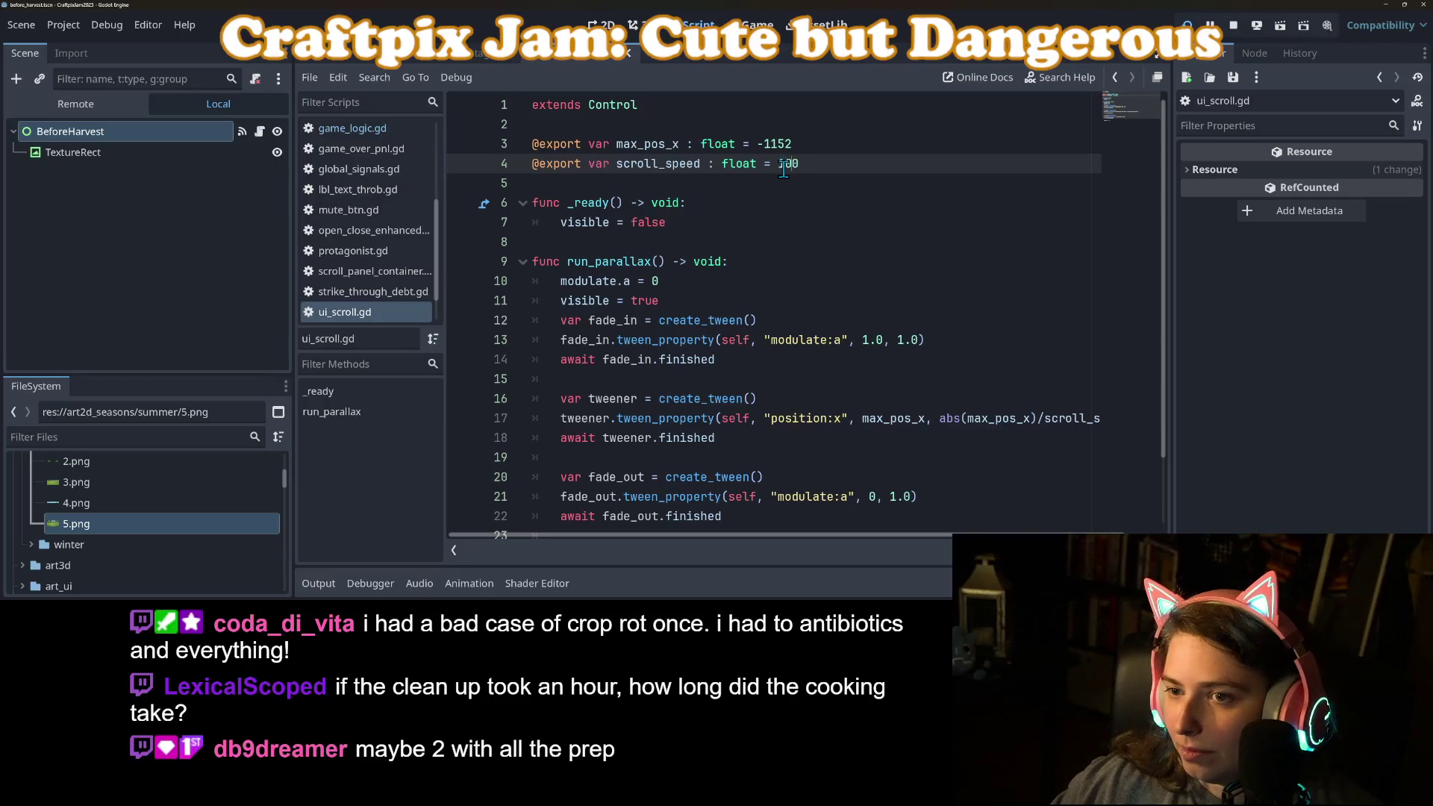
pyautogui.hotkey('ctrl', 's')
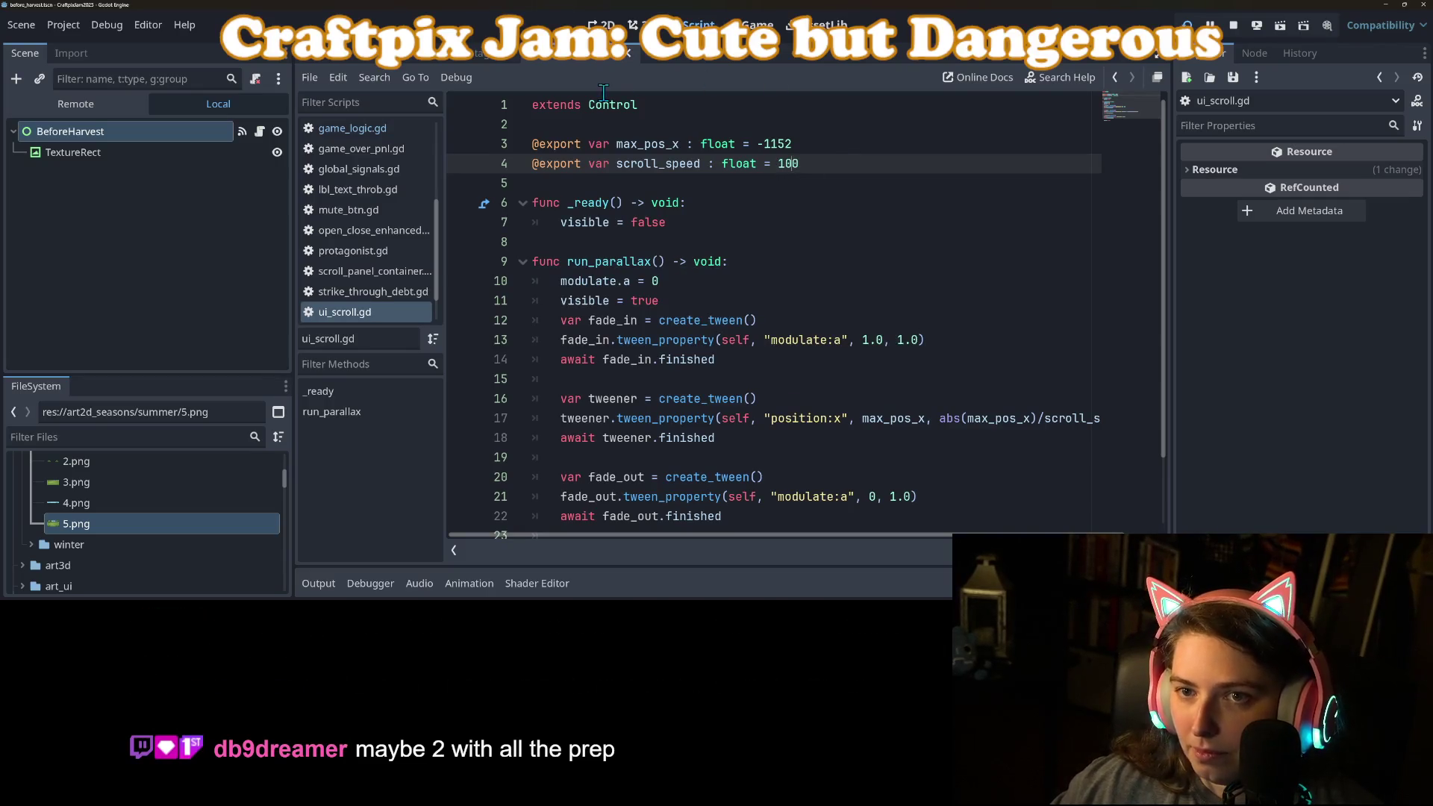
pyautogui.click(601, 25)
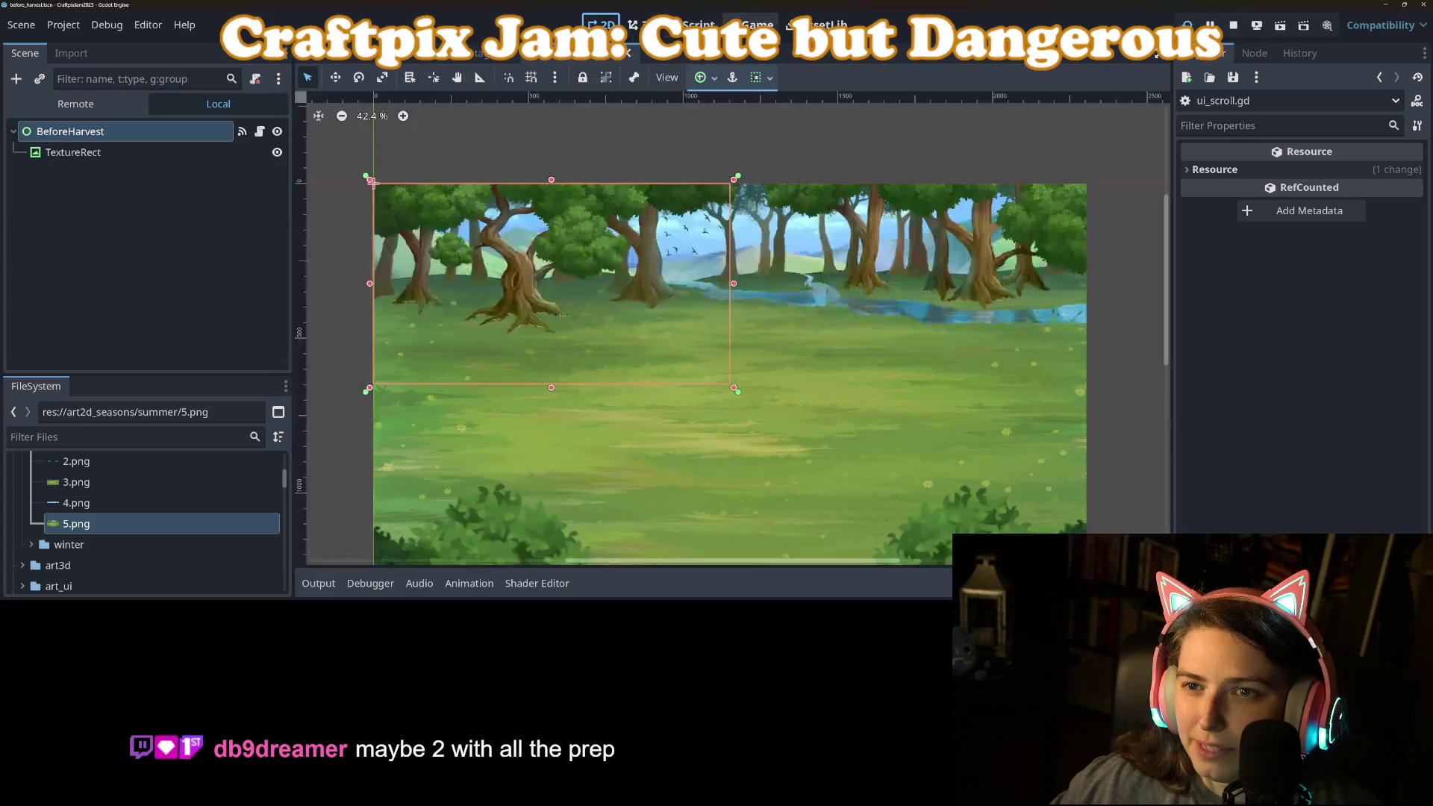
# Stop the running game and look over the TextureRect and BeforeHarvest script.
pyautogui.click(1241, 30)
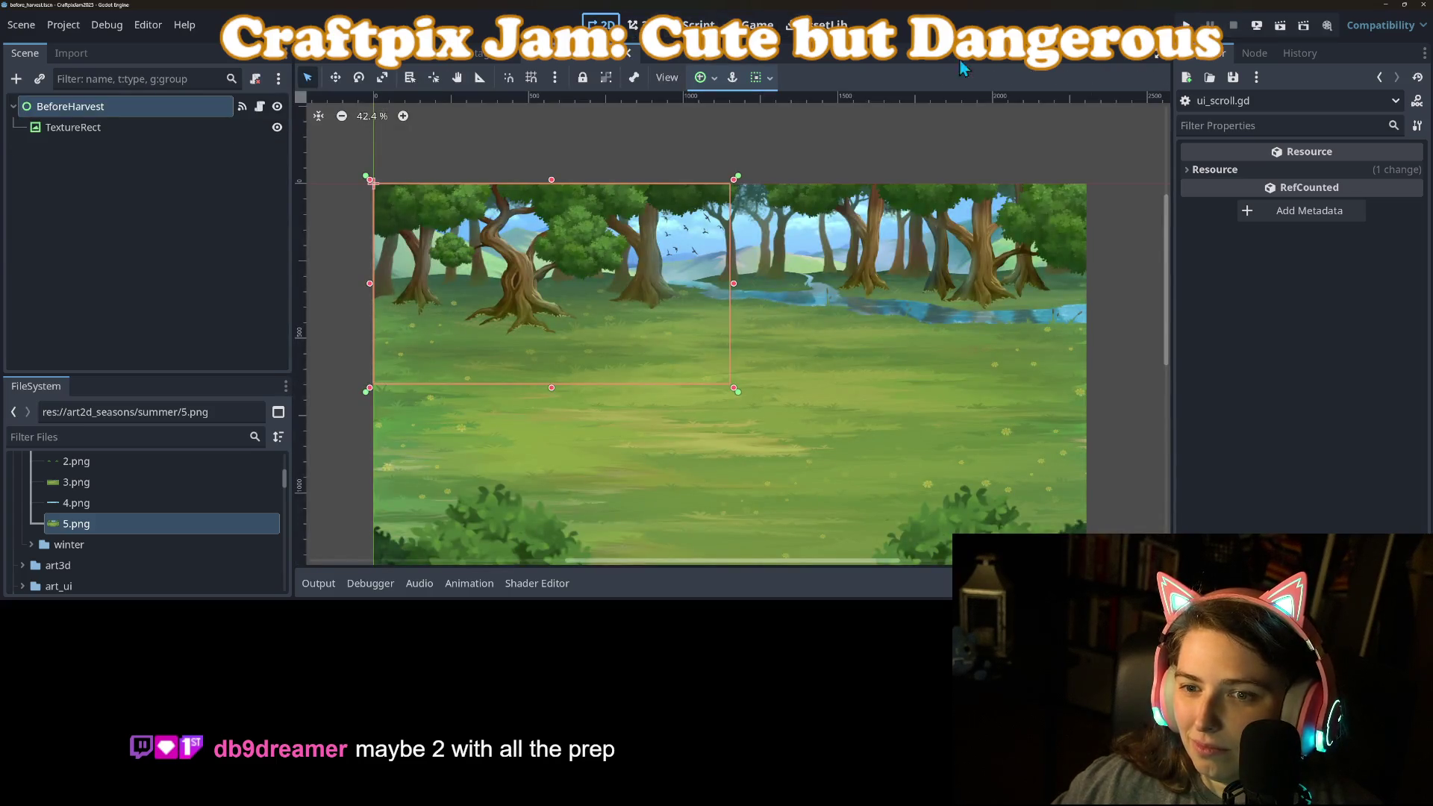
pyautogui.click(146, 133)
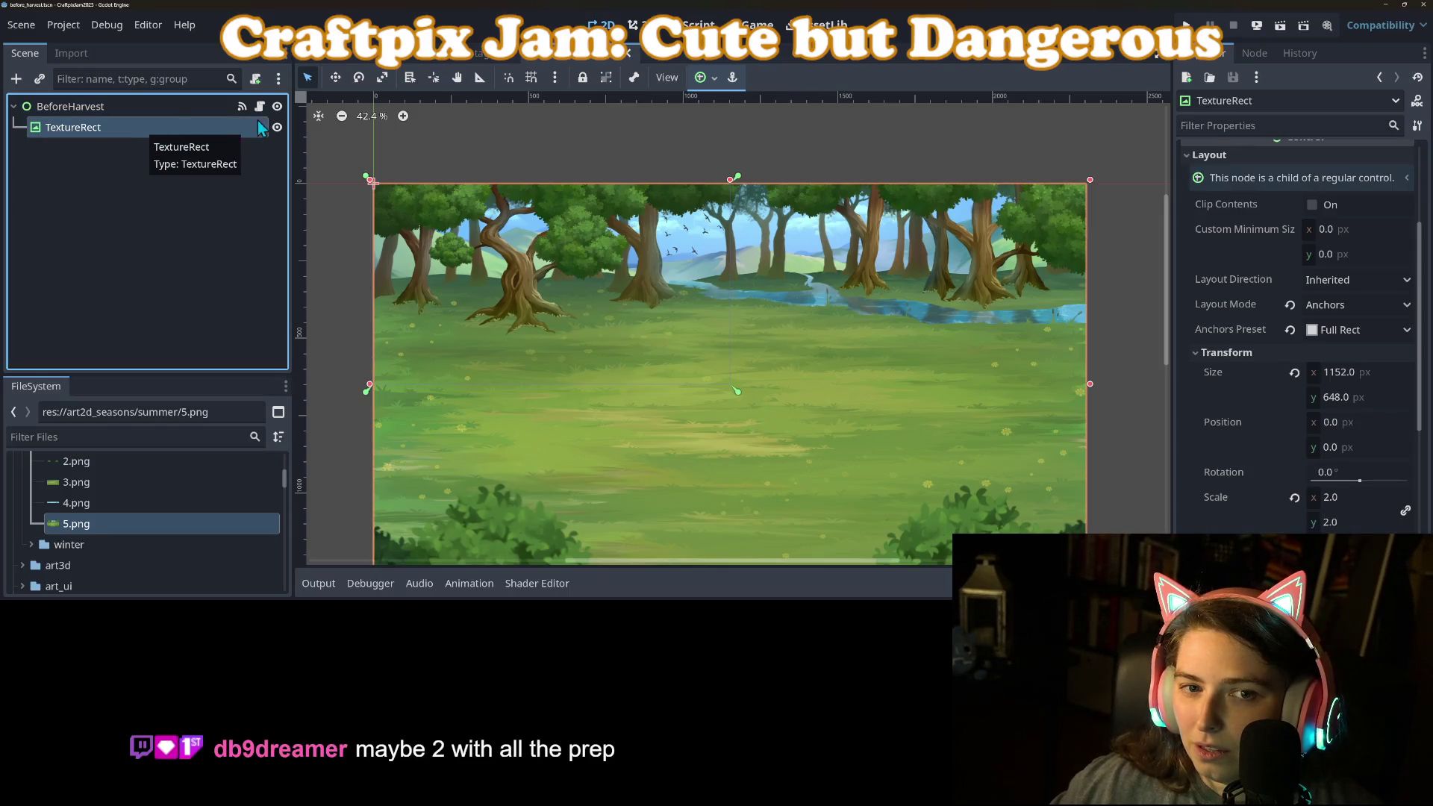
pyautogui.click(259, 107)
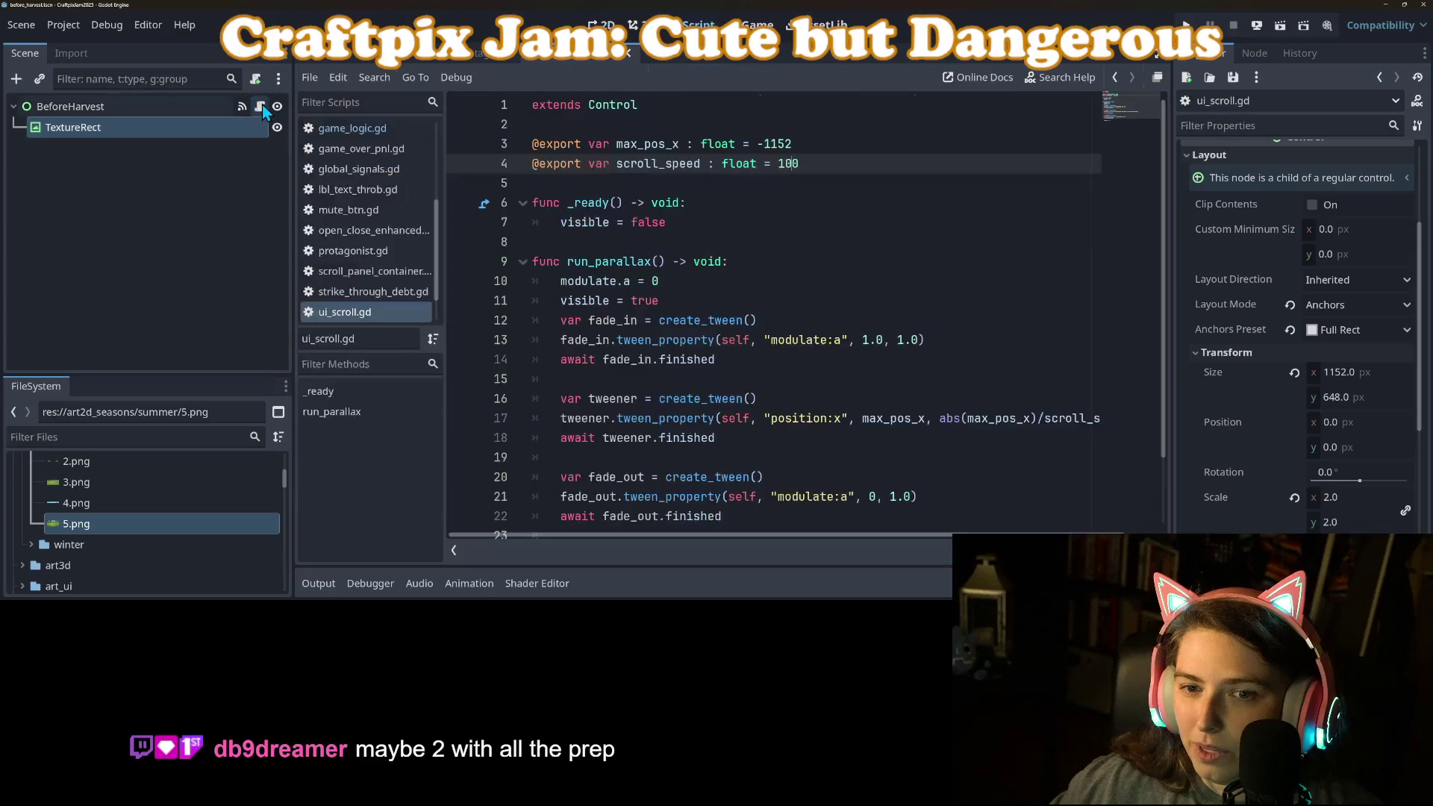
pyautogui.click(191, 106)
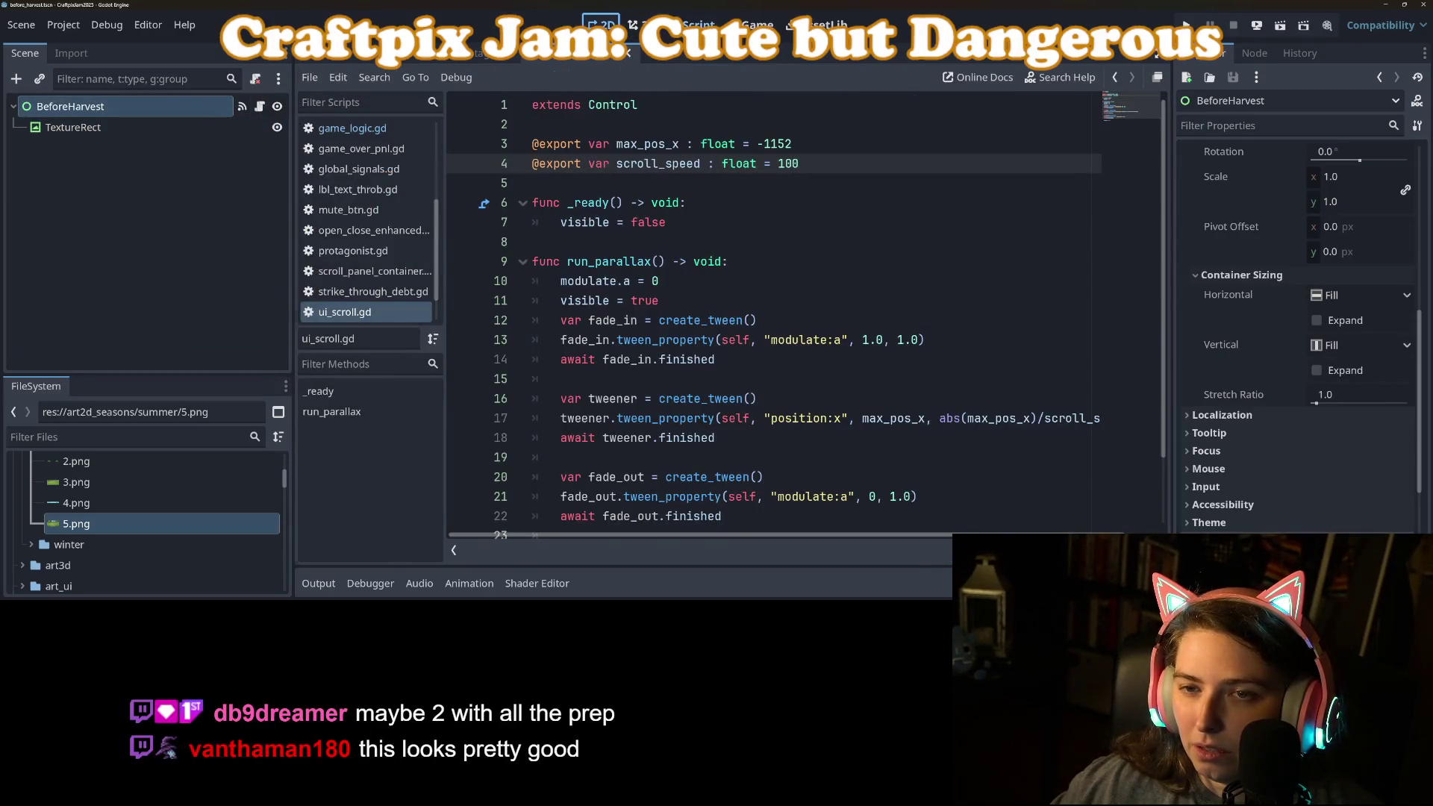
pyautogui.click(605, 25)
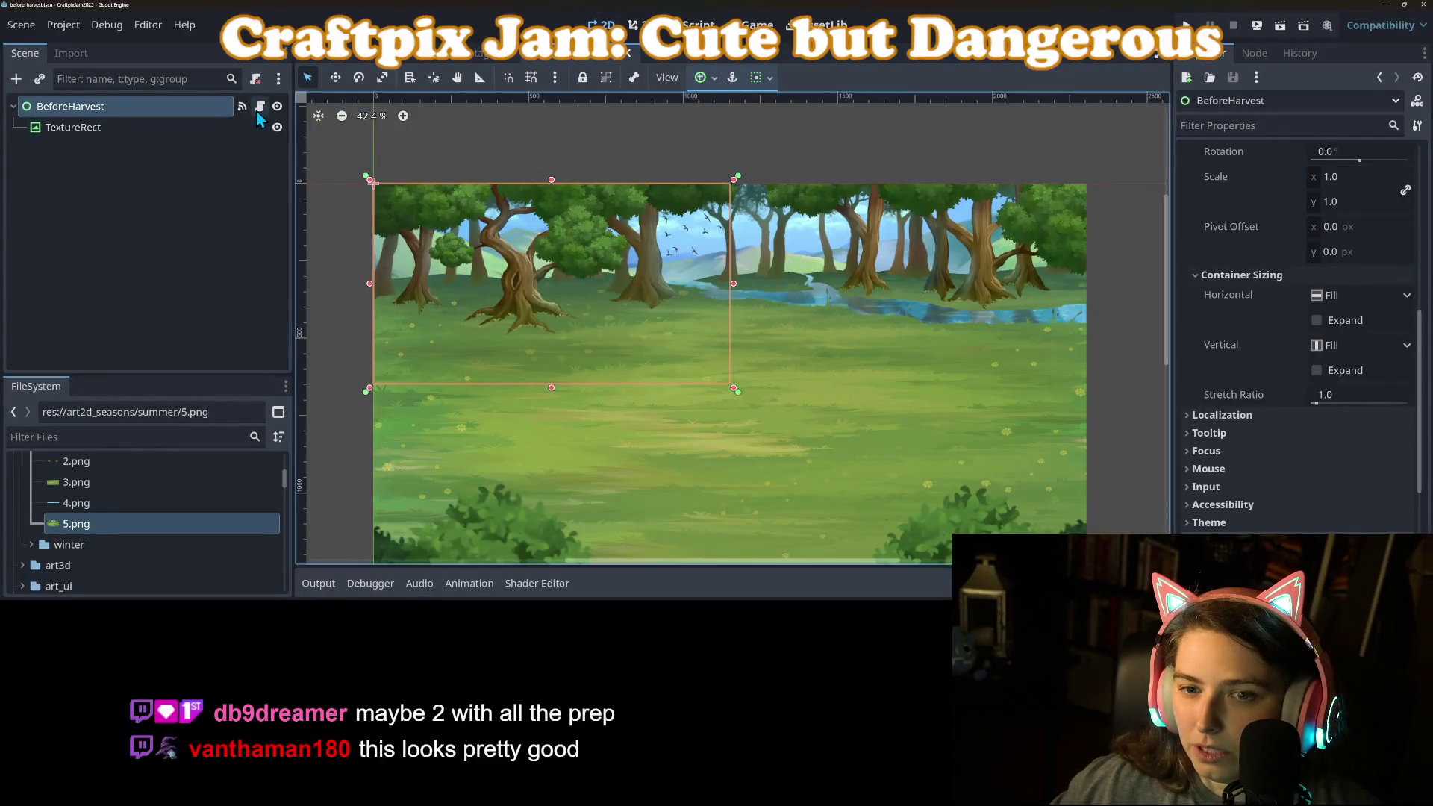
# Set the TextureRect's Position x back to 0 and save the scene.
pyautogui.click(206, 132)
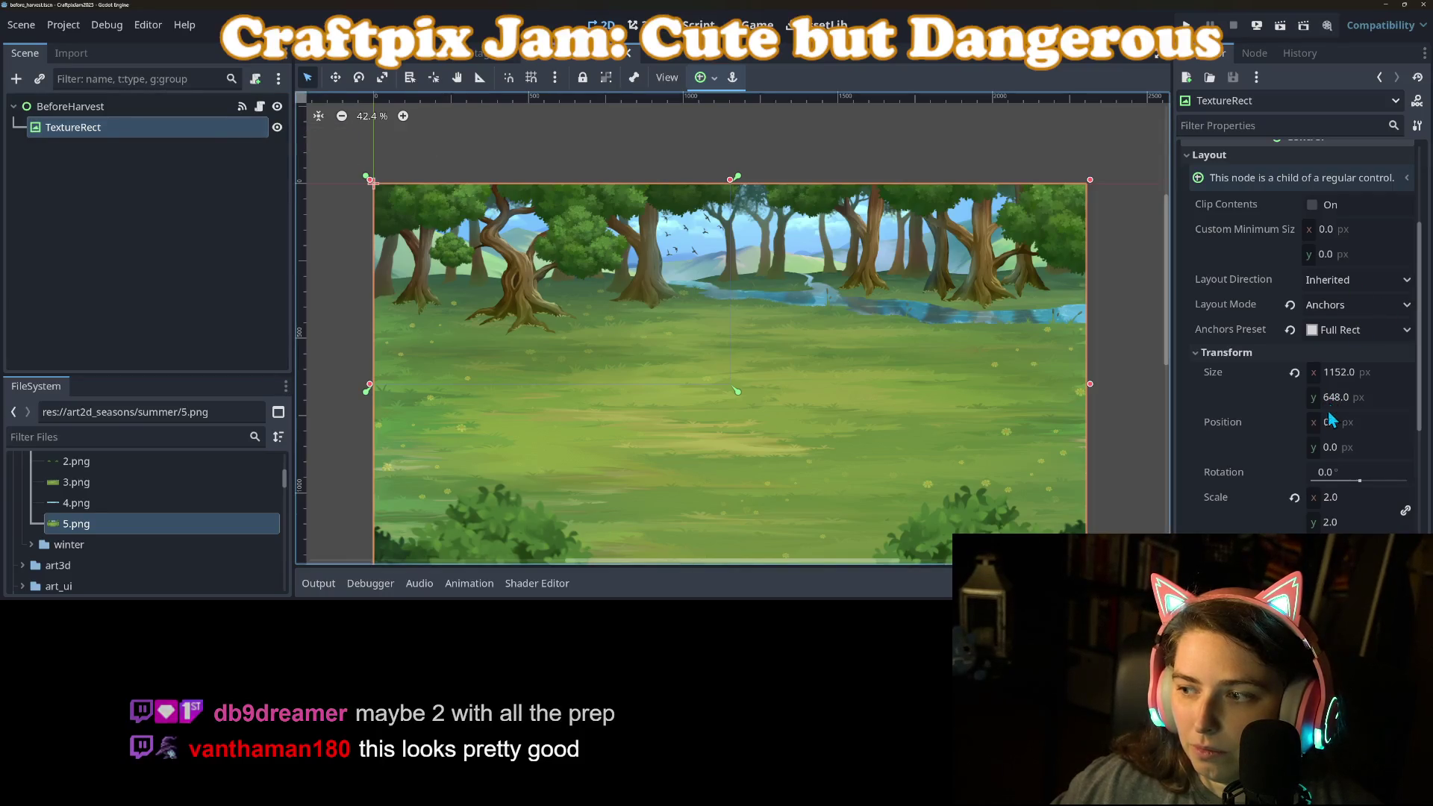
pyautogui.click(1364, 427)
pyautogui.moveTo(1364, 427); pyautogui.dragTo(1348, 427)
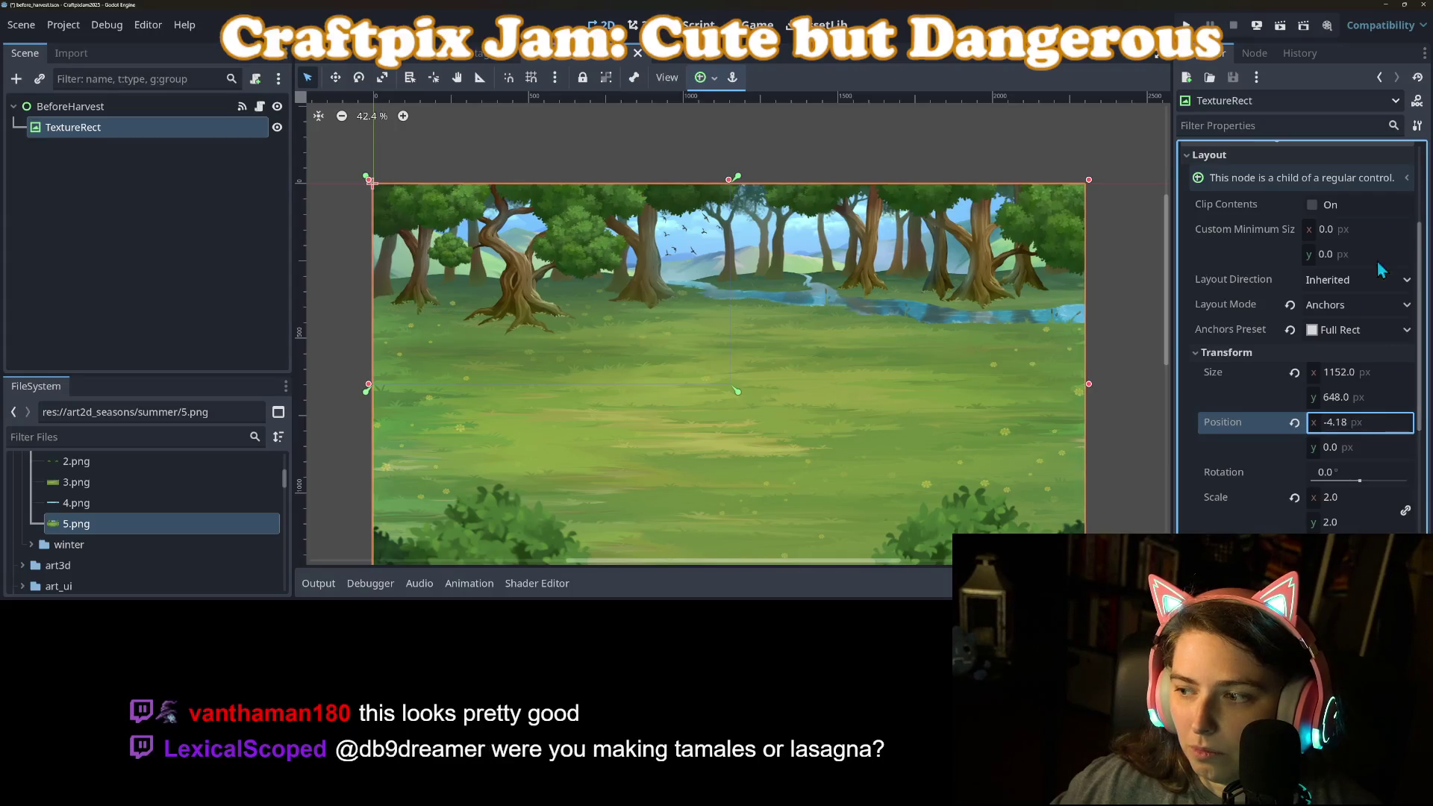
pyautogui.write('0')
pyautogui.press('Return')
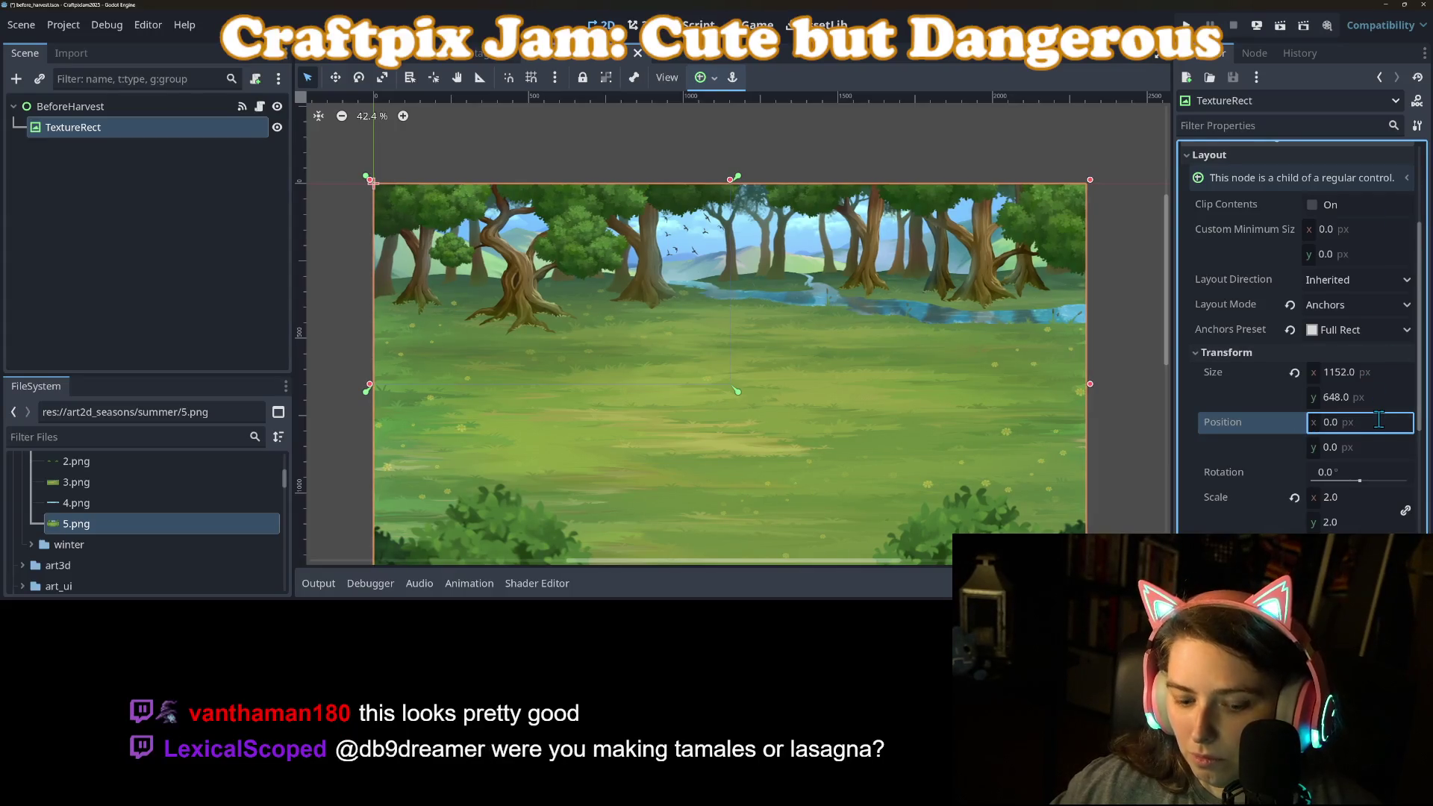
pyautogui.hotkey('ctrl', 's')
pyautogui.click(260, 107)
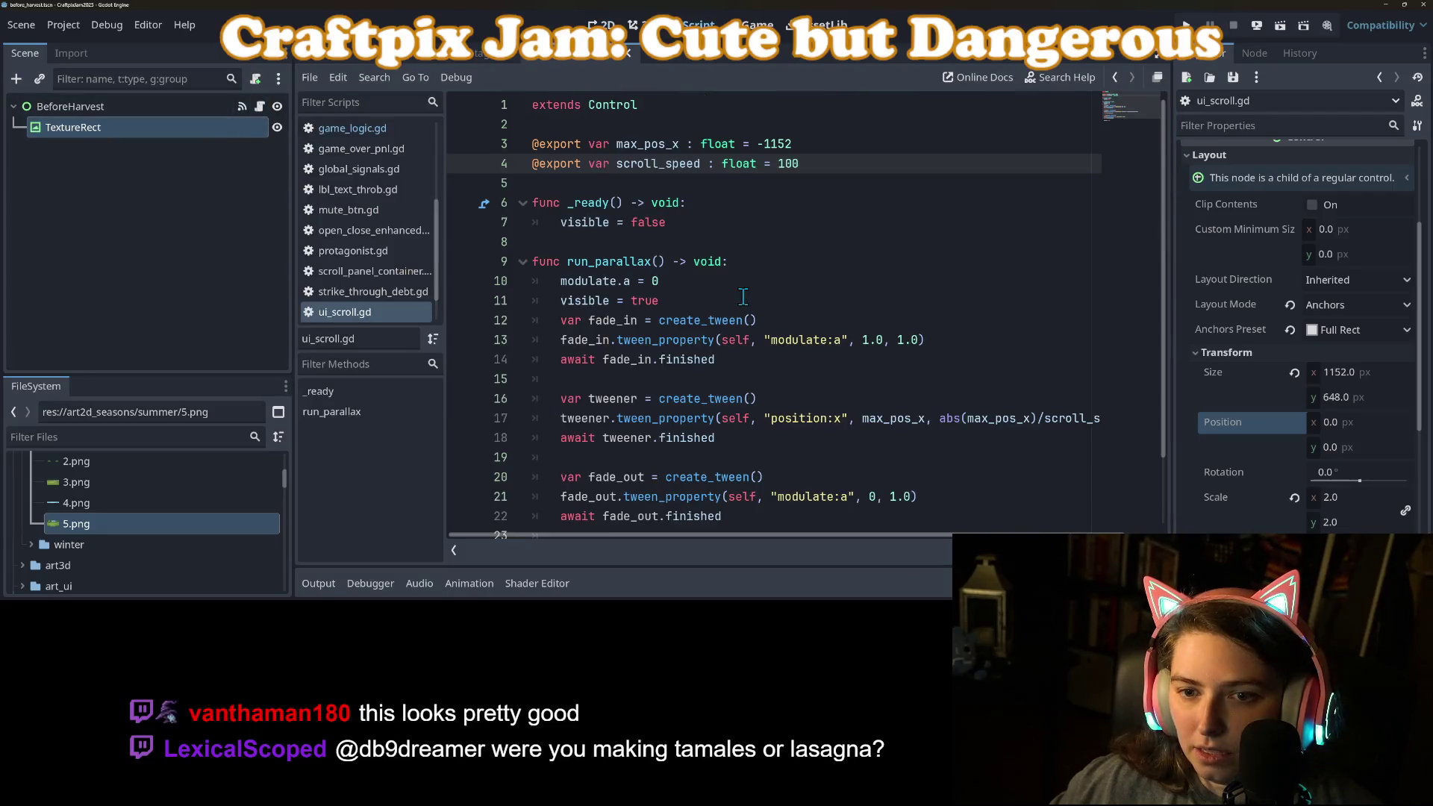
# Replace self in the line 17 tween call with $TextureRect.
pyautogui.scroll(-2, 637, 348)
pyautogui.doubleClick(736, 340)
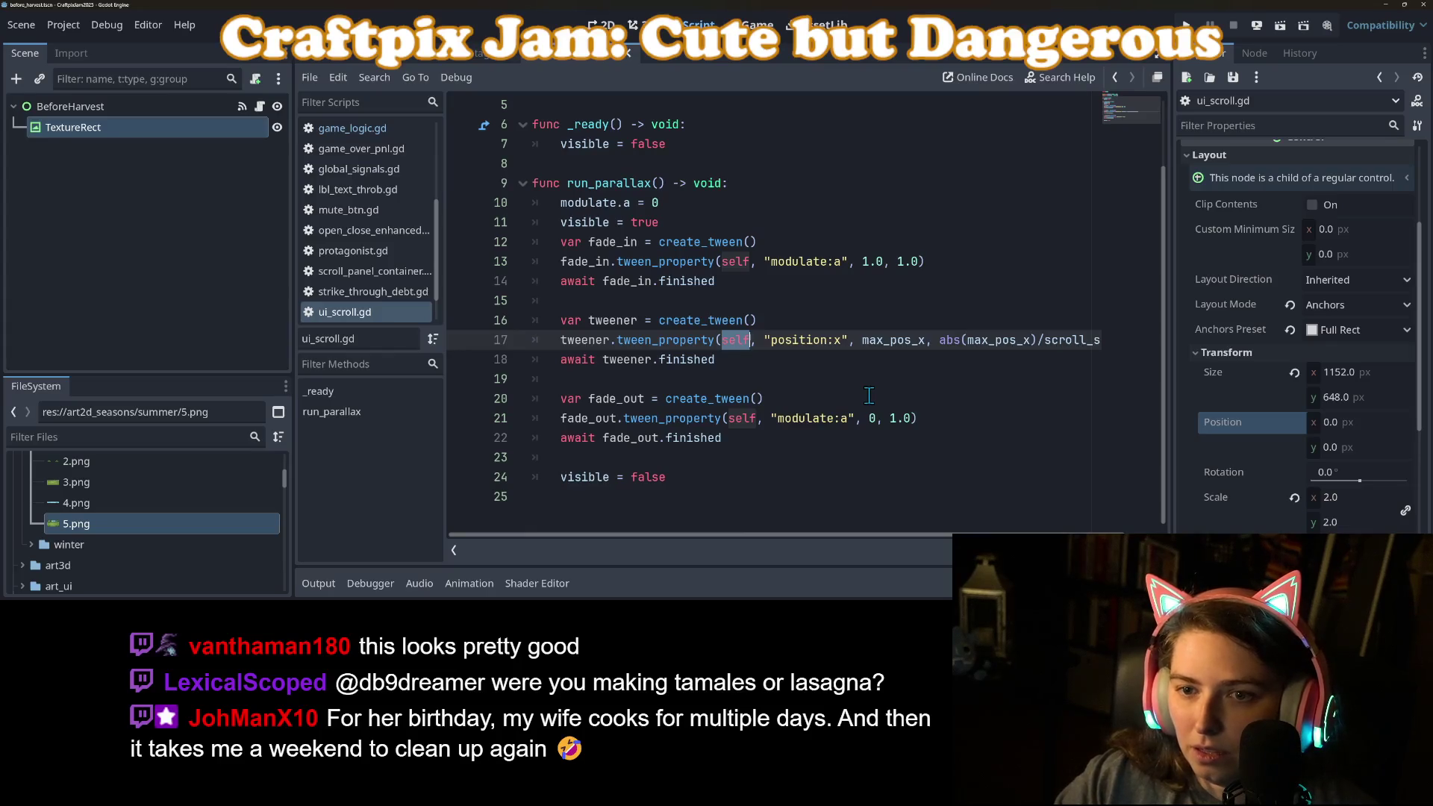
pyautogui.press('BackSpace')
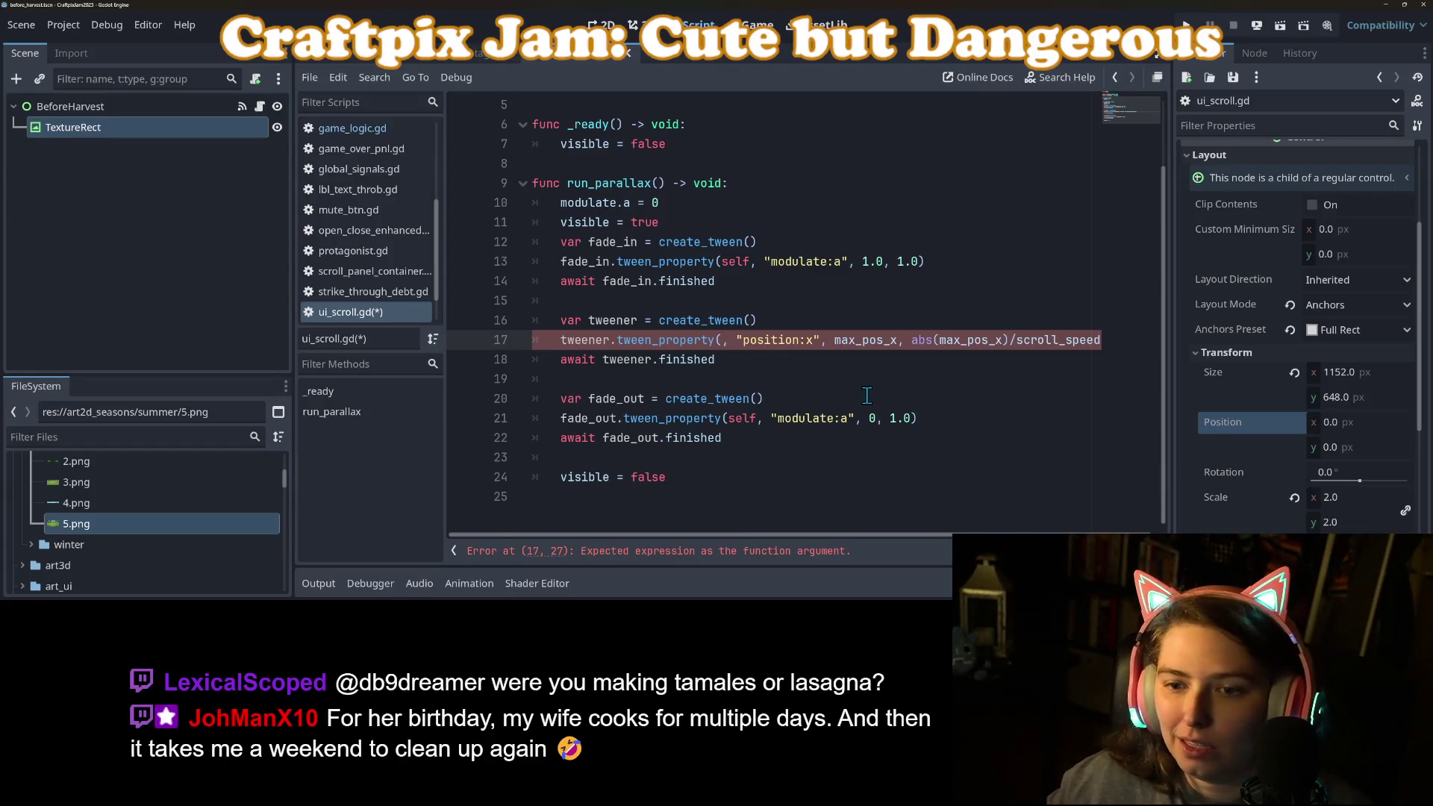
pyautogui.moveTo(148, 127)
pyautogui.mouseDown()
pyautogui.moveTo(594, 296)
pyautogui.moveTo(713, 357)
pyautogui.moveTo(723, 345)
pyautogui.mouseUp()
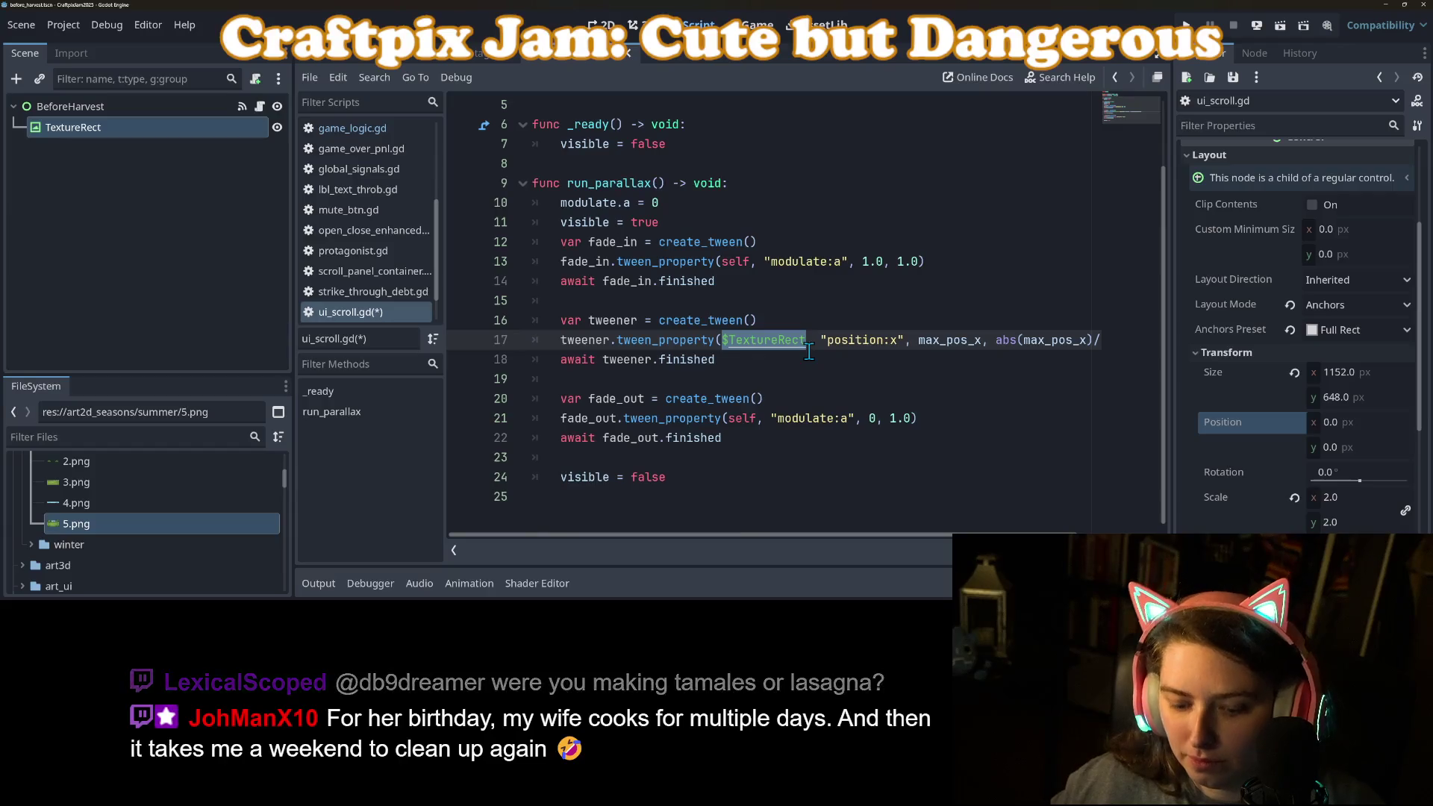
# Add '$TextureRect.position.x = 0' after visible = false and save the script.
pyautogui.click(726, 480)
pyautogui.press('Return')
pyautogui.write('$TextureRect')
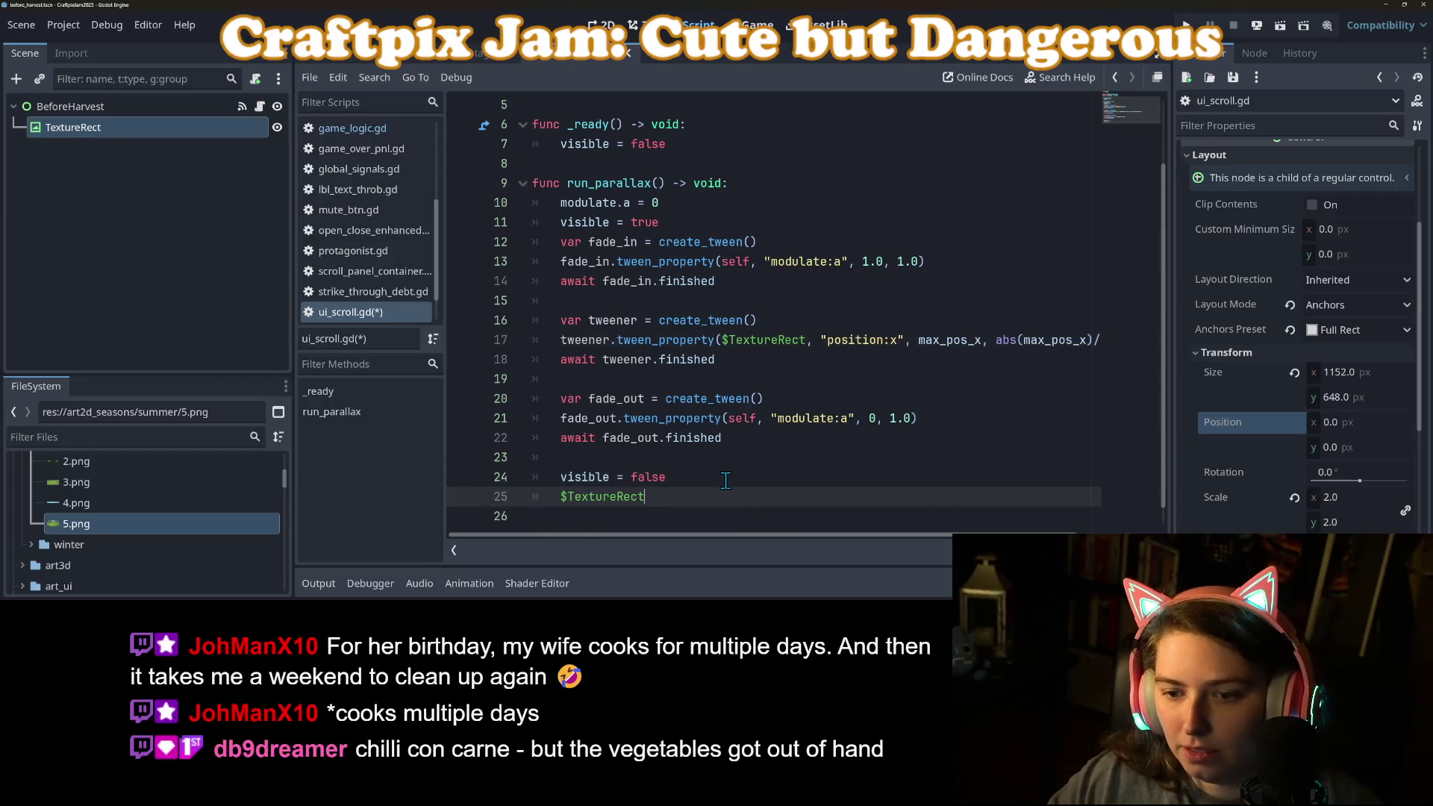
pyautogui.write('.positio')
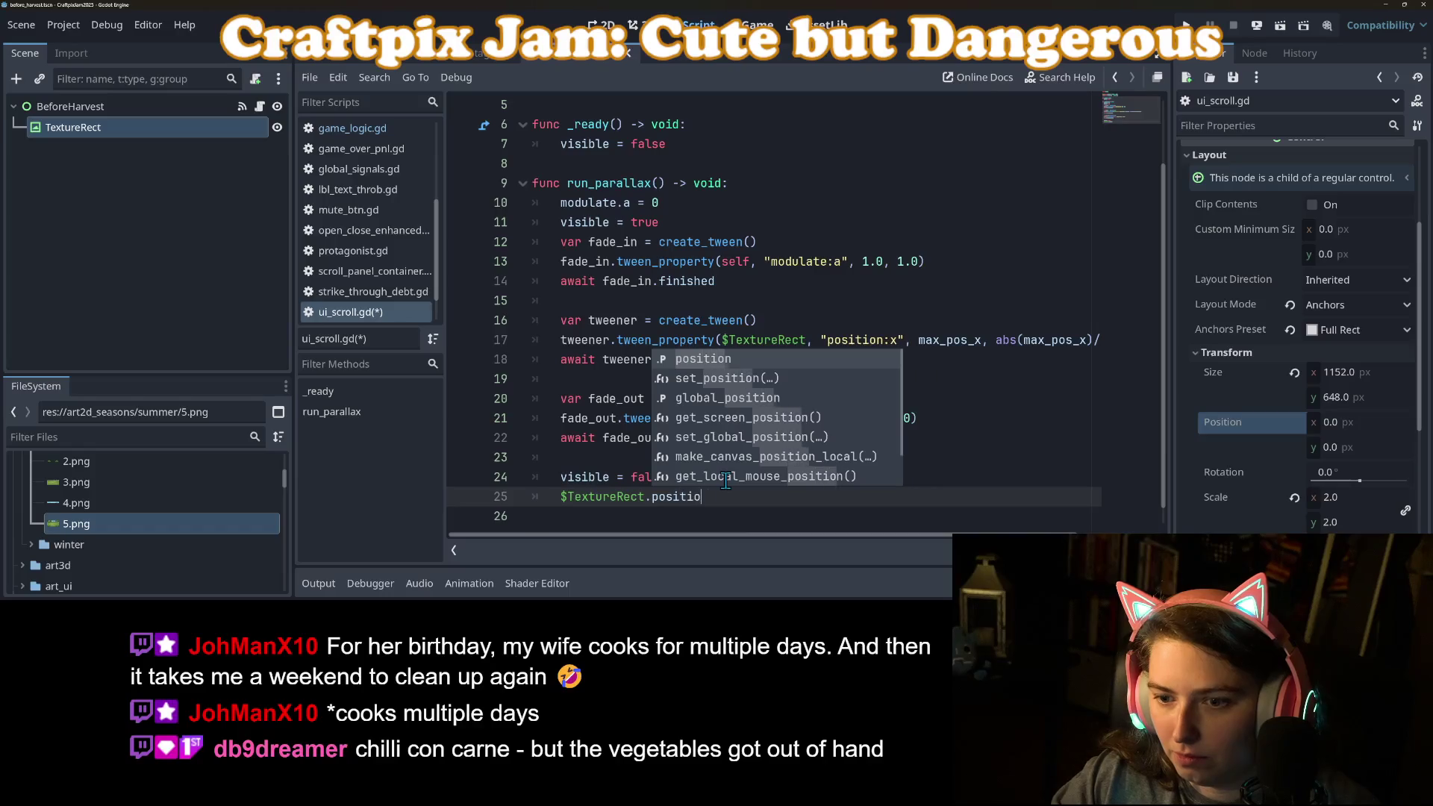
pyautogui.write('n.x = 0')
pyautogui.hotkey('ctrl', 's')
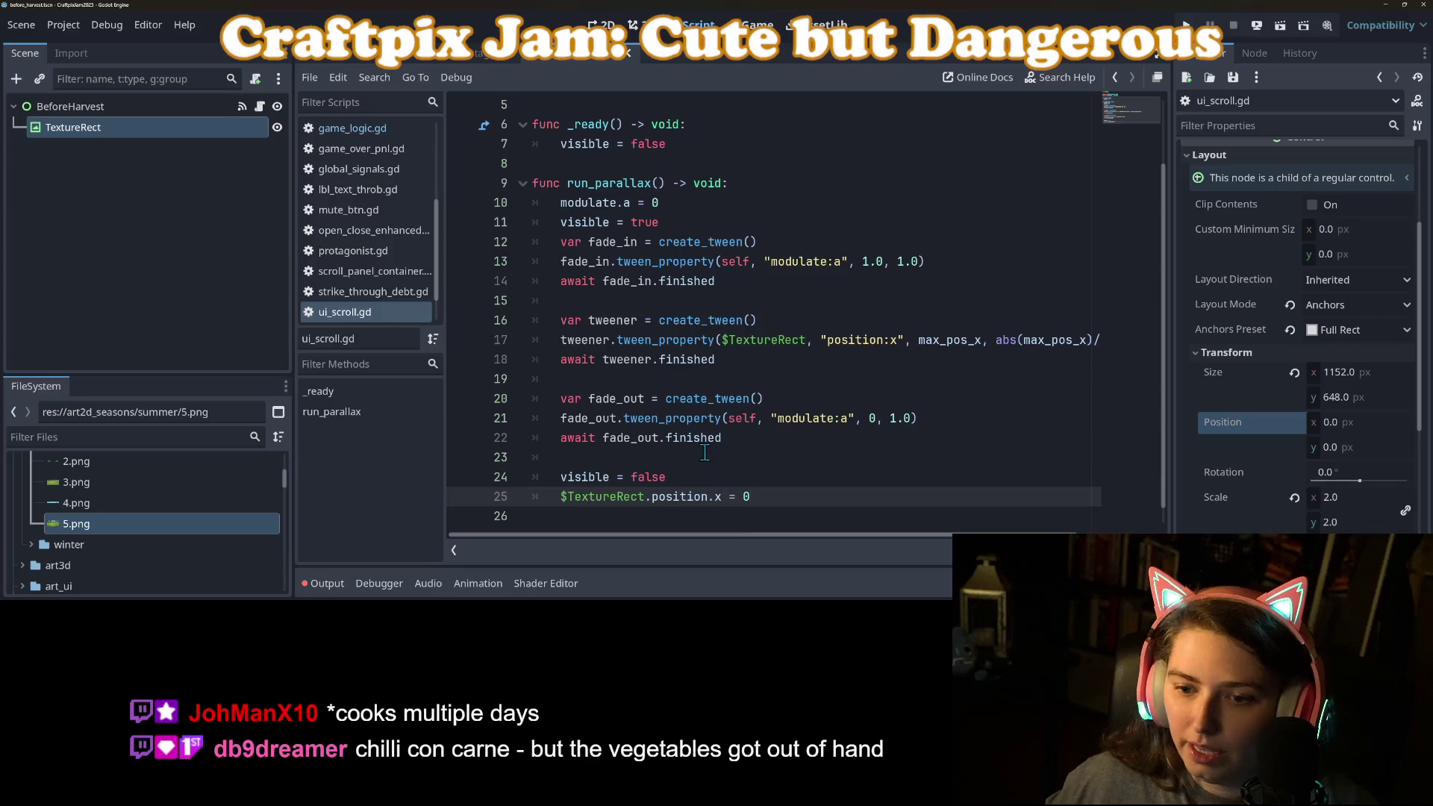
pyautogui.click(605, 25)
# Add a Panel child under BeforeHarvest anchored at Center Bottom.
pyautogui.rightClick(160, 109)
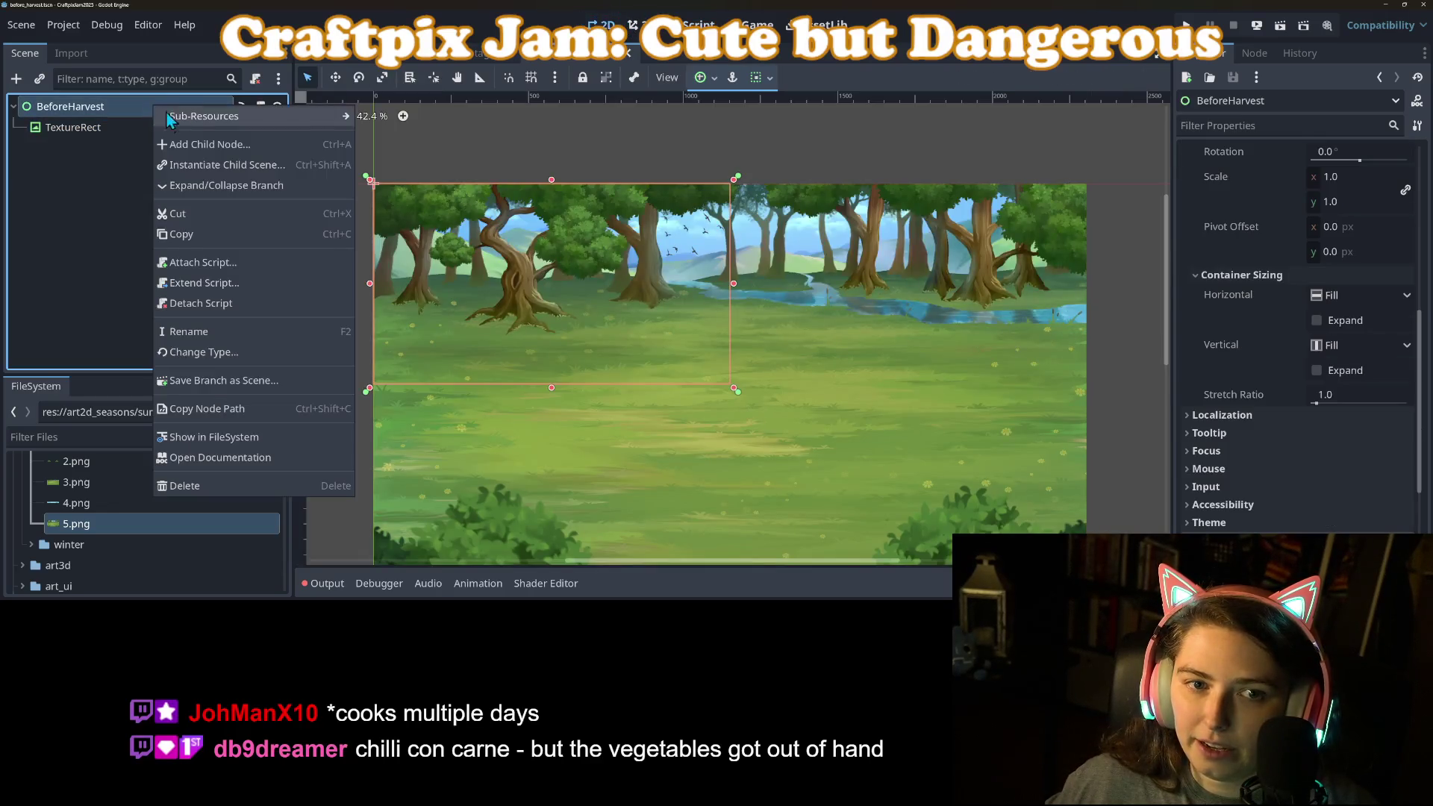
pyautogui.click(233, 143)
pyautogui.write('pane')
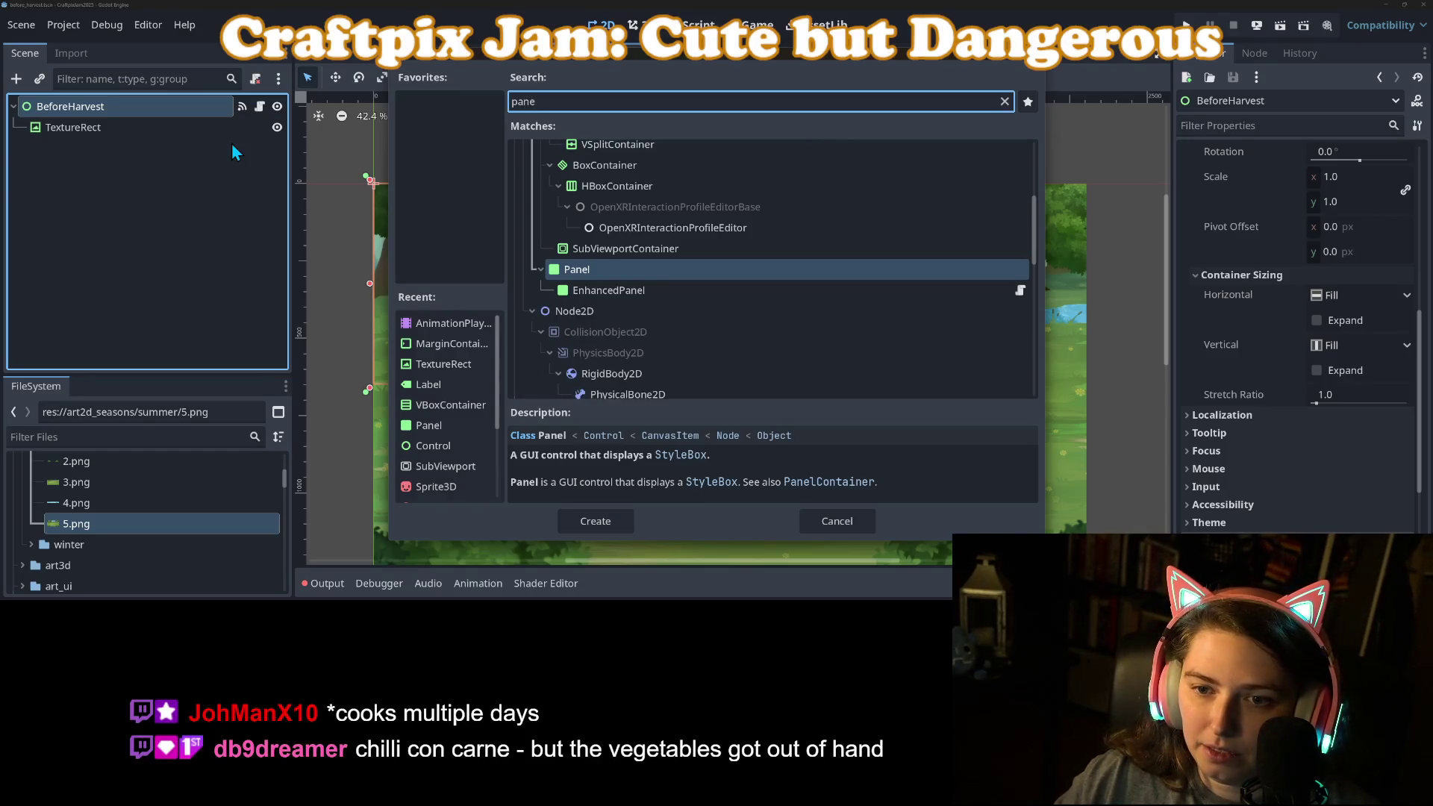
pyautogui.press('Return')
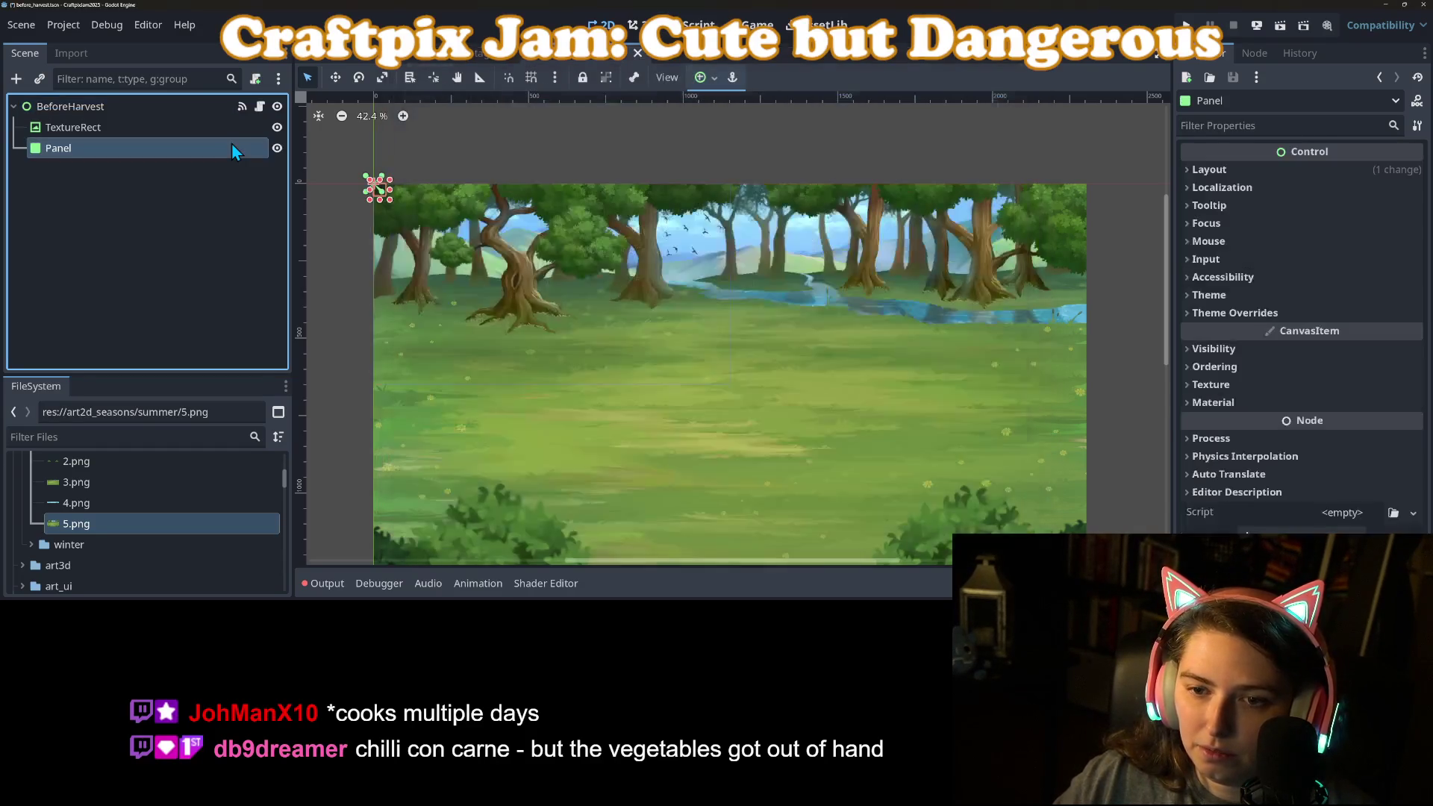
pyautogui.click(700, 78)
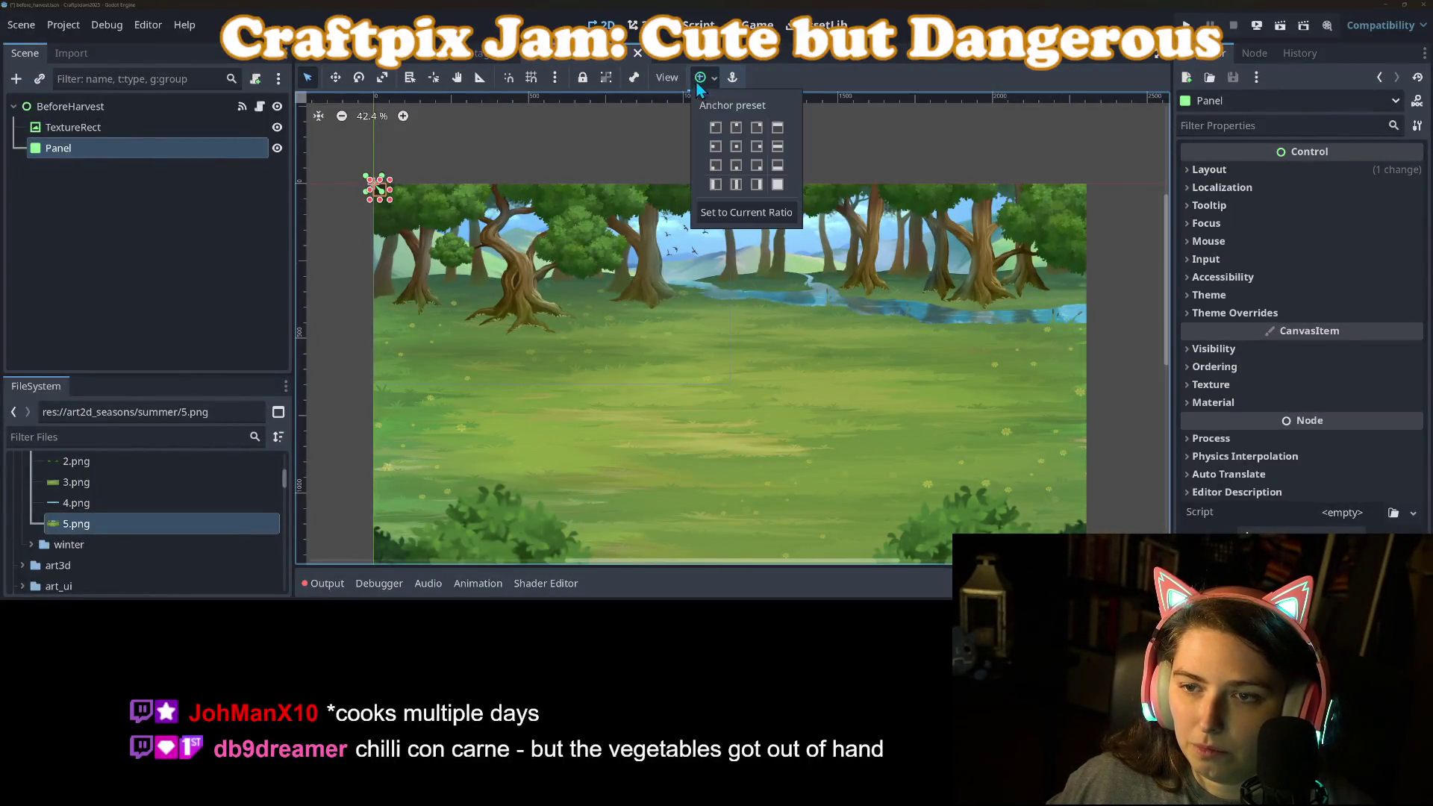
pyautogui.click(736, 165)
# Quick-load my_theme.tres as the Panel's theme.
pyautogui.click(1271, 321)
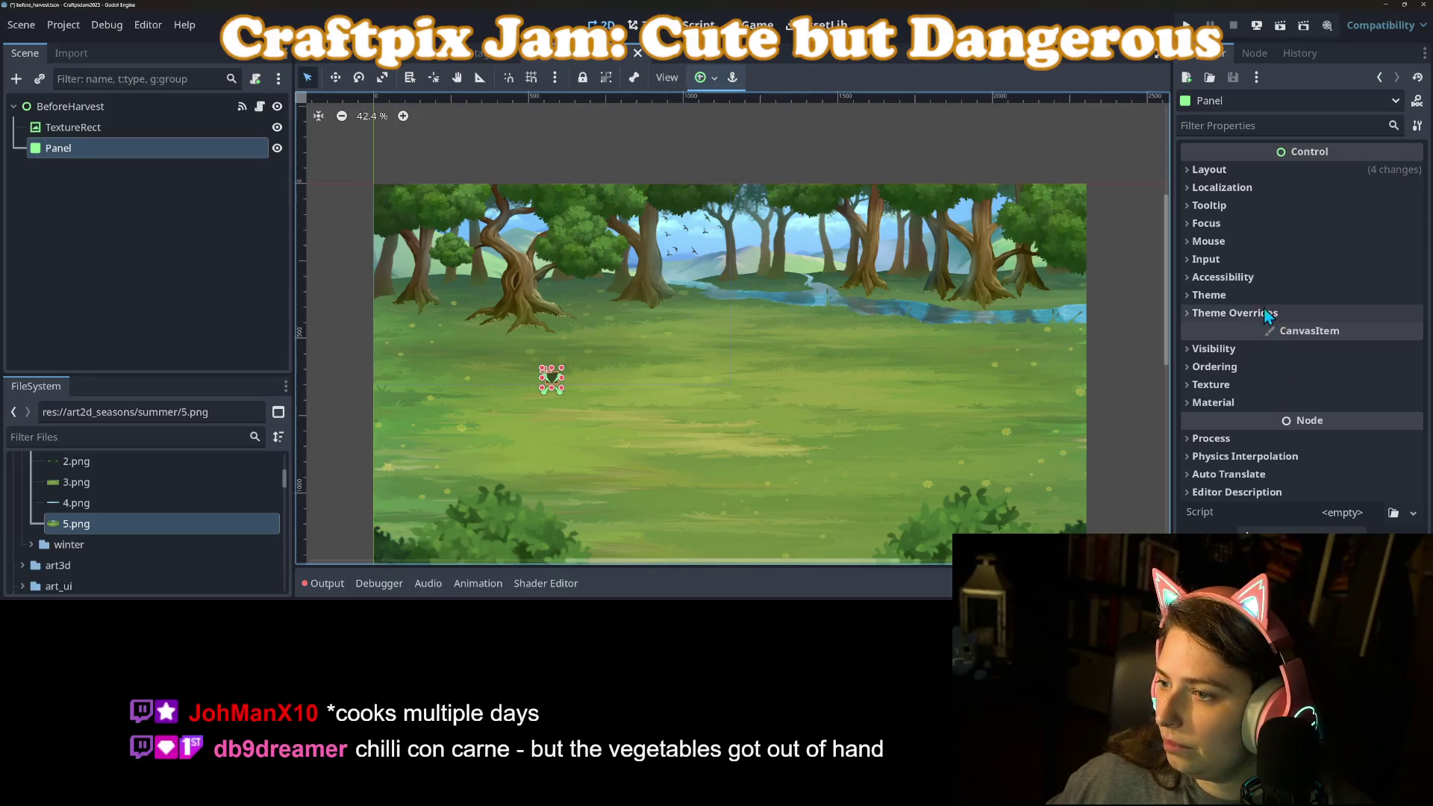
pyautogui.click(1209, 295)
pyautogui.click(1385, 315)
pyautogui.click(764, 119)
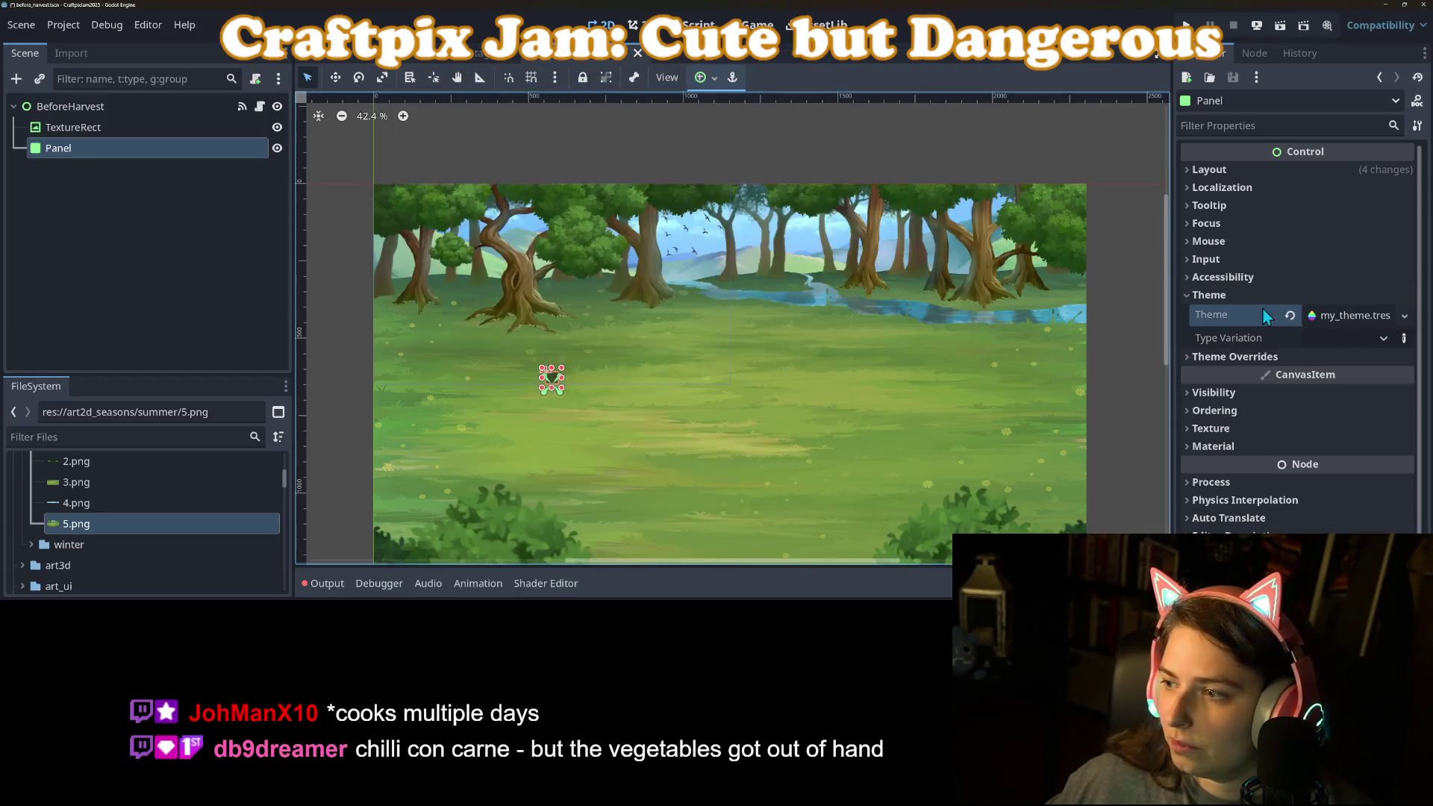
# Override the Panel's panel style with a new StyleBoxTexture.
pyautogui.click(1366, 357)
pyautogui.click(1370, 376)
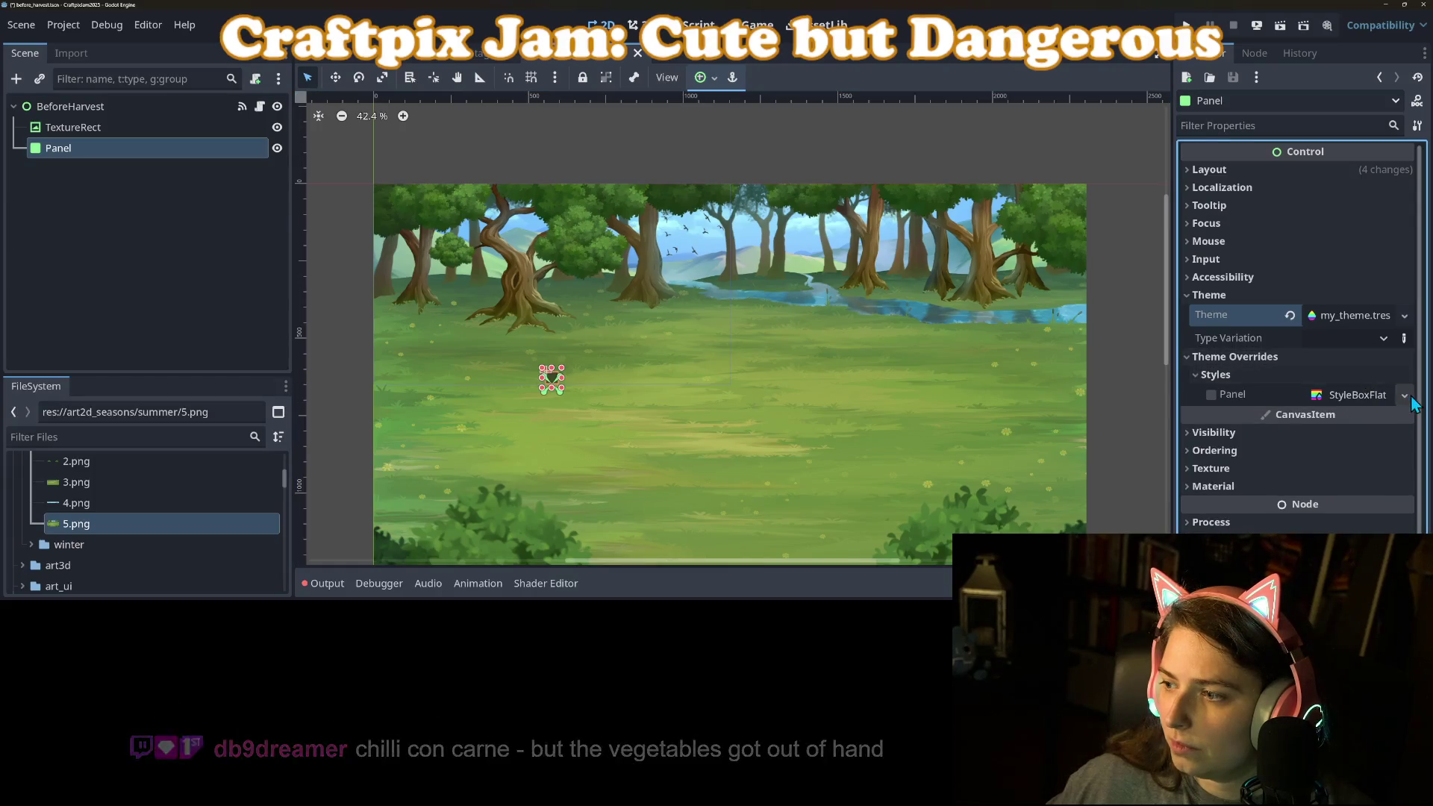
pyautogui.click(1405, 395)
pyautogui.click(1386, 371)
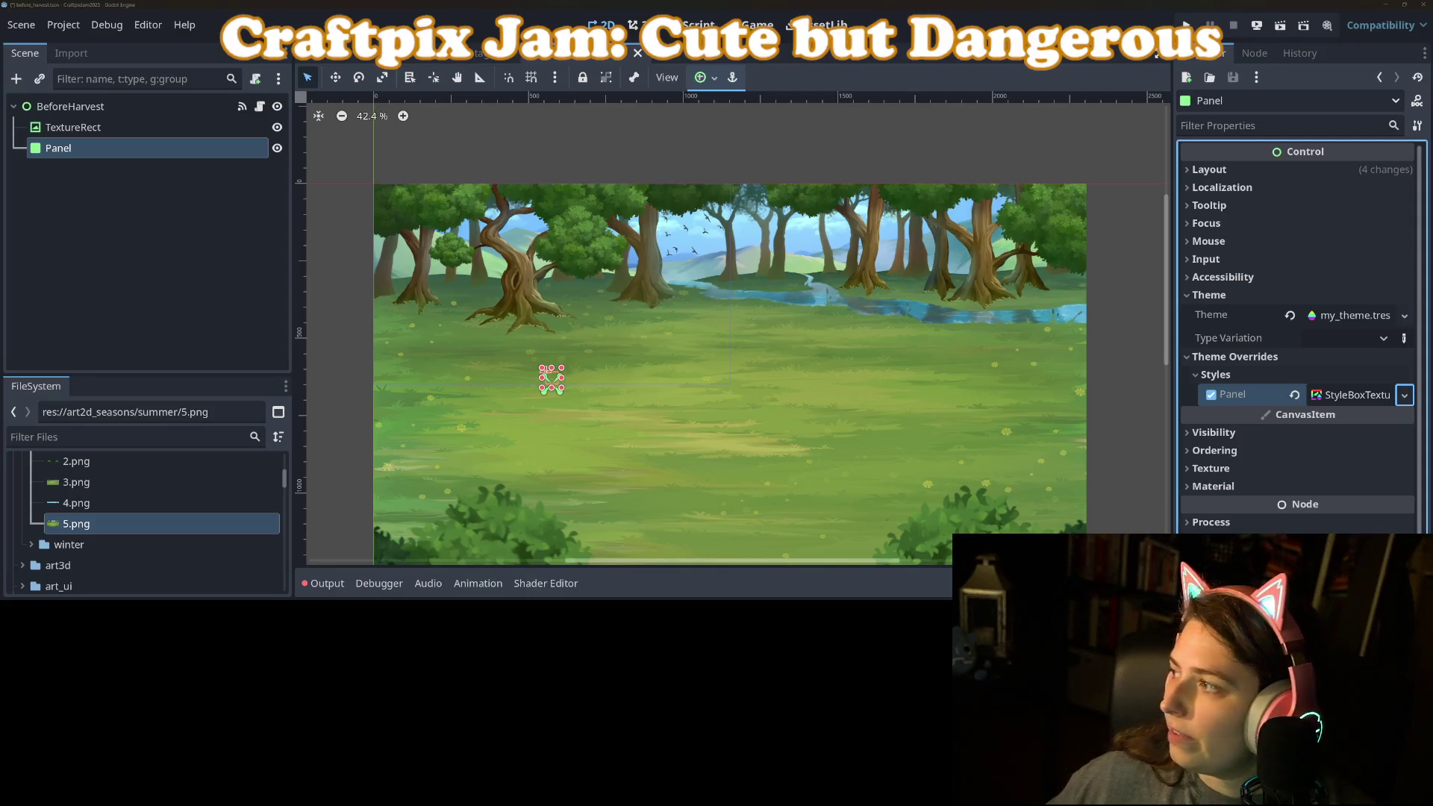
pyautogui.click(1318, 397)
pyautogui.scroll(-3, 1317, 400)
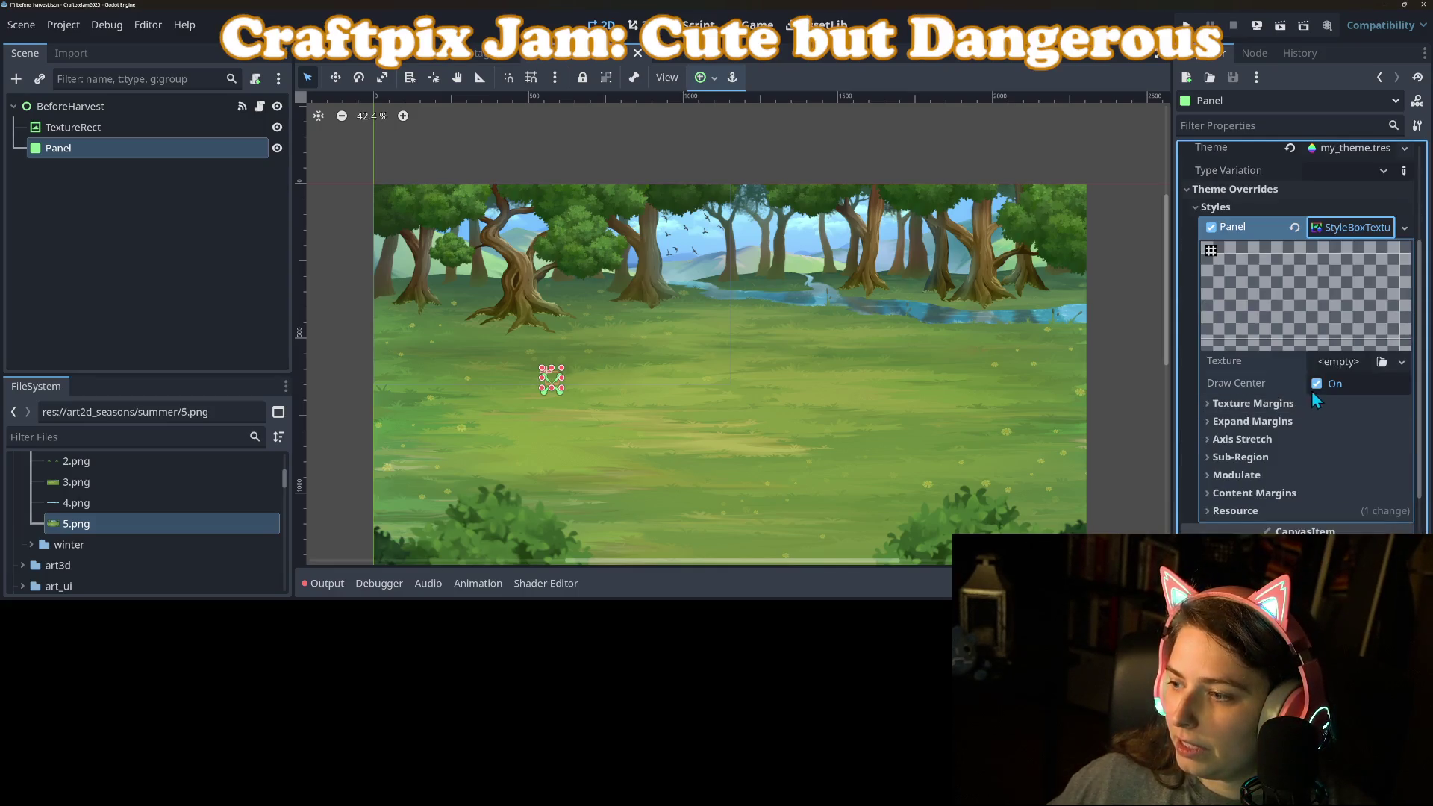
pyautogui.rightClick(123, 156)
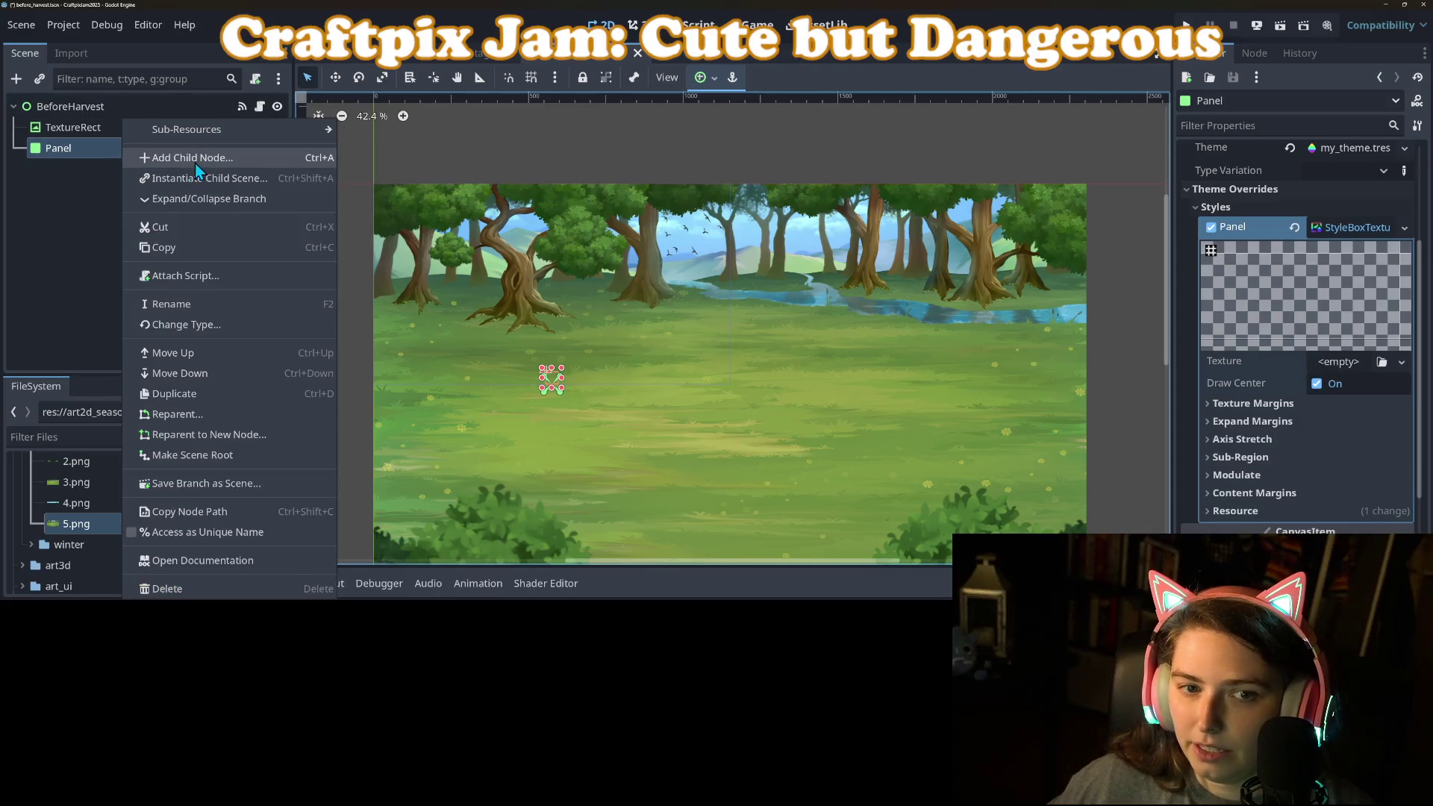
# Add a Label child node under the Panel.
pyautogui.click(195, 162)
pyautogui.click(437, 404)
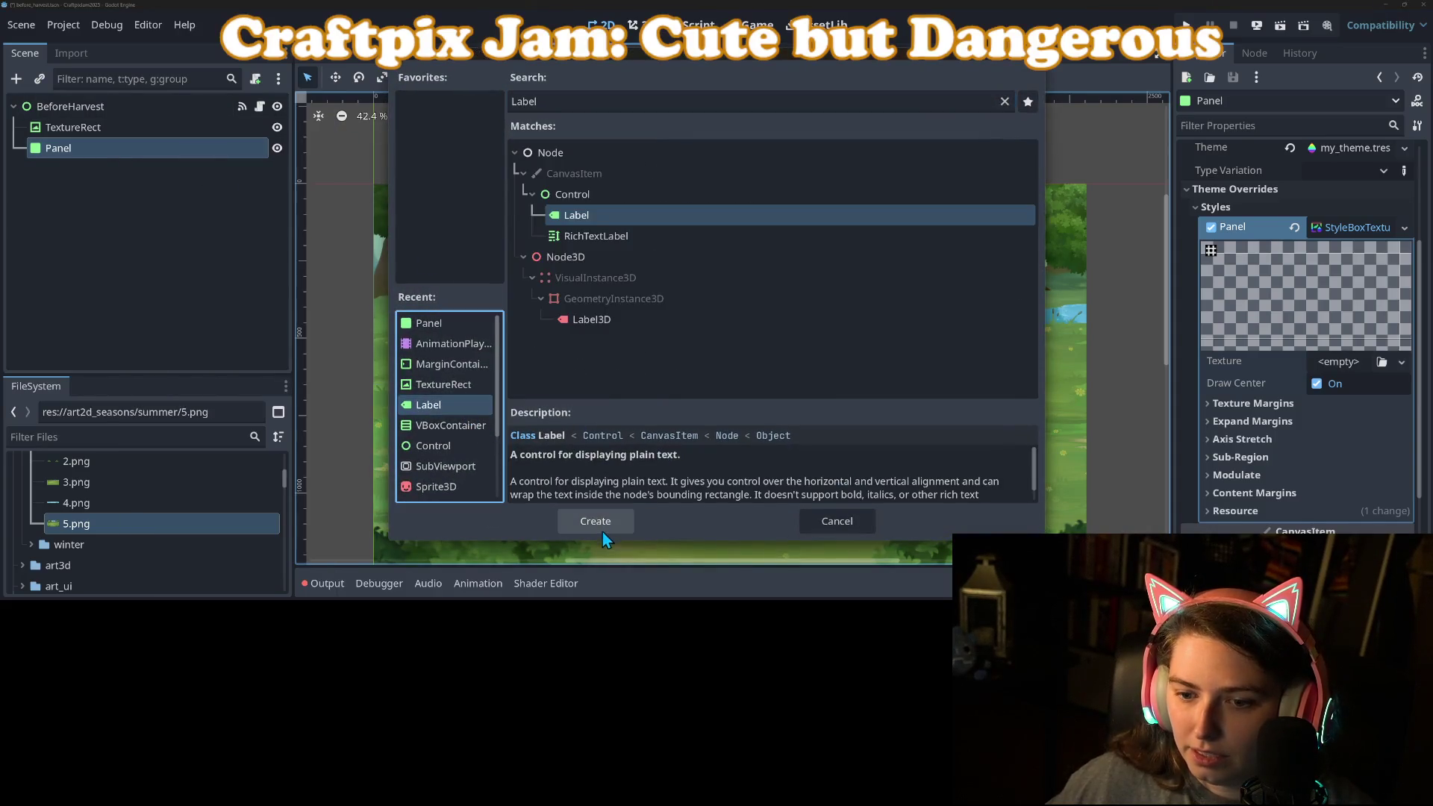
pyautogui.click(603, 527)
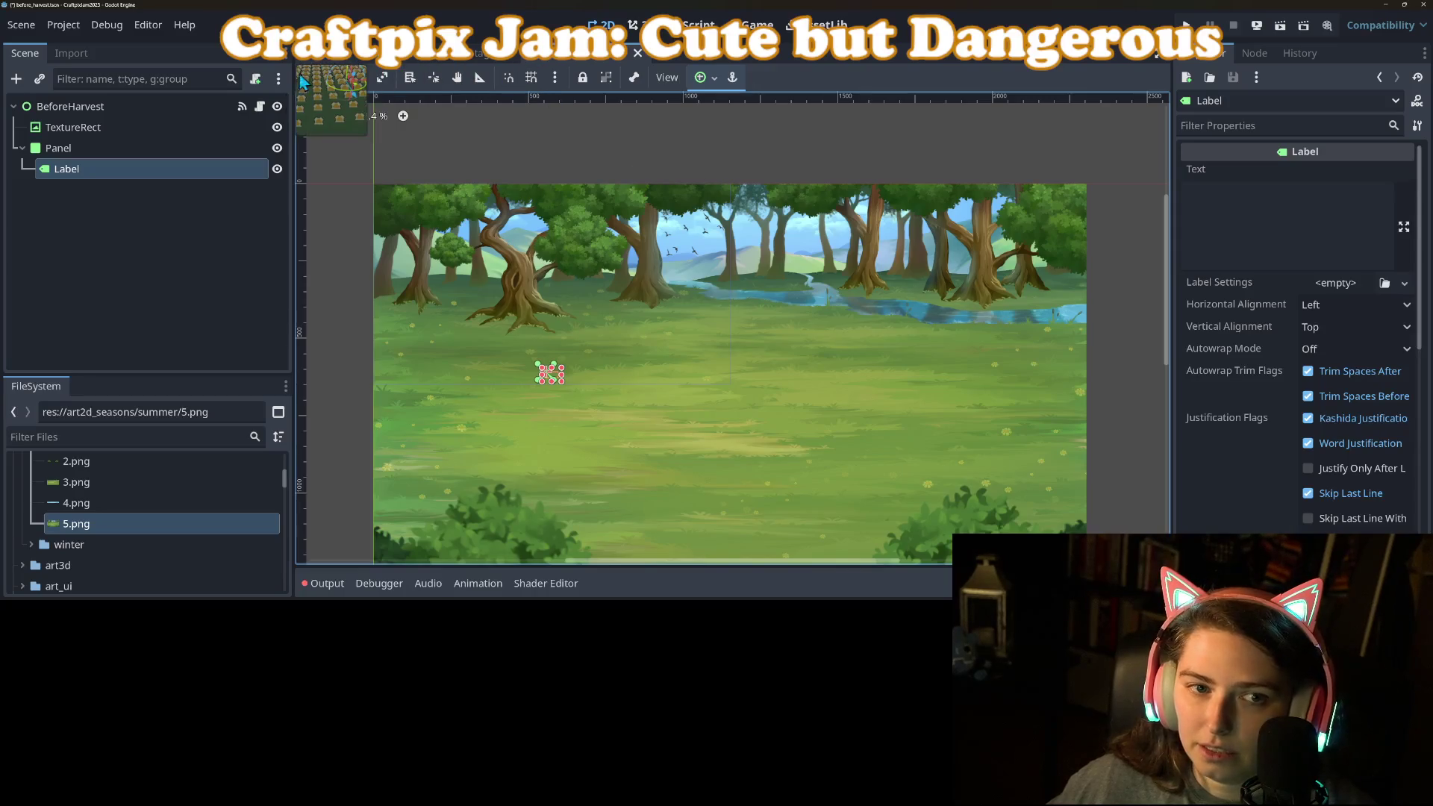
pyautogui.click(312, 59)
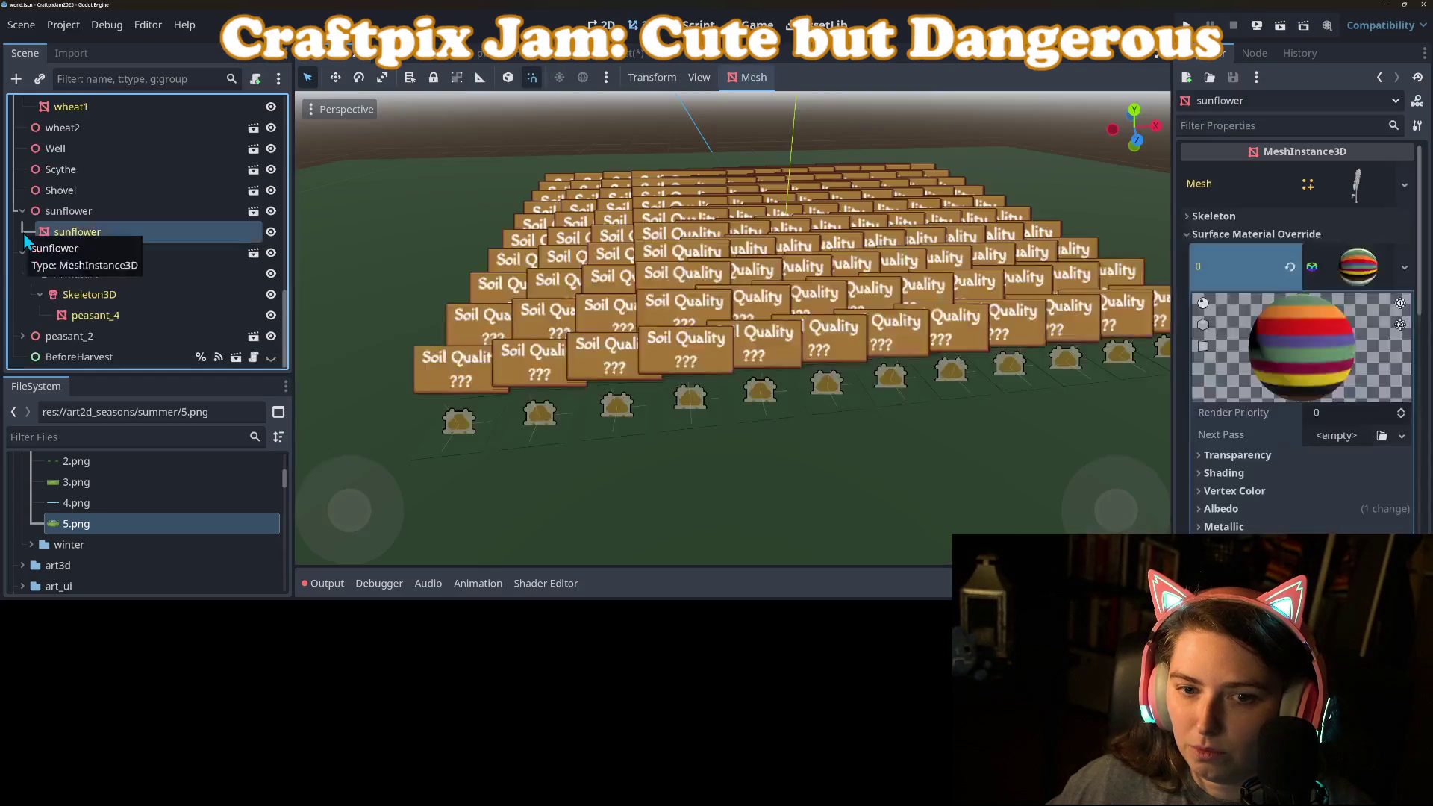
# Copy MoneyLbl's Label Settings and paste them onto the new Label in before_harvest.tscn.
pyautogui.scroll(15, 105, 263)
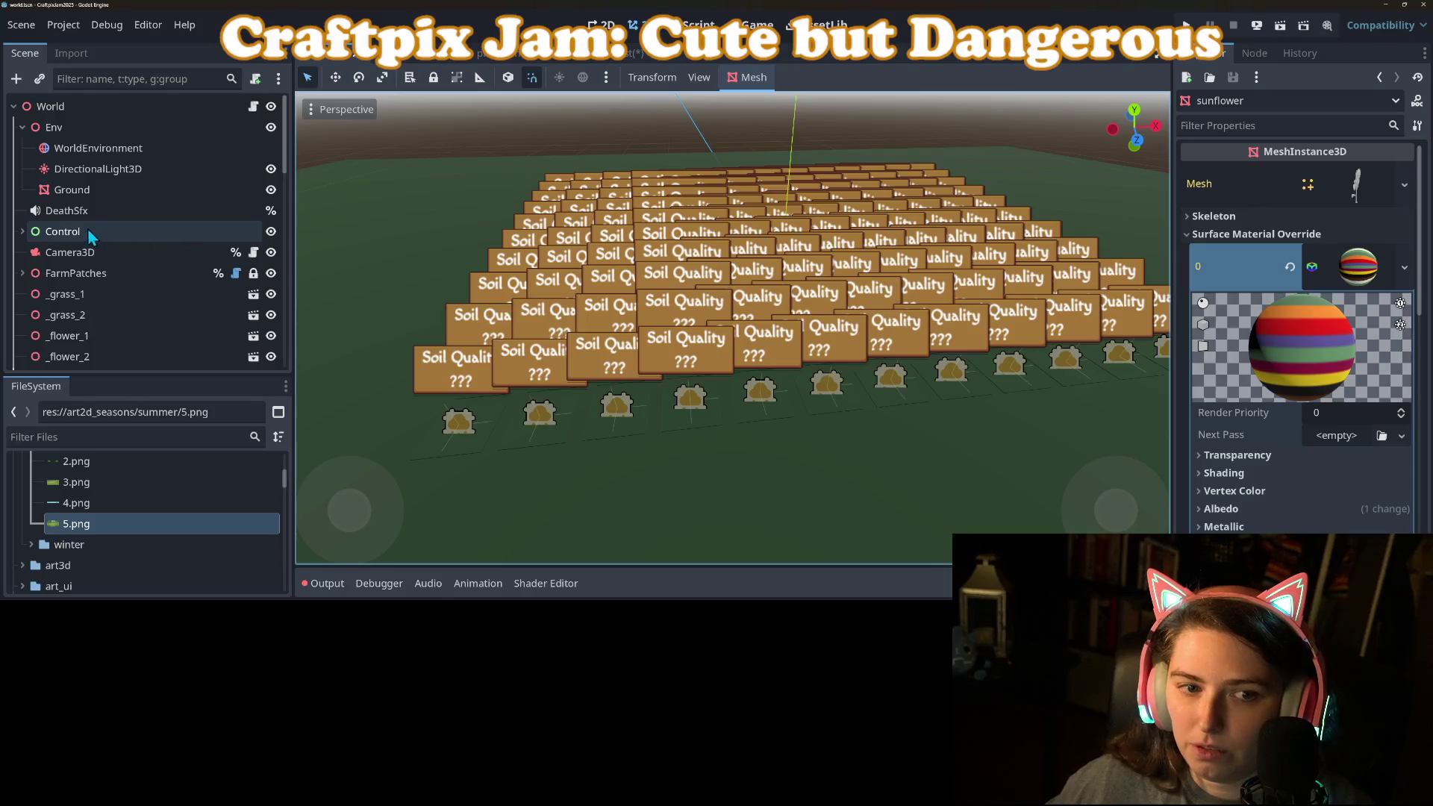
pyautogui.click(23, 232)
pyautogui.scroll(-3, 124, 288)
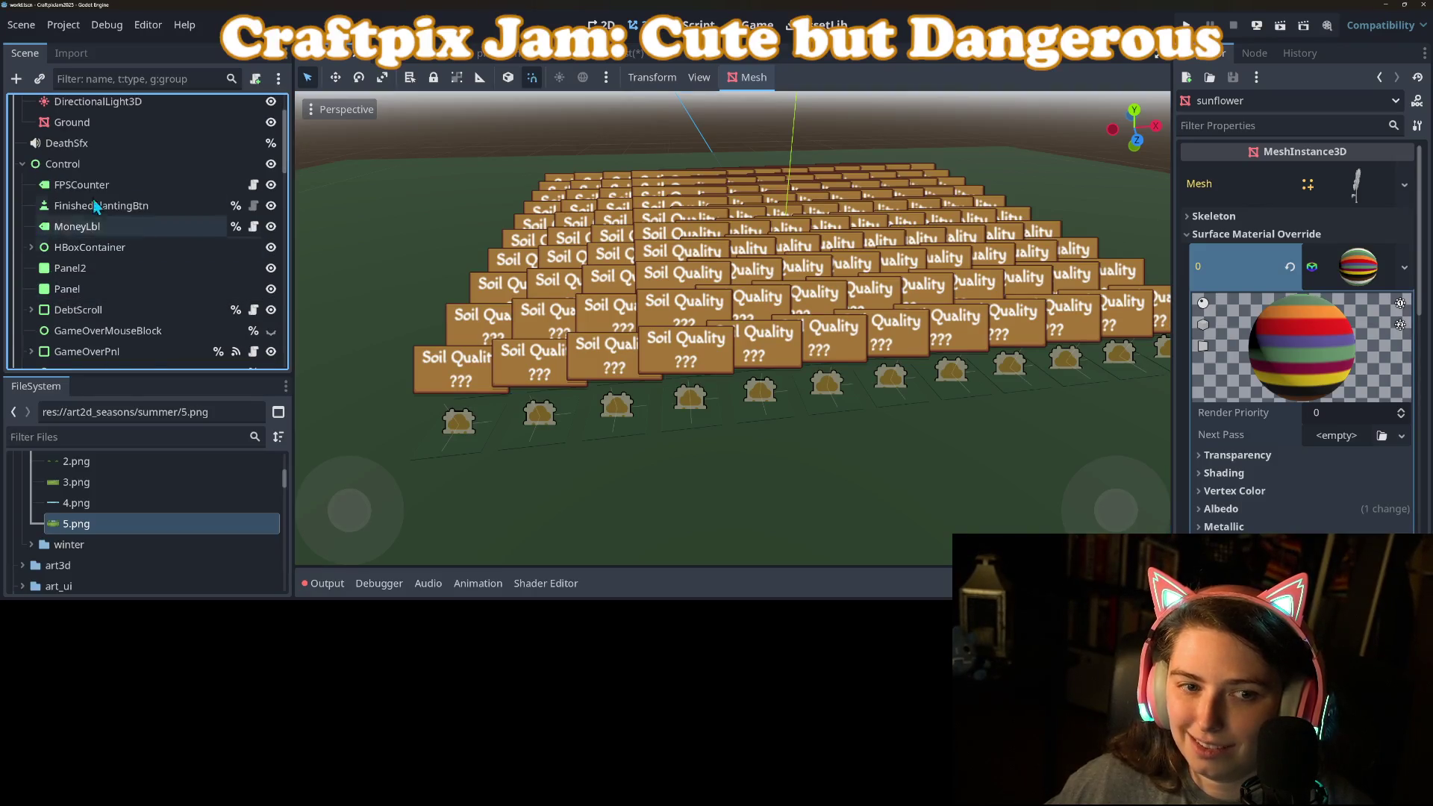
pyautogui.click(97, 226)
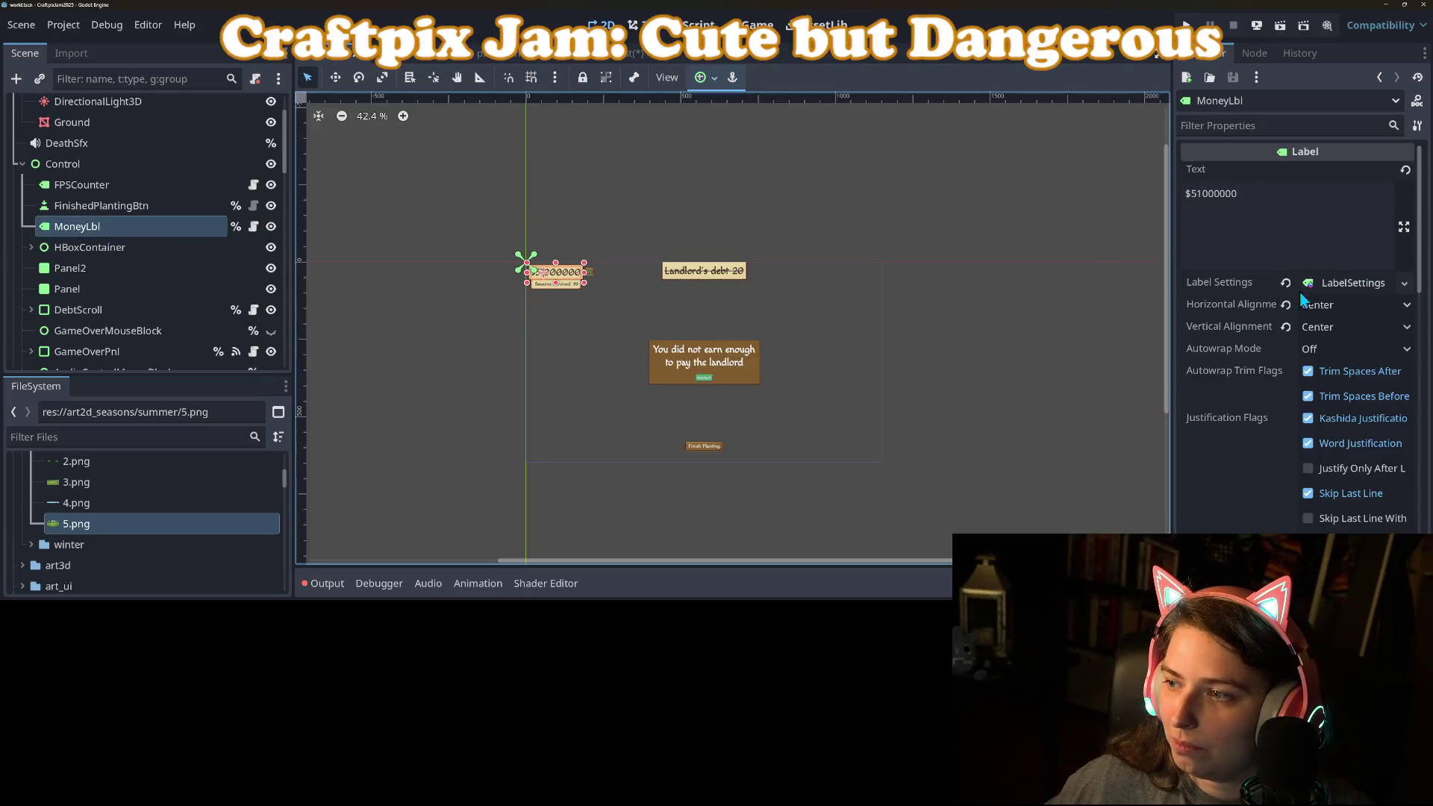
pyautogui.rightClick(1240, 282)
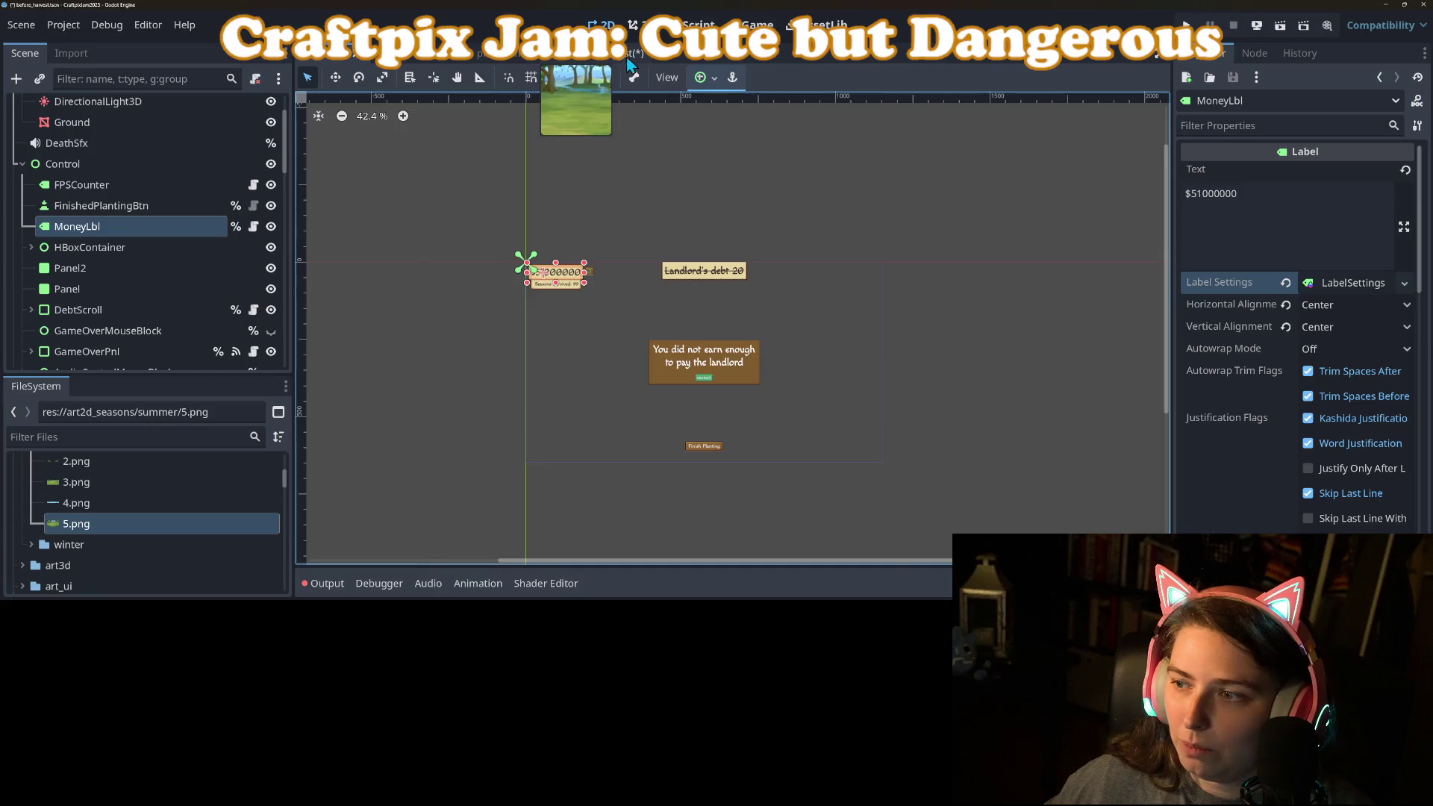
pyautogui.click(624, 59)
pyautogui.rightClick(1234, 287)
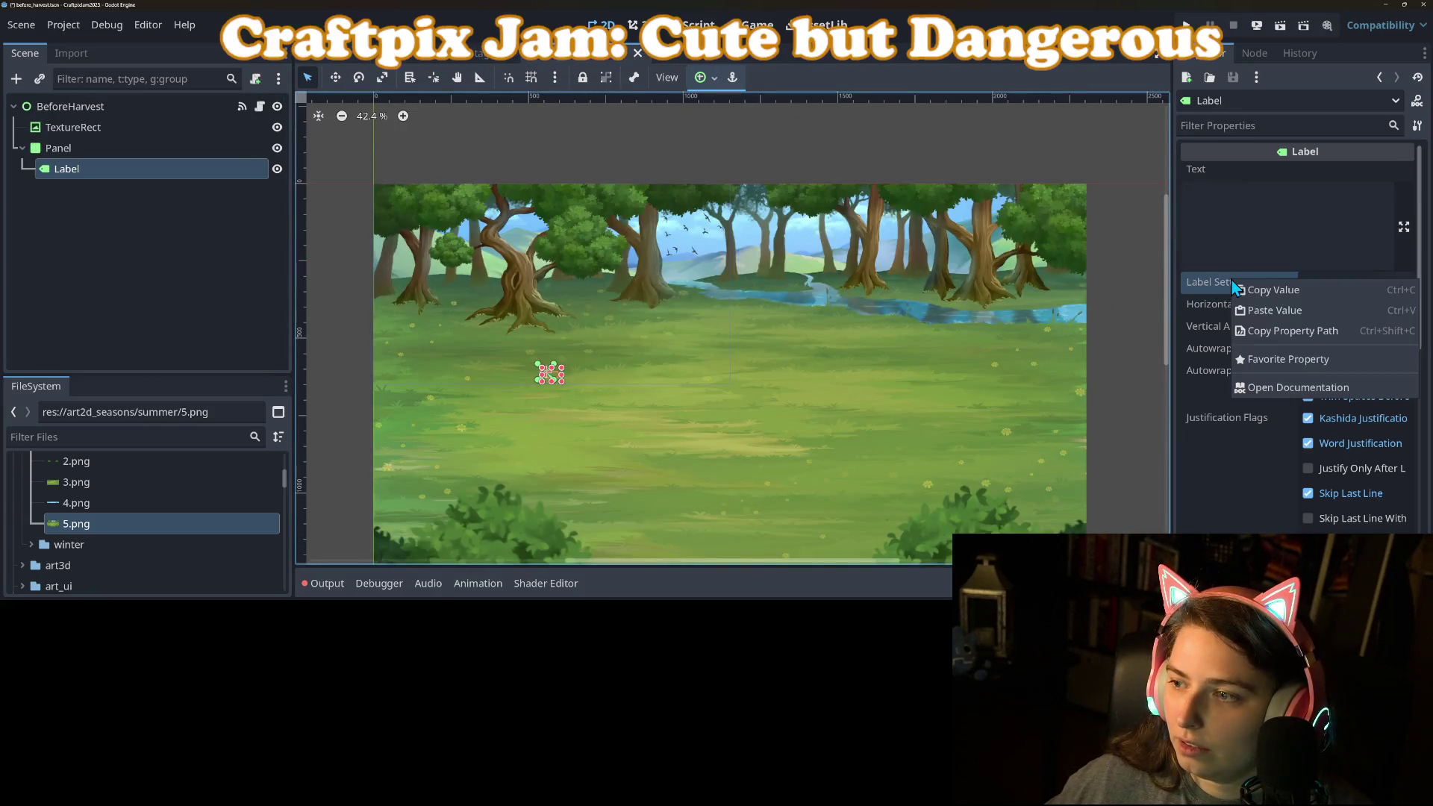
pyautogui.click(1287, 315)
# Set the Label's horizontal and vertical alignment to Center and save the scene.
pyautogui.click(1338, 306)
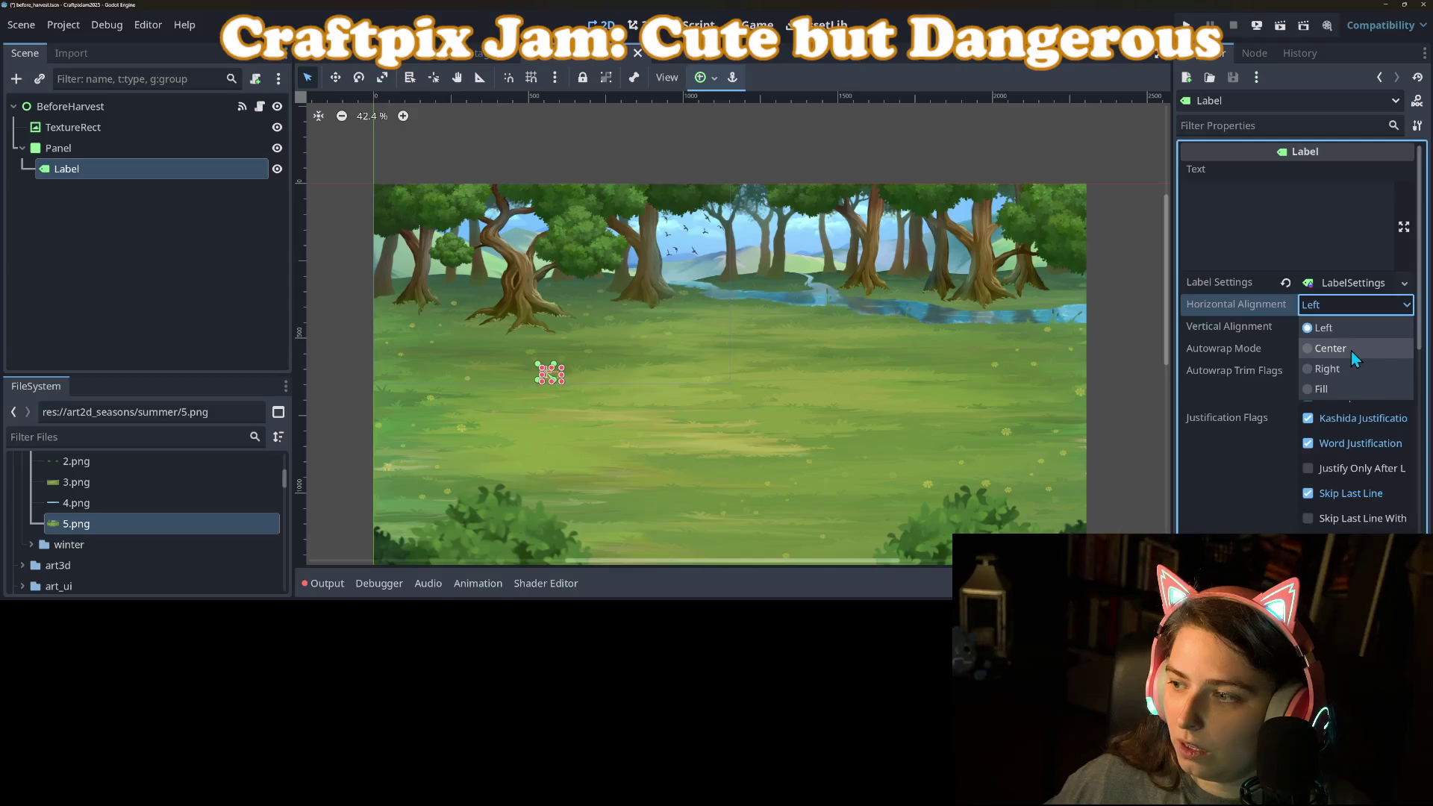
pyautogui.click(1351, 349)
pyautogui.click(1340, 327)
pyautogui.click(1354, 371)
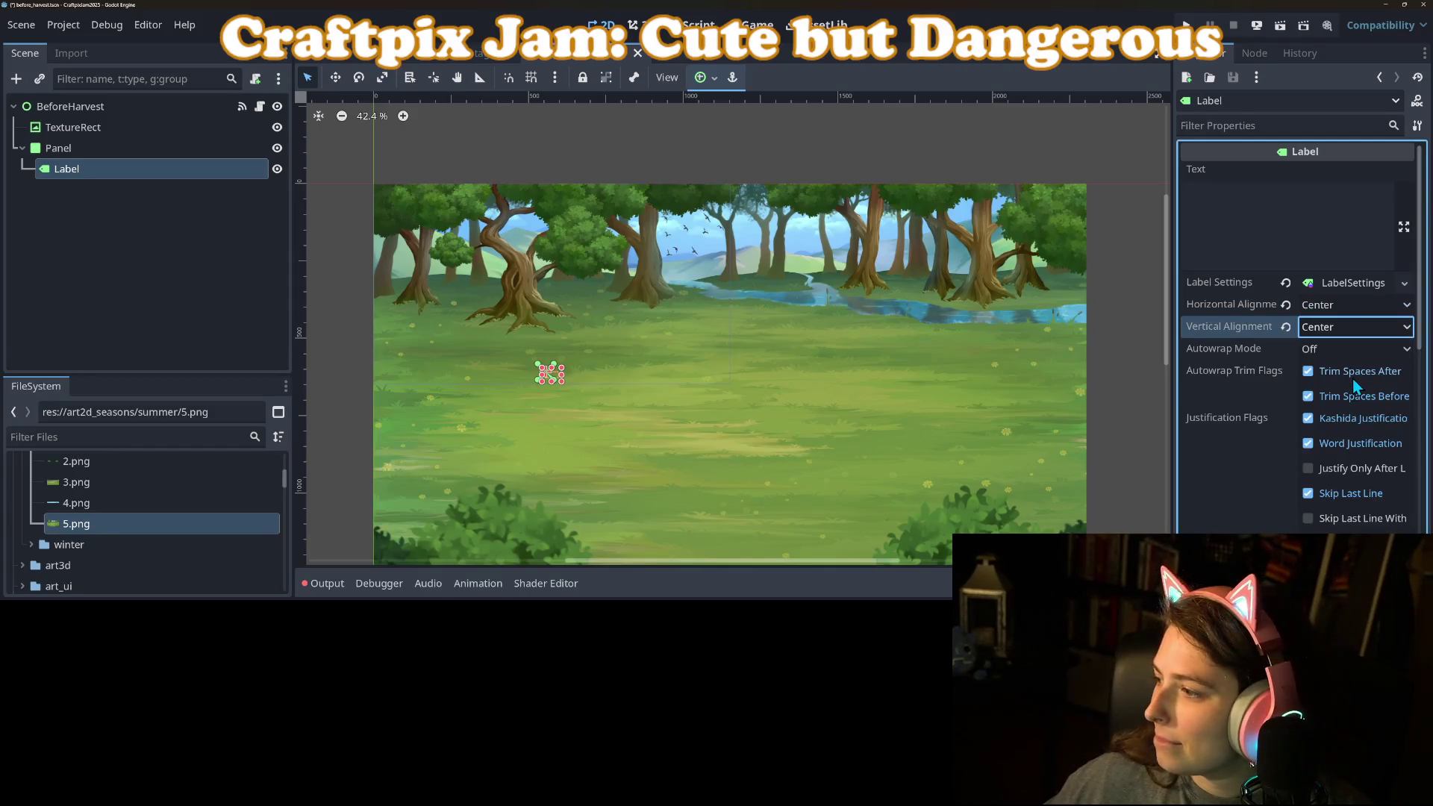
pyautogui.hotkey('ctrl', 's')
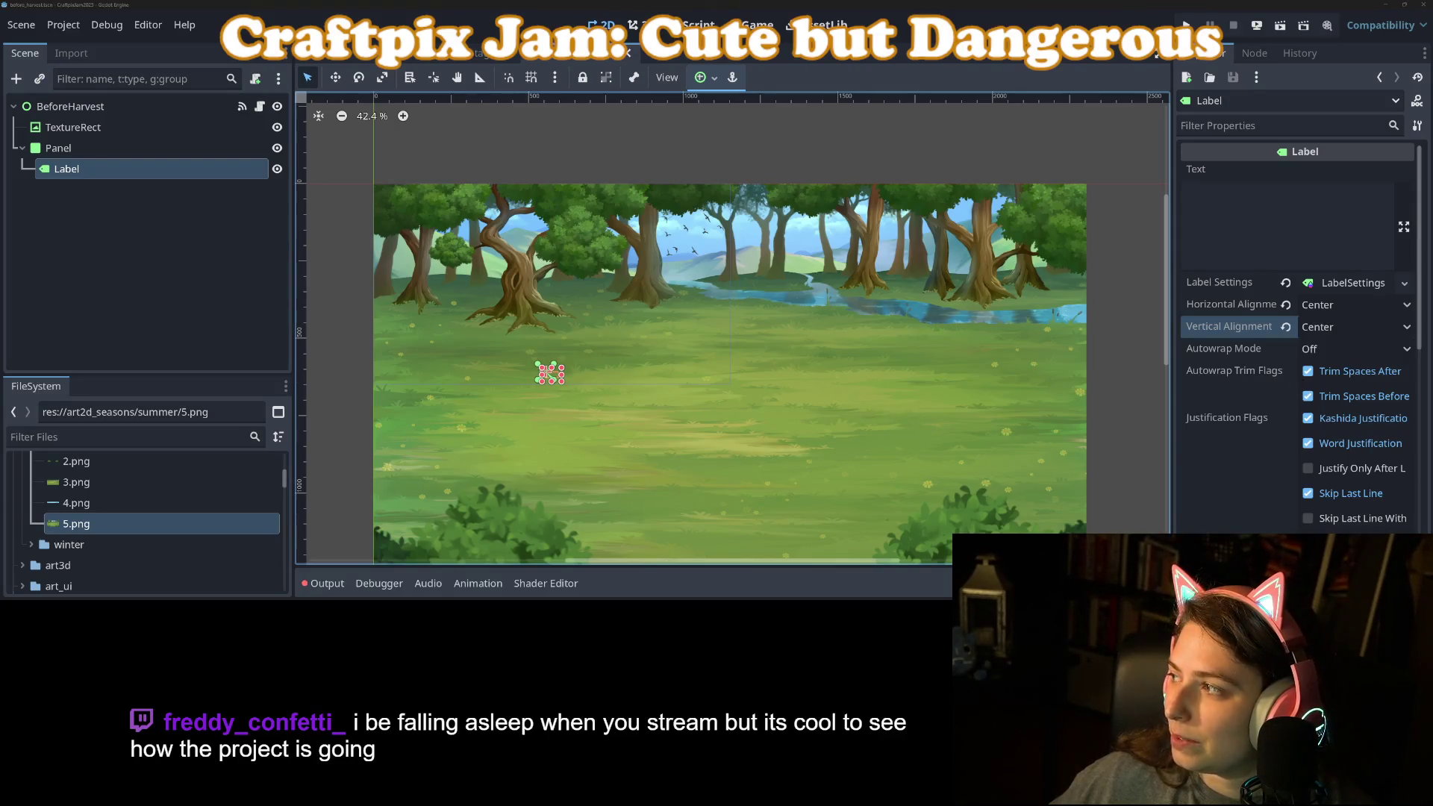
# Give the Panel's StyleBoxTexture a new AtlasTexture with Main_tiles.png as its atlas.
pyautogui.click(97, 152)
pyautogui.click(1403, 364)
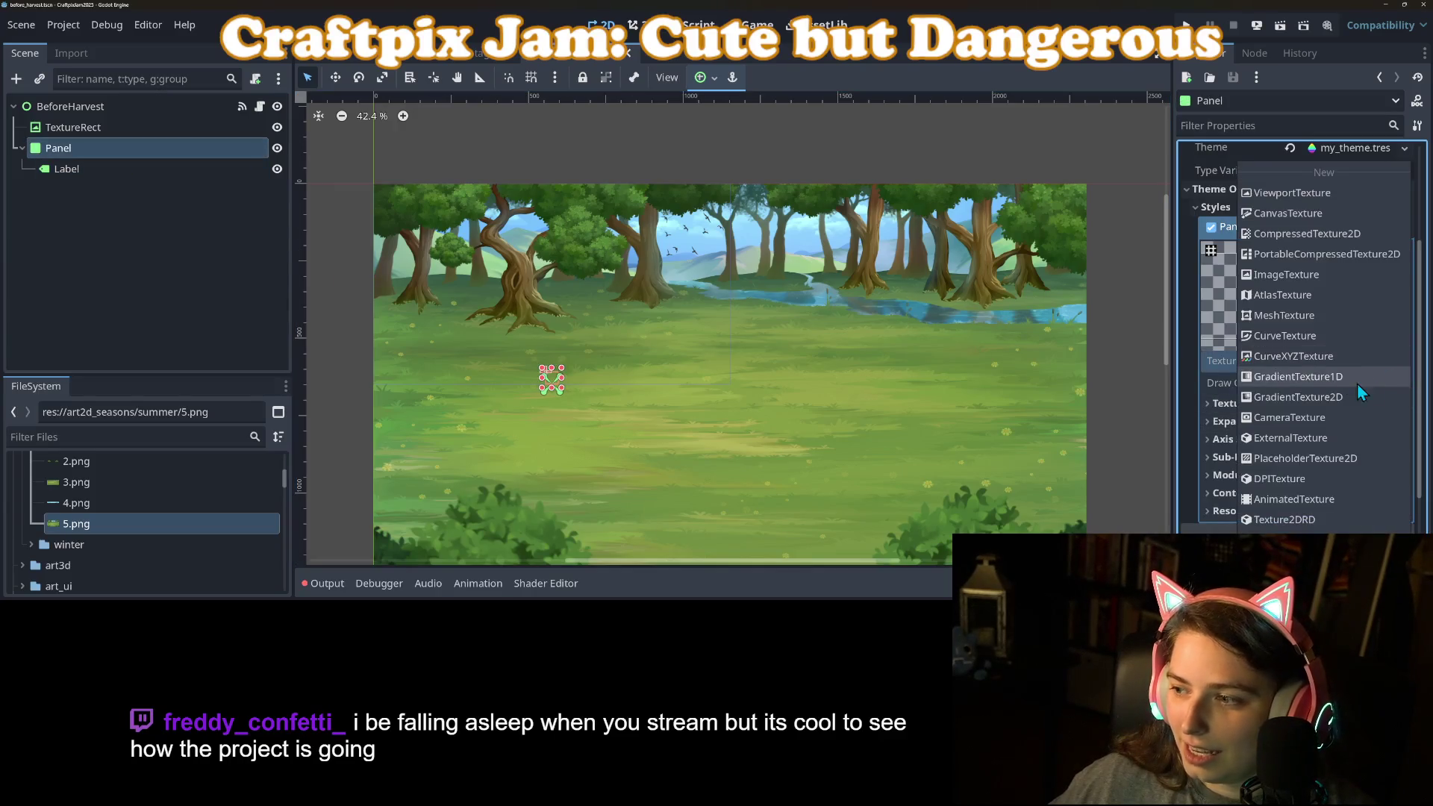
pyautogui.click(1302, 297)
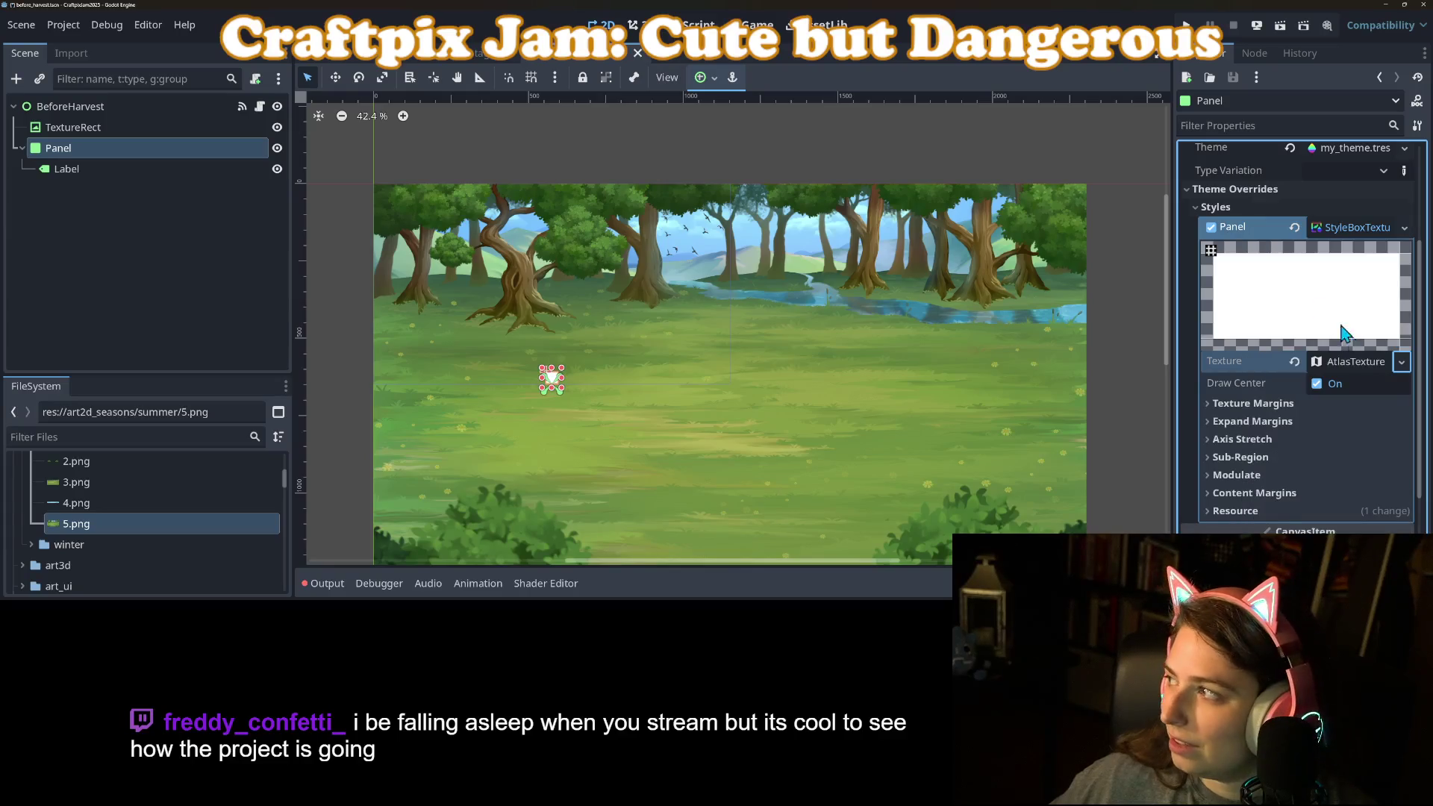
pyautogui.click(1371, 362)
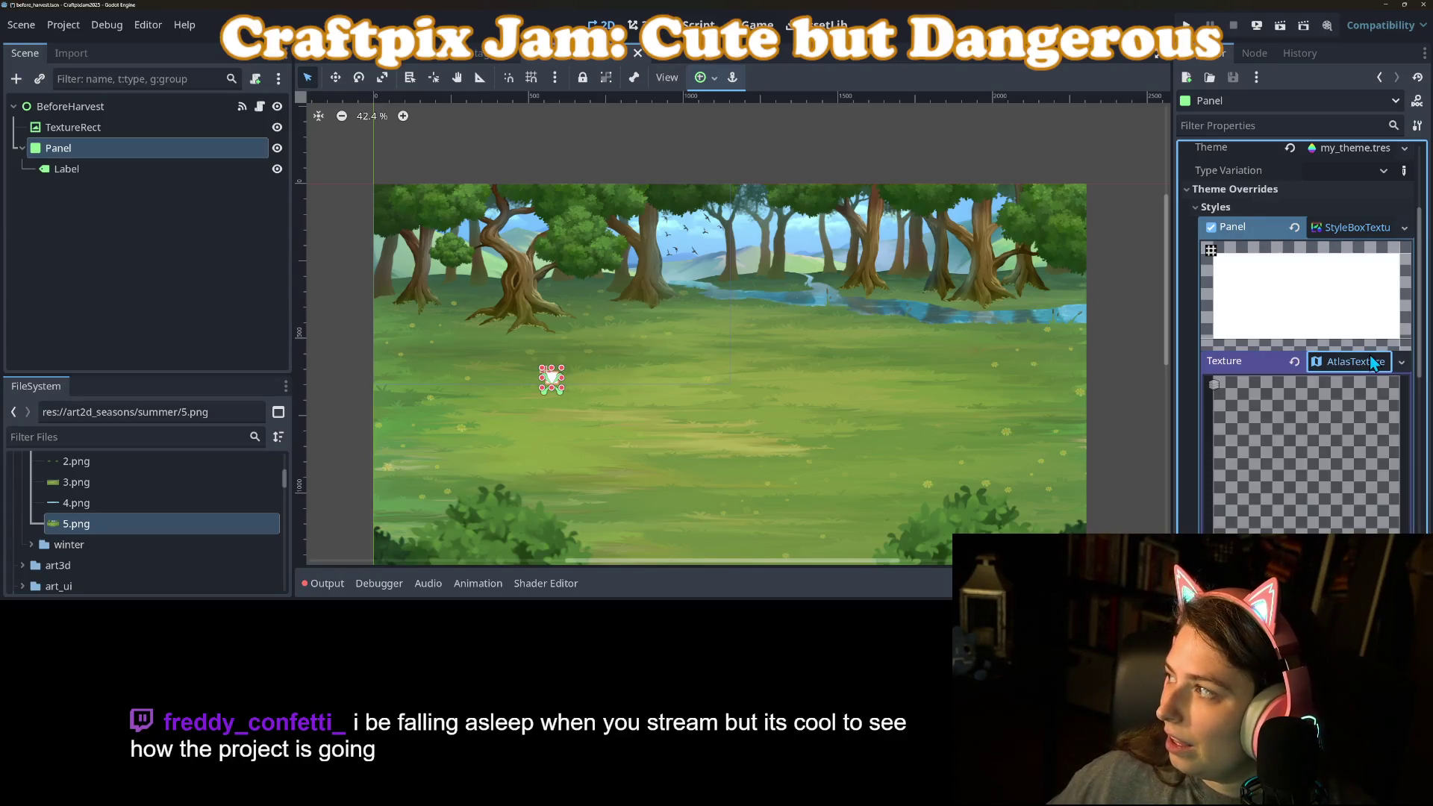
pyautogui.scroll(-5, 1254, 459)
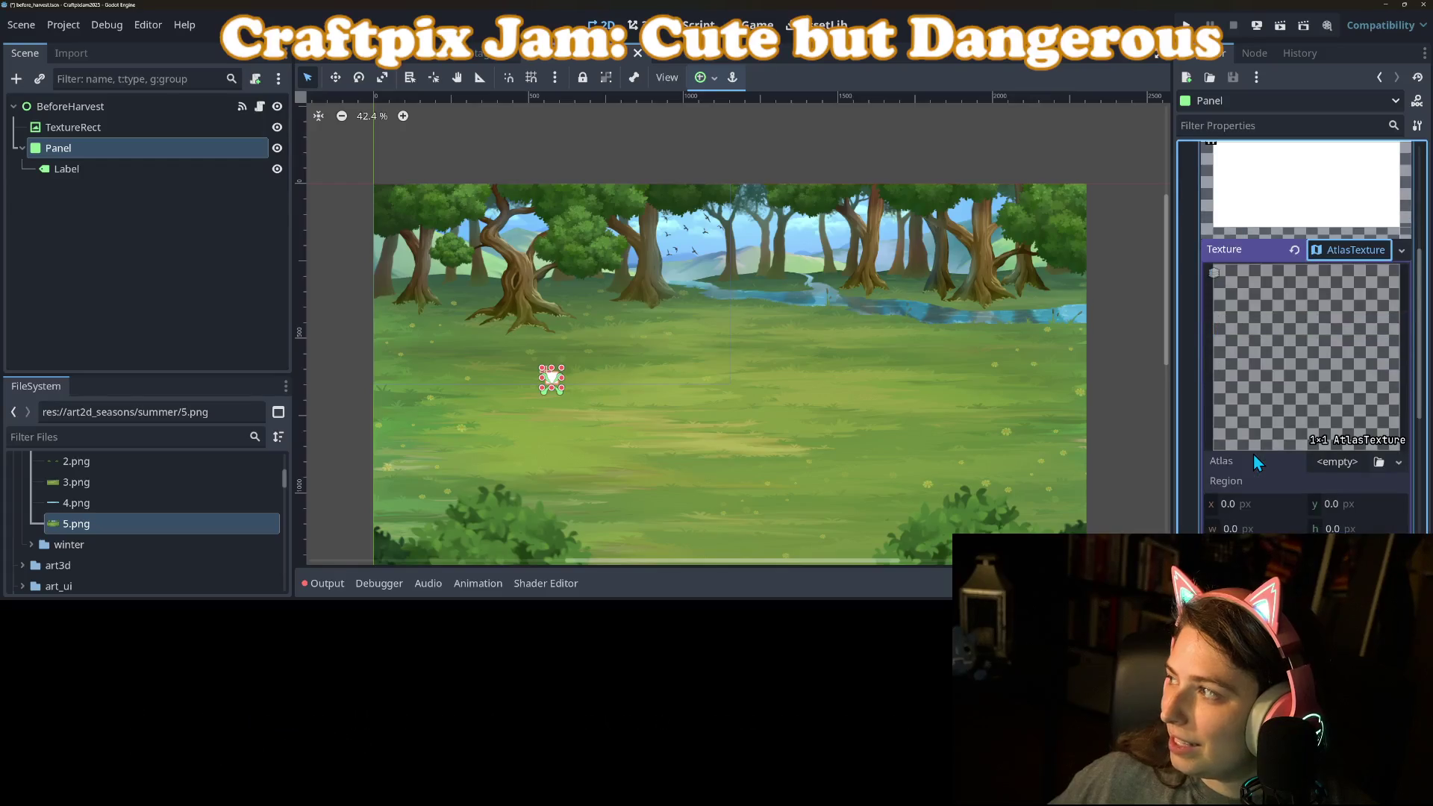
pyautogui.click(1379, 406)
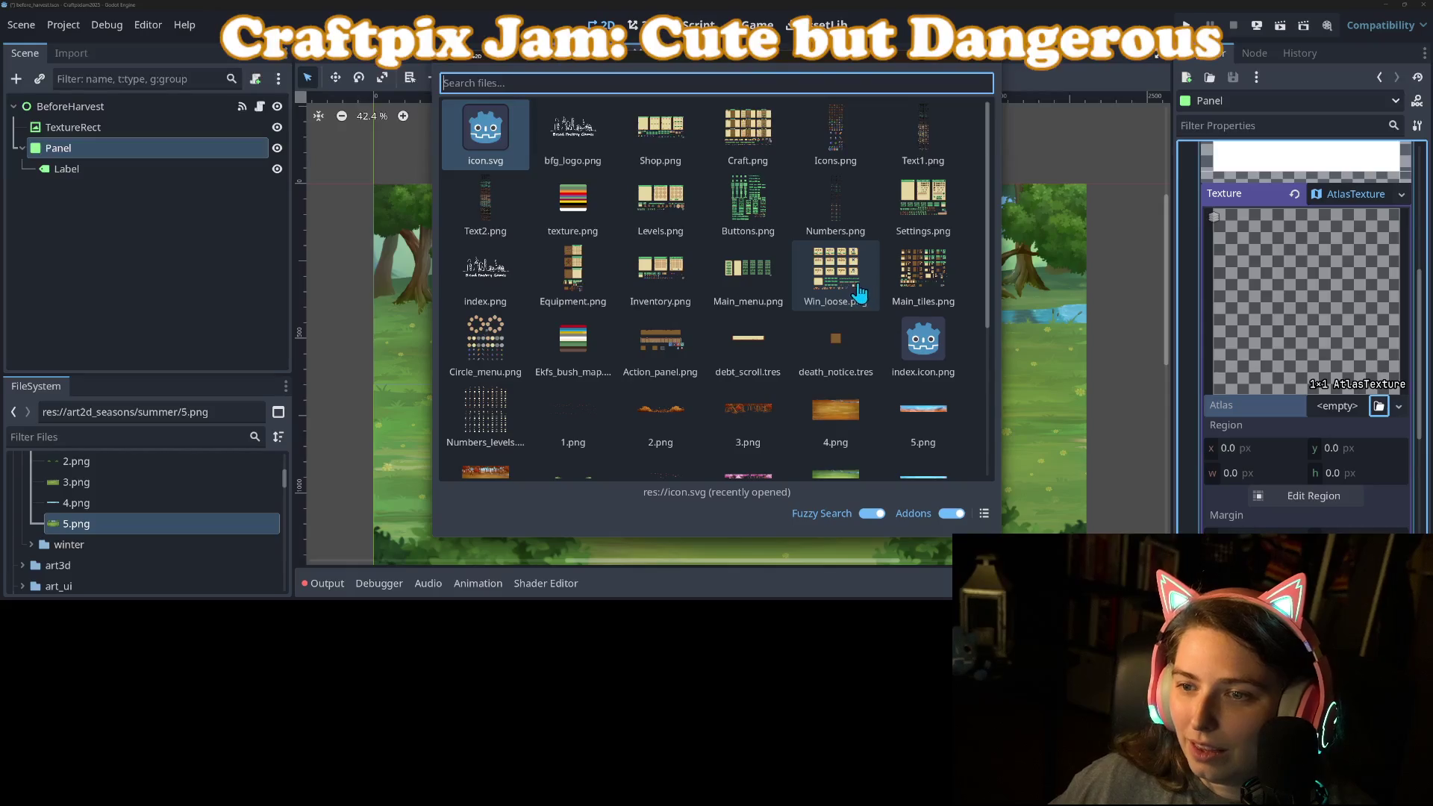
pyautogui.click(931, 288)
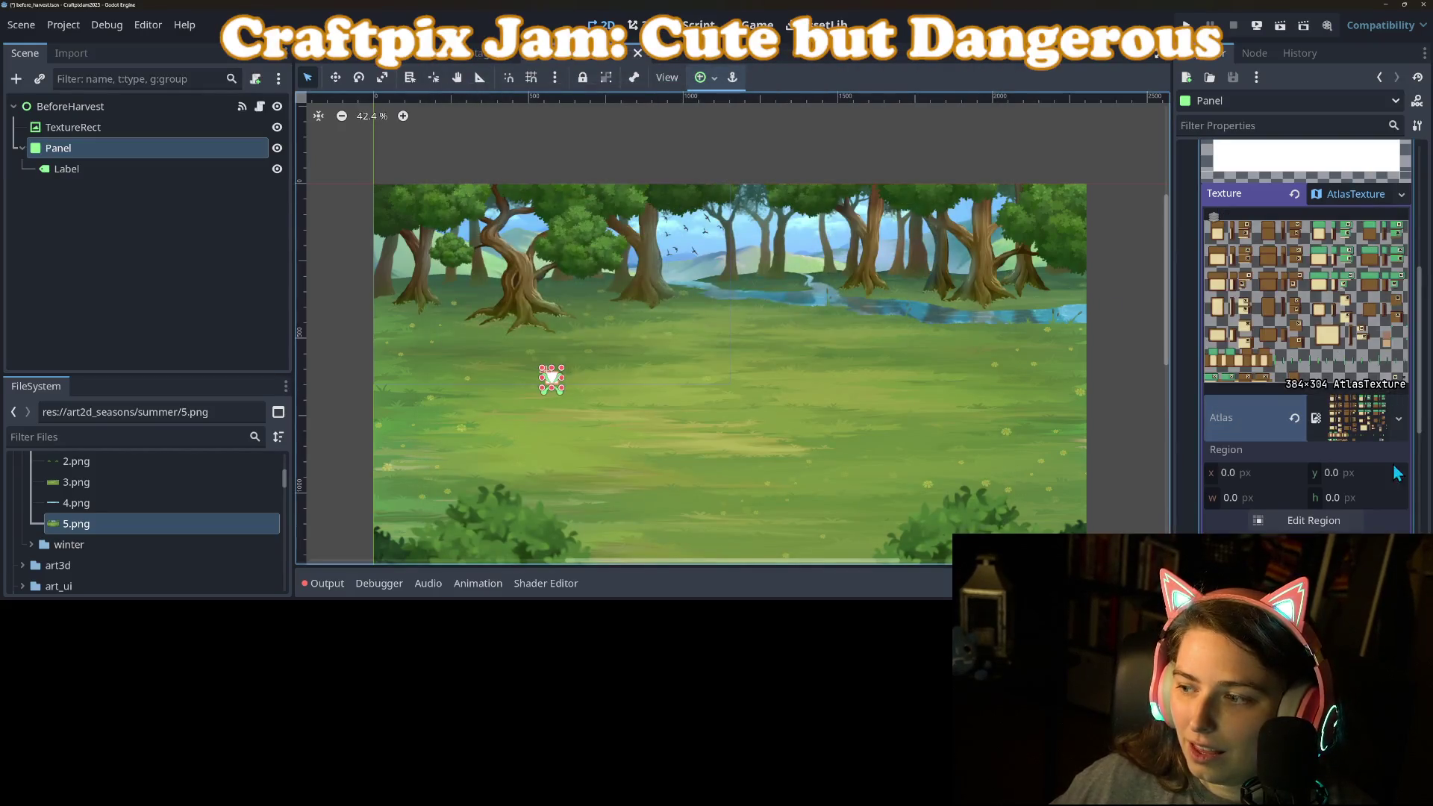
pyautogui.click(1335, 515)
# Mark the cream framed tile (x 7, y 203, 34×26 px) as the atlas region and close the editor.
pyautogui.scroll(-2, 870, 391)
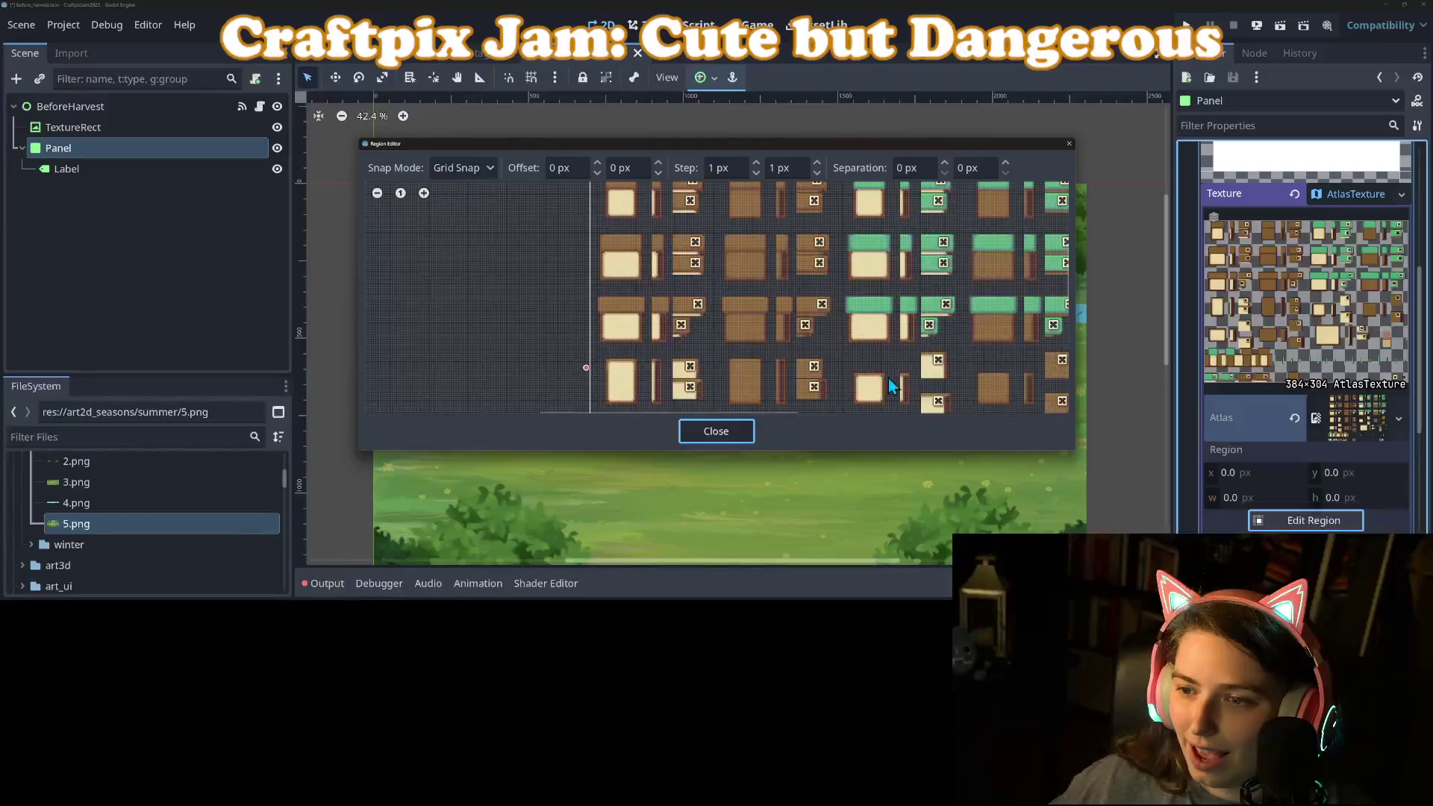
pyautogui.scroll(2, 892, 385)
pyautogui.scroll(2, 698, 276)
pyautogui.scroll(-5, 698, 276)
pyautogui.scroll(2, 683, 317)
pyautogui.scroll(-3, 802, 253)
pyautogui.scroll(2, 683, 339)
pyautogui.scroll(-1, 642, 407)
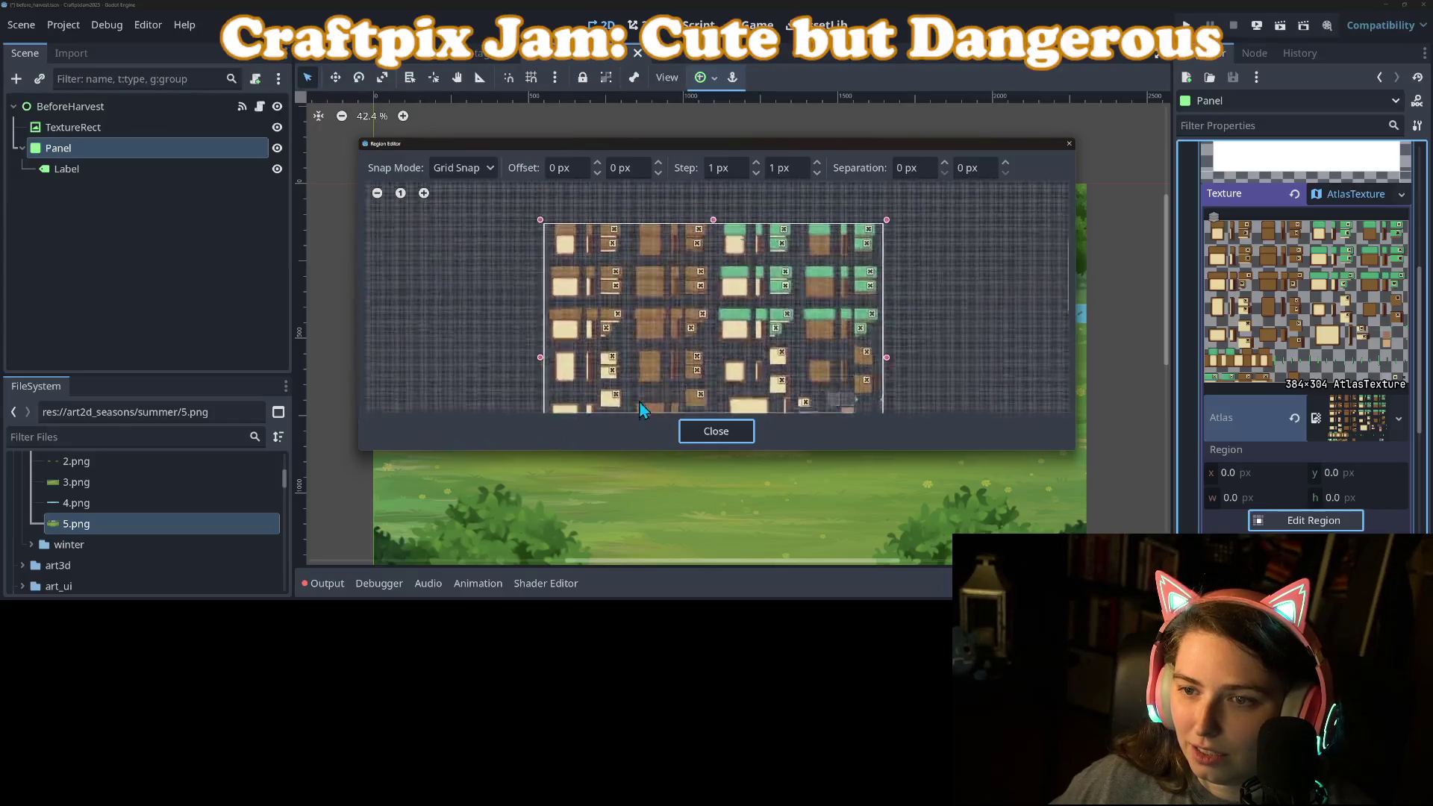
pyautogui.scroll(6, 601, 273)
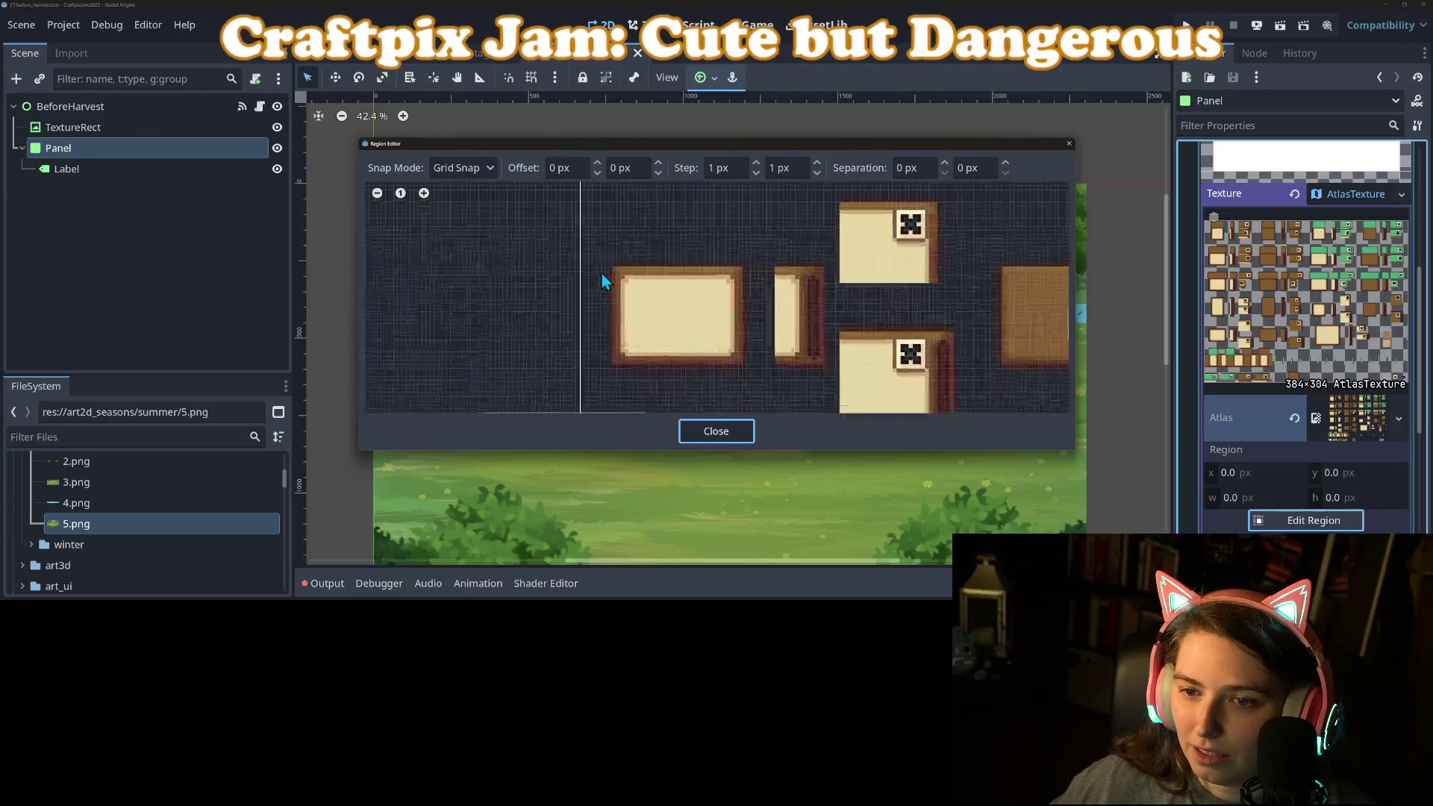
pyautogui.scroll(2, 687, 312)
pyautogui.moveTo(563, 235); pyautogui.dragTo(787, 409)
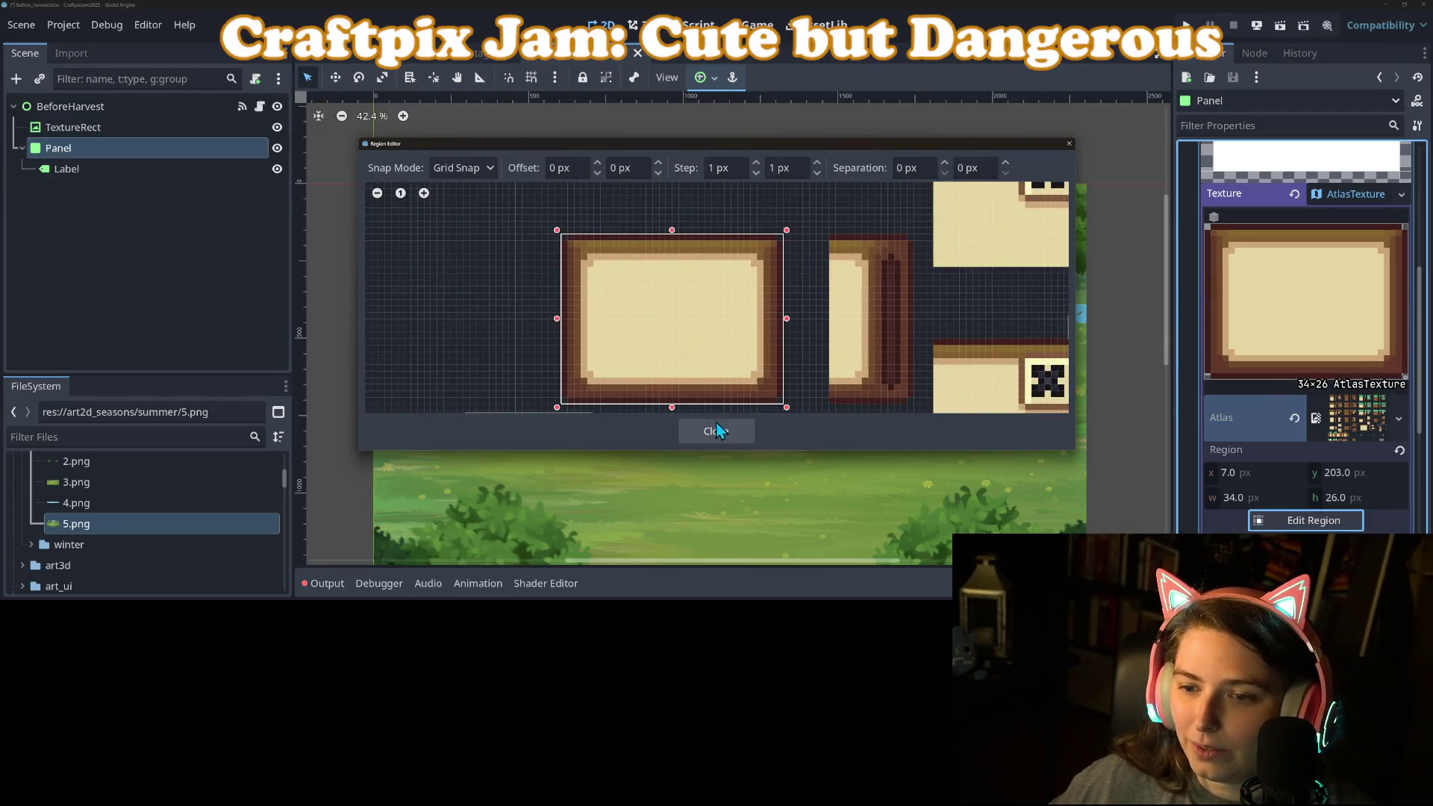
pyautogui.click(717, 431)
pyautogui.scroll(-5, 1239, 451)
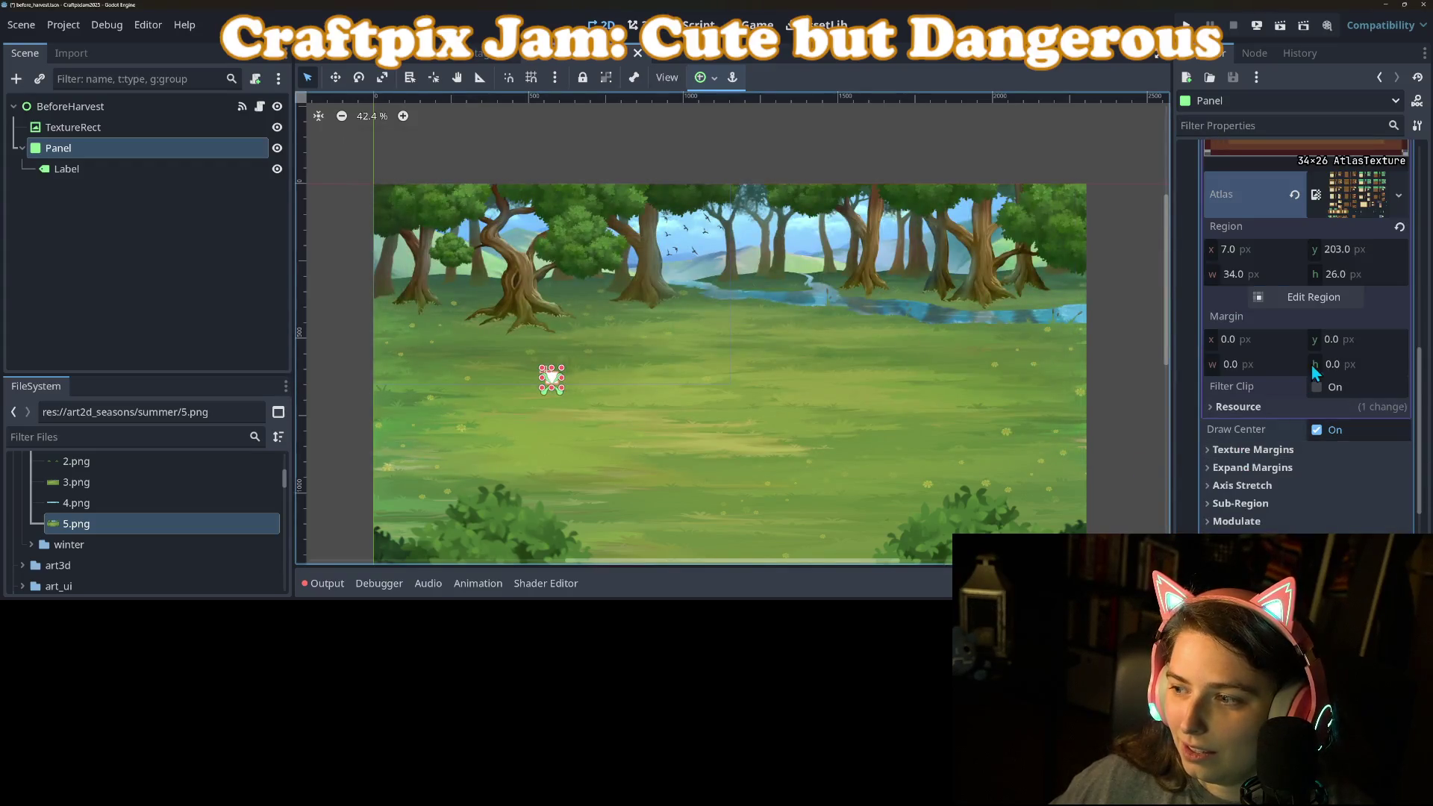
# Set the panel texture's Left, Top, Right and Bottom margins to 4 px.
pyautogui.click(1274, 451)
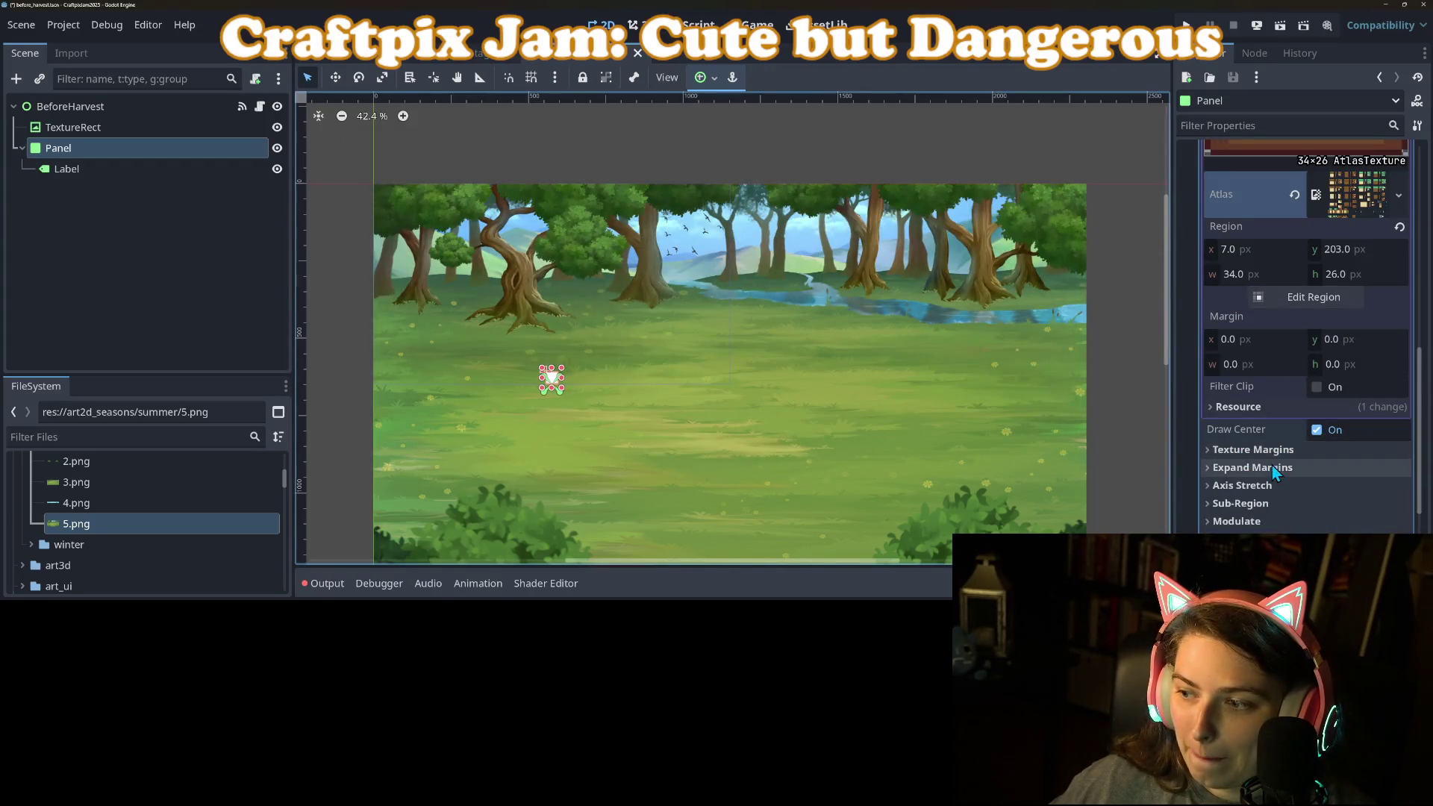
pyautogui.scroll(4, 1329, 484)
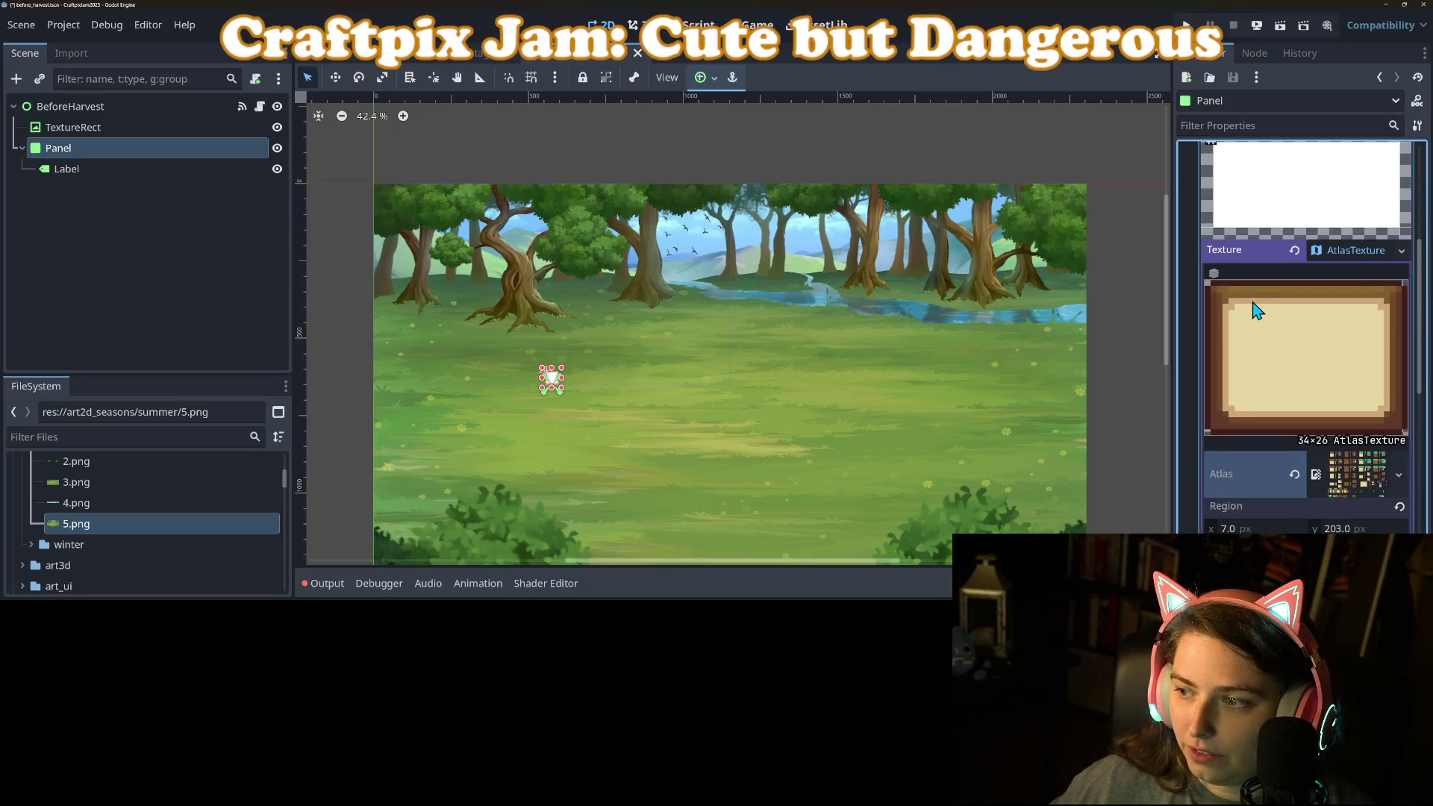
pyautogui.scroll(-5, 1254, 313)
pyautogui.click(1342, 412)
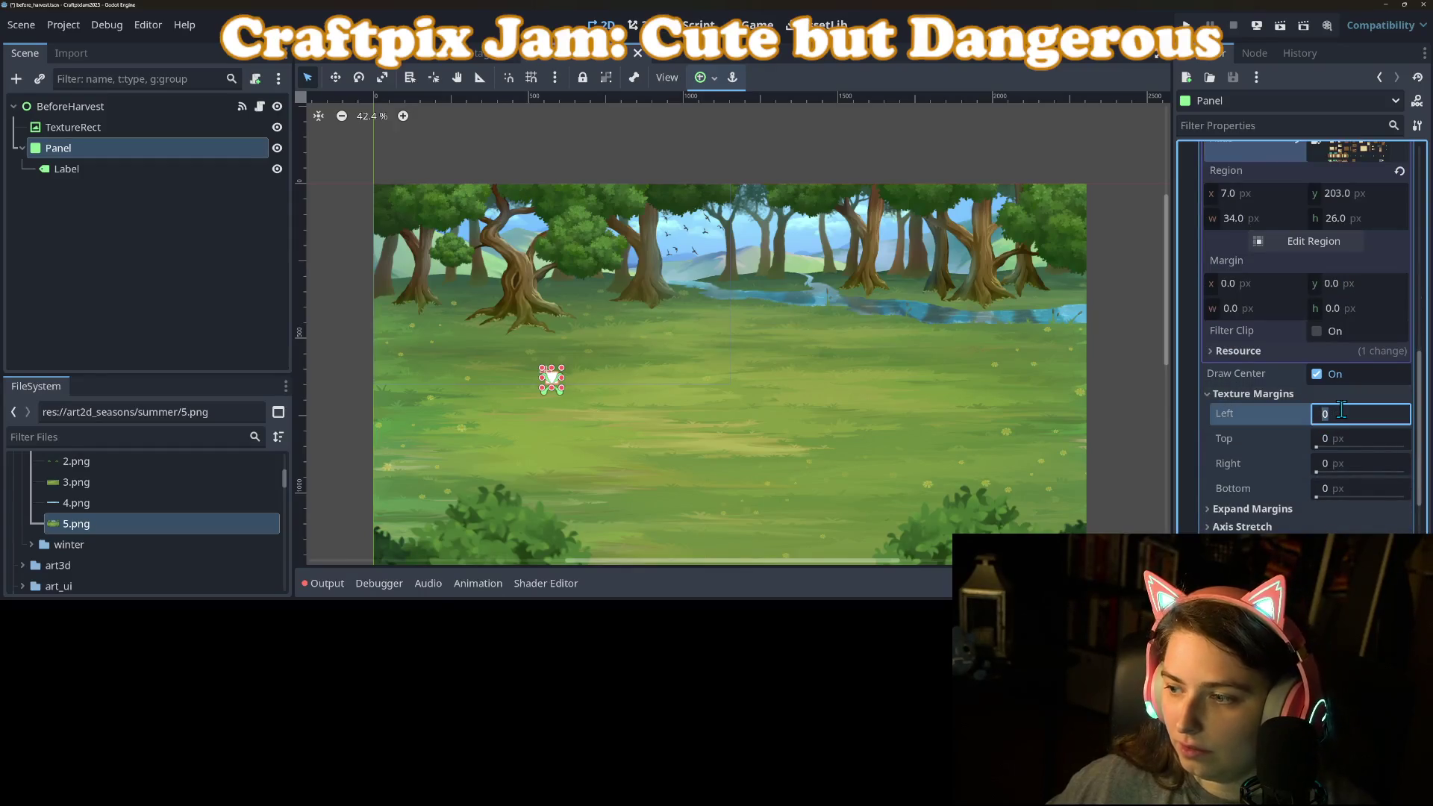
pyautogui.write('4')
pyautogui.press('Tab')
pyautogui.write('4')
pyautogui.press('Tab')
pyautogui.write('4')
pyautogui.press('Tab')
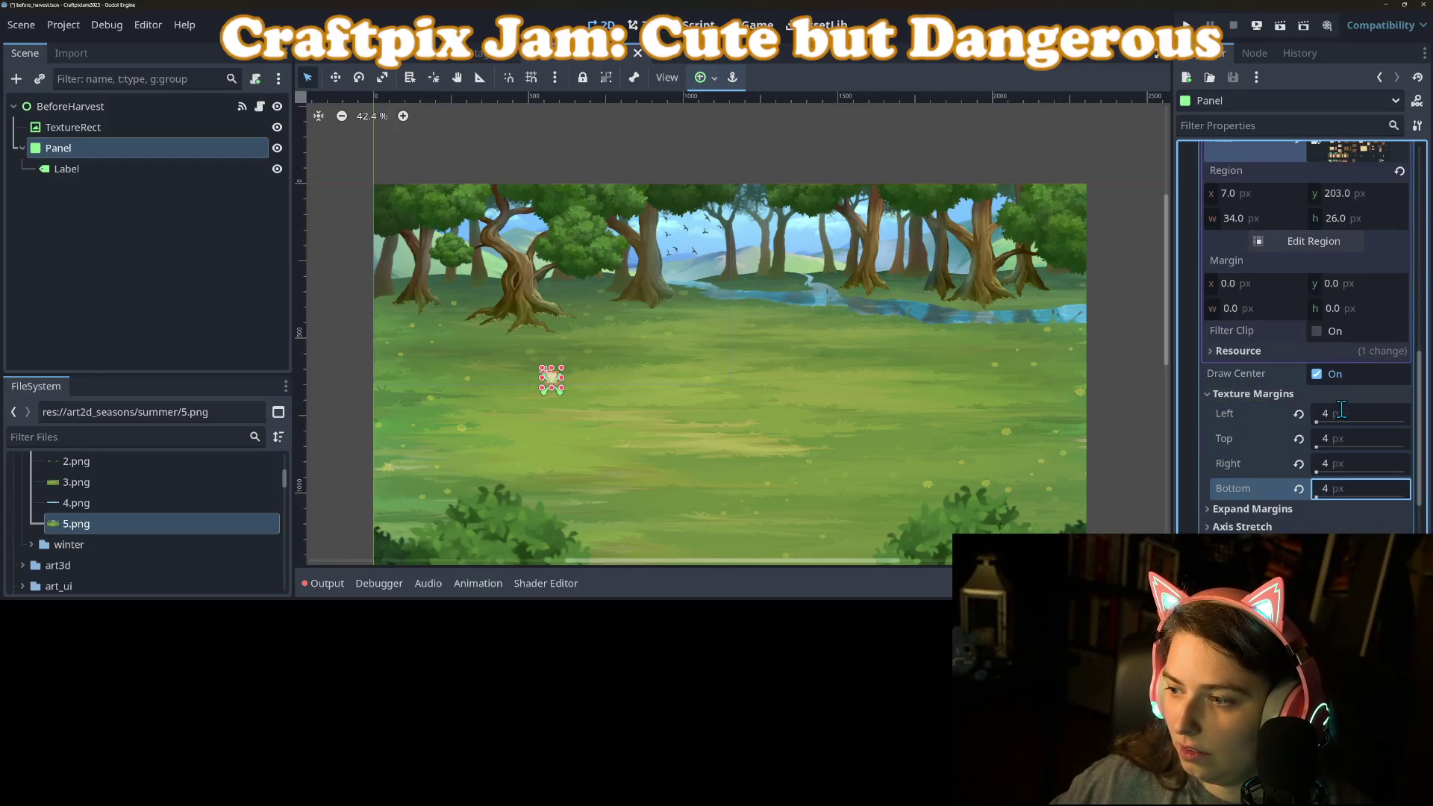
# Set Axis Stretch Horizontal and Vertical to Tile and save the scene.
pyautogui.scroll(-3, 1284, 433)
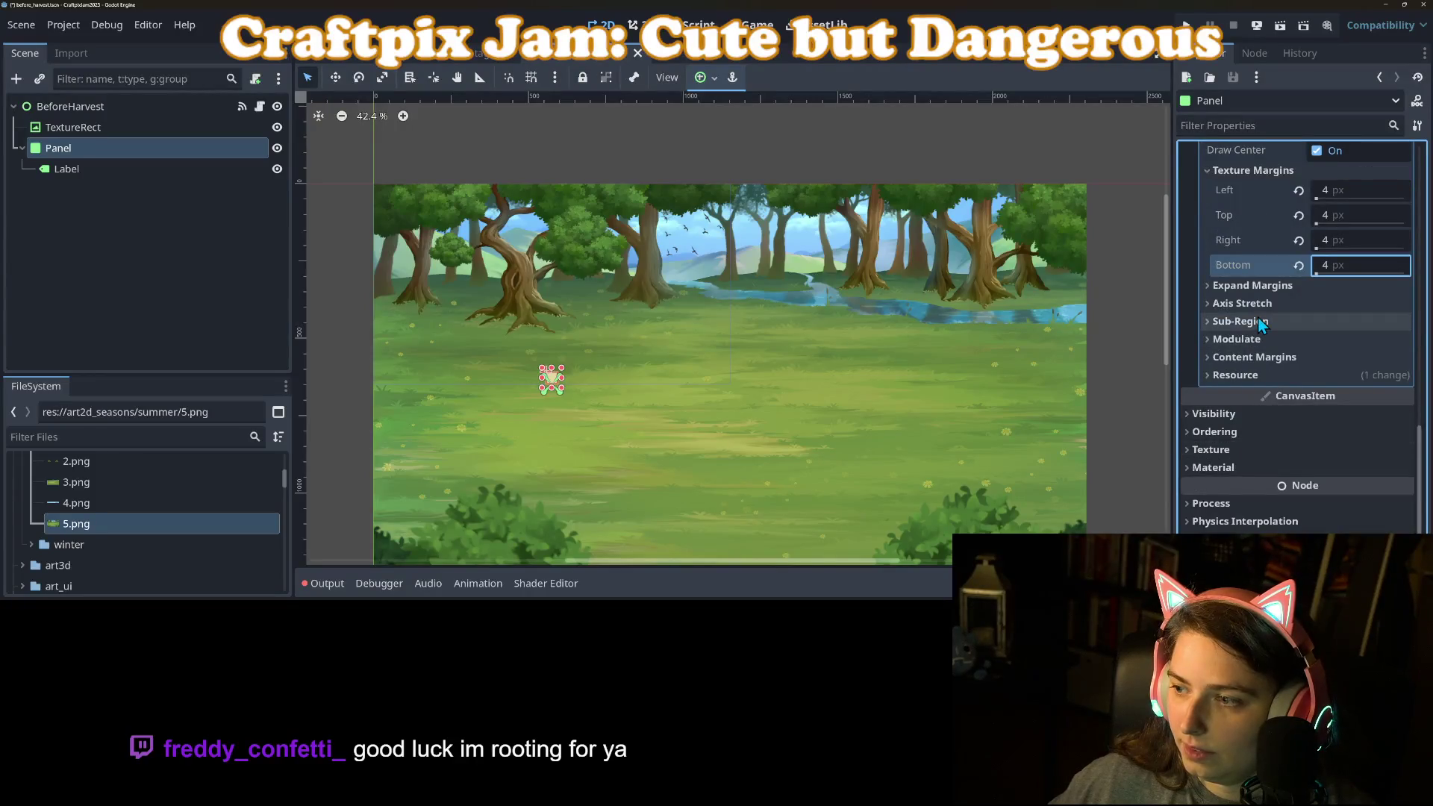
pyautogui.click(1242, 303)
pyautogui.click(1344, 323)
pyautogui.click(1347, 365)
pyautogui.click(1350, 350)
pyautogui.click(1340, 392)
pyautogui.hotkey('ctrl', 's')
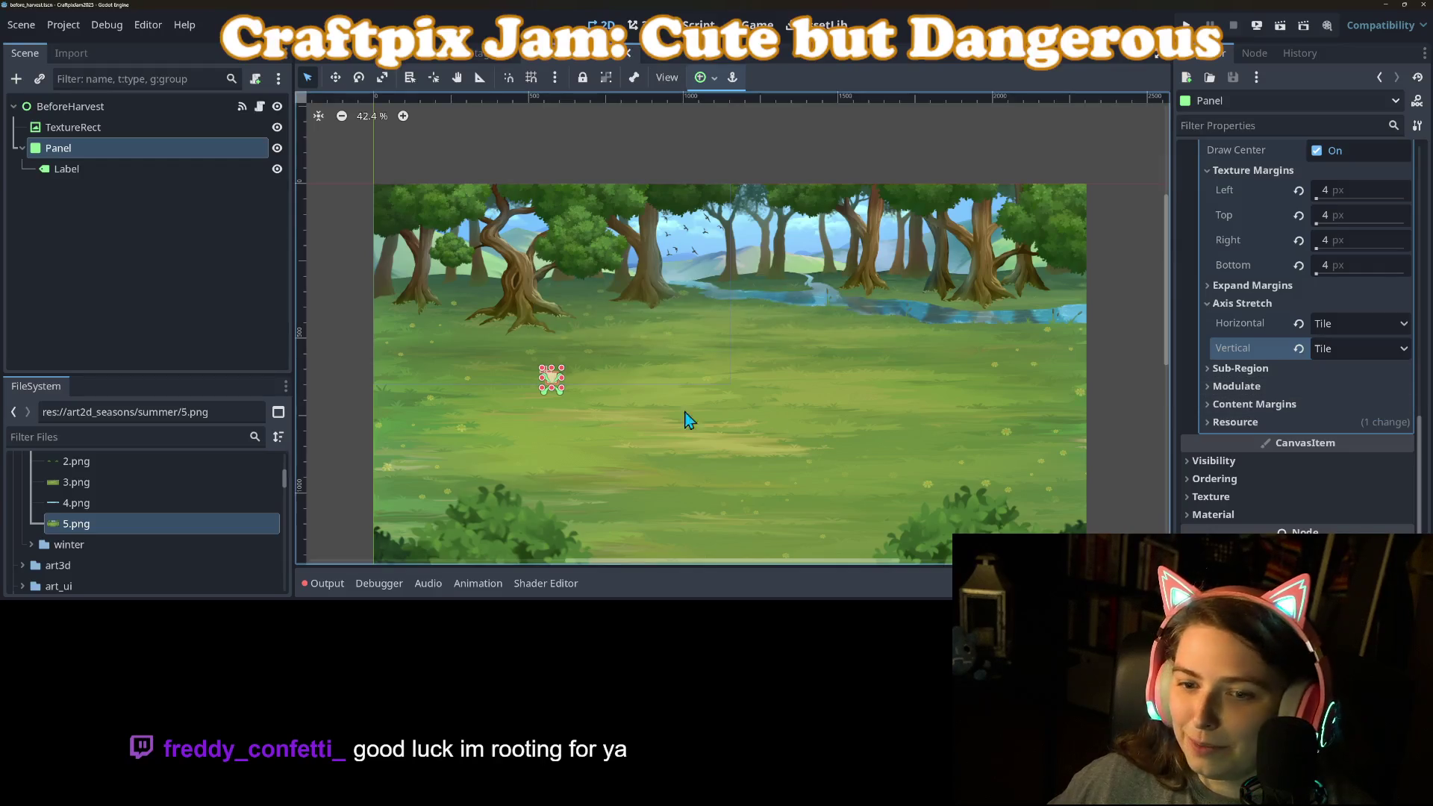
# Bring the small panel into view and select the Label to edit its text.
pyautogui.scroll(6, 576, 404)
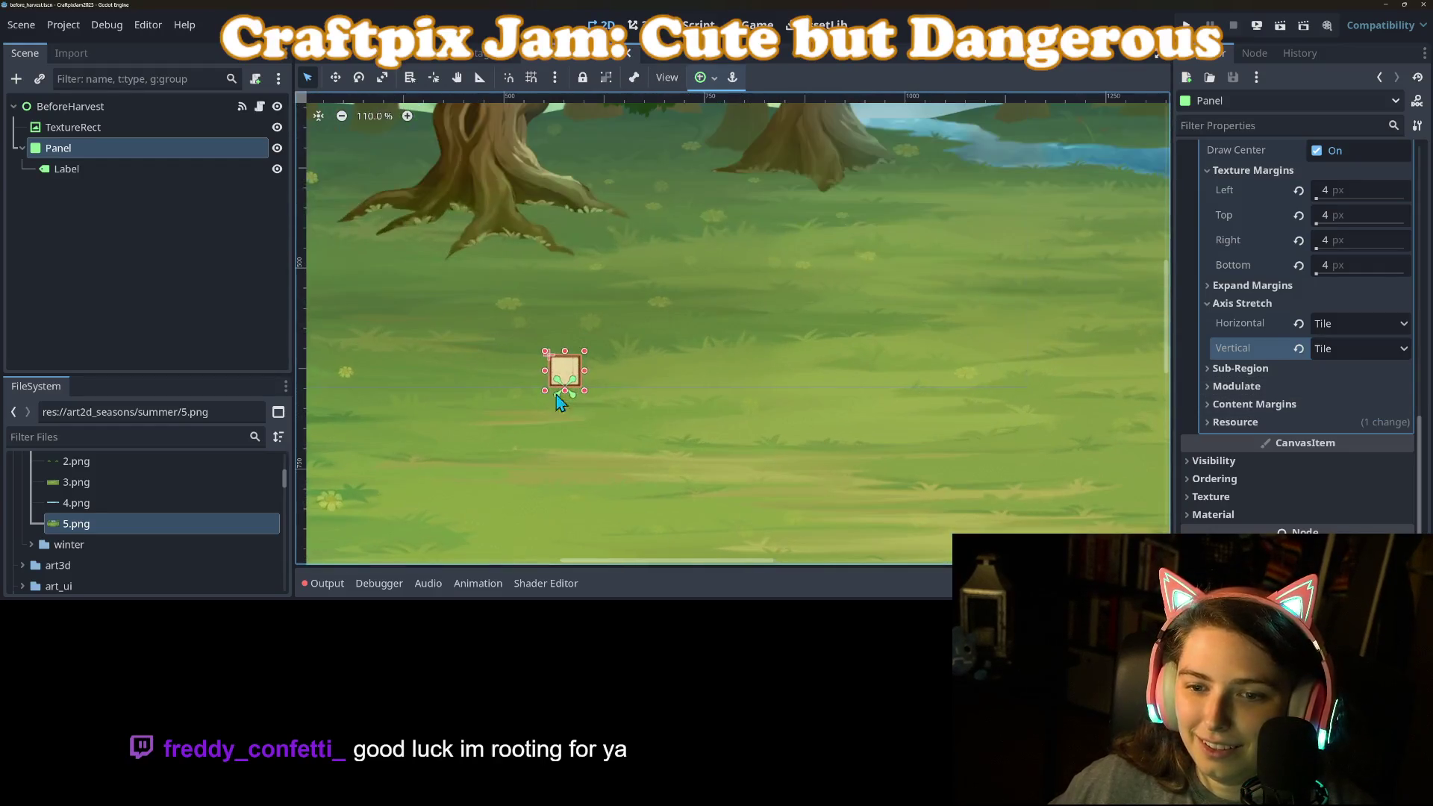
pyautogui.scroll(-3, 808, 378)
pyautogui.moveTo(808, 378); pyautogui.dragTo(943, 455)
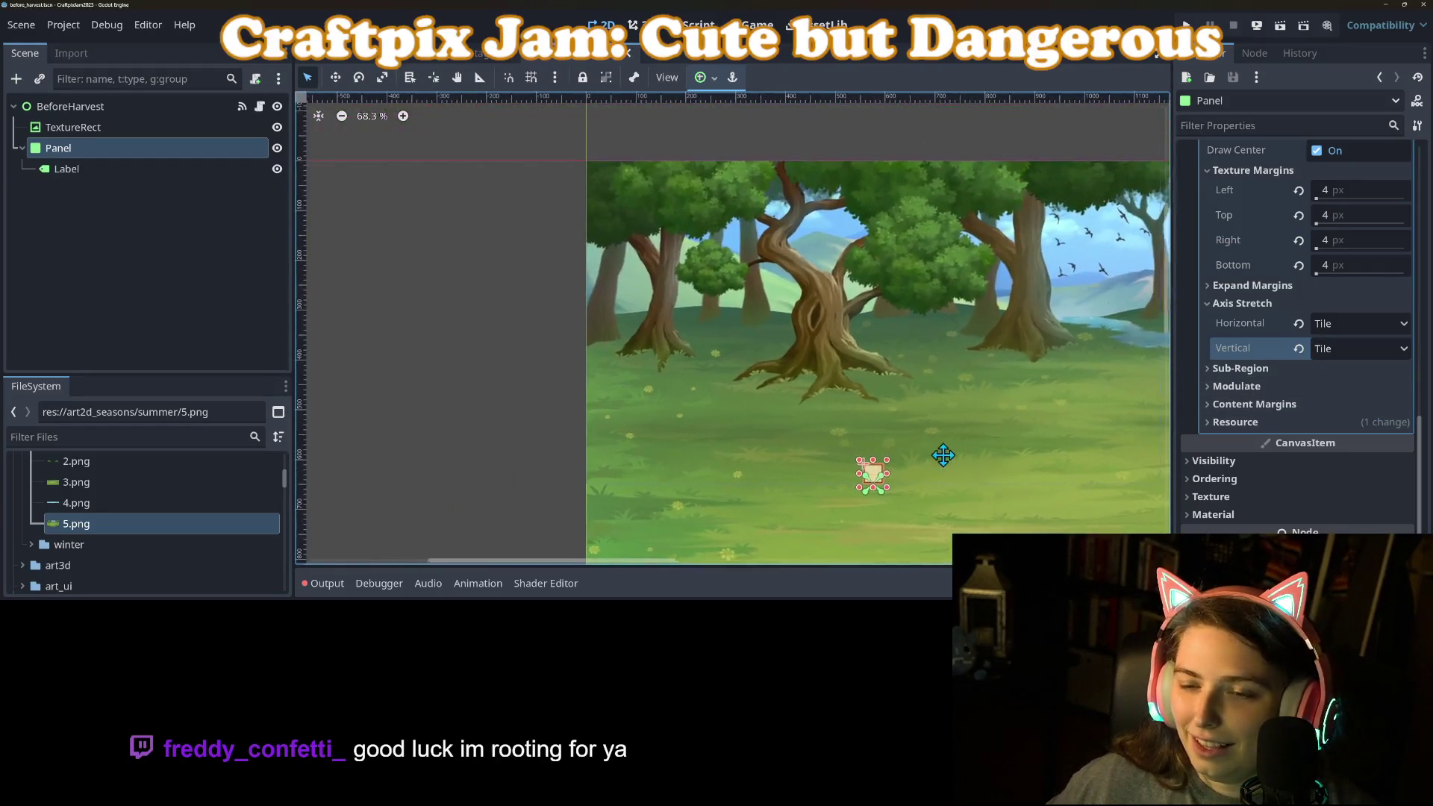
pyautogui.click(217, 168)
pyautogui.click(1309, 222)
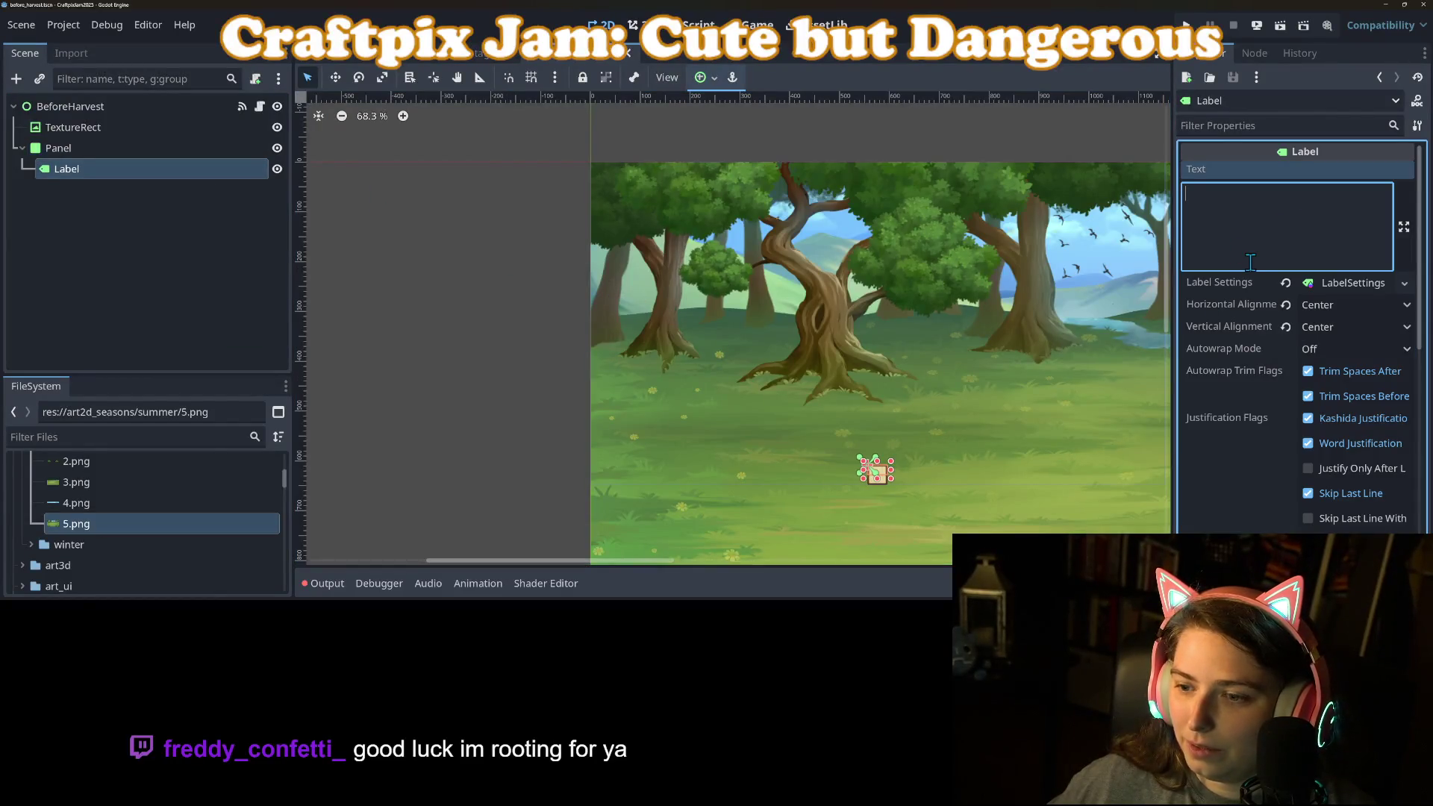
# Change the Panel node's type to PanelContainer, keeping its Label child.
pyautogui.rightClick(143, 149)
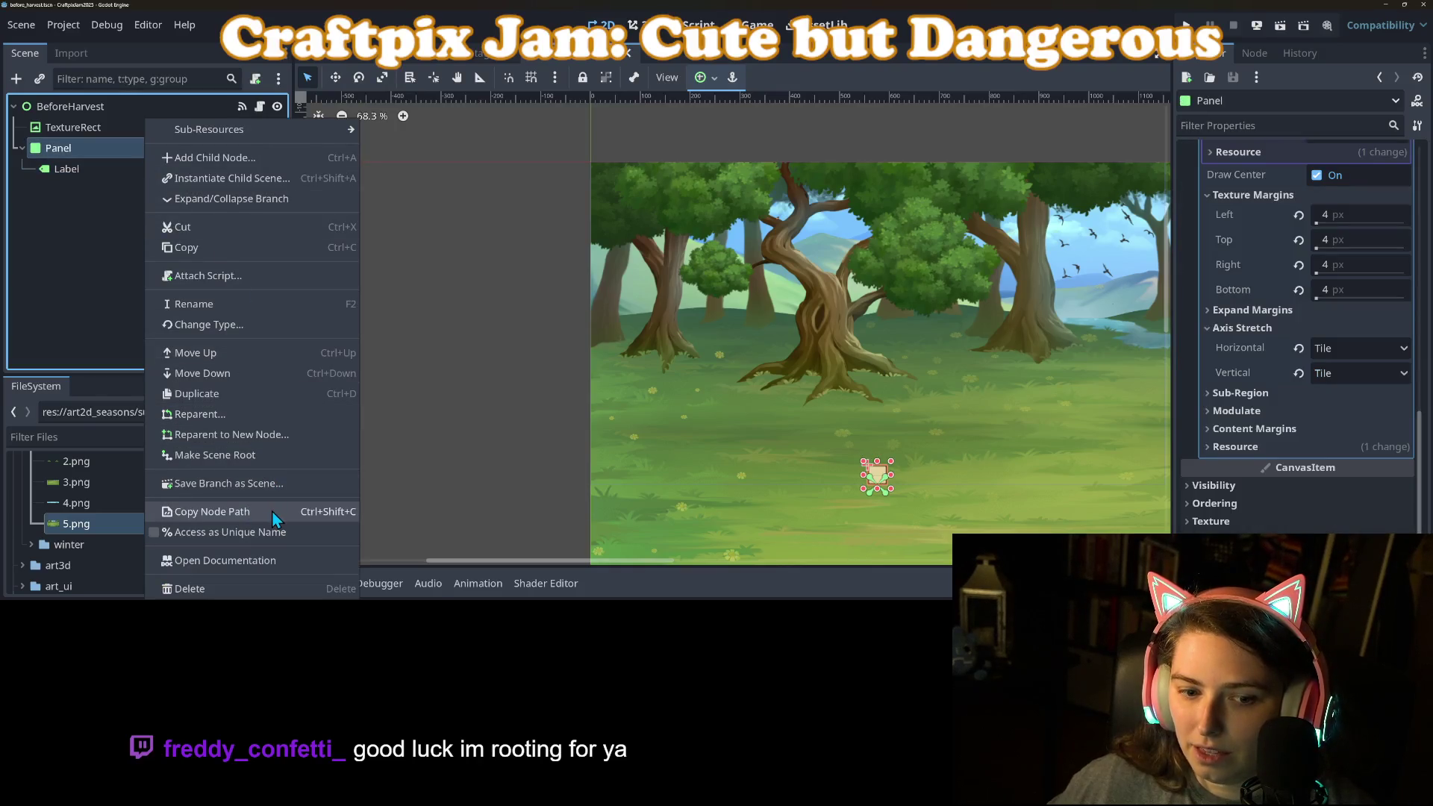
pyautogui.click(224, 327)
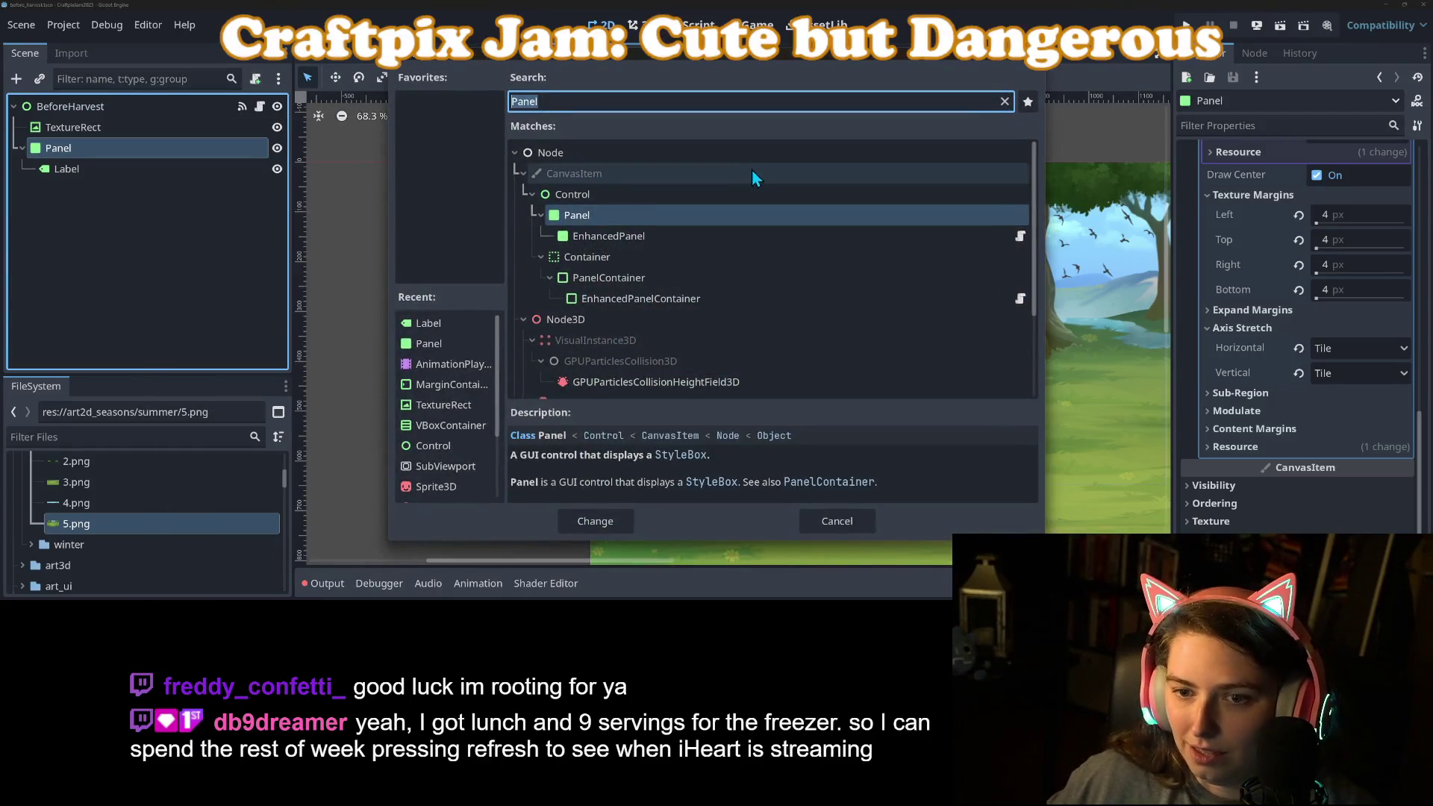
pyautogui.click(700, 281)
pyautogui.click(595, 521)
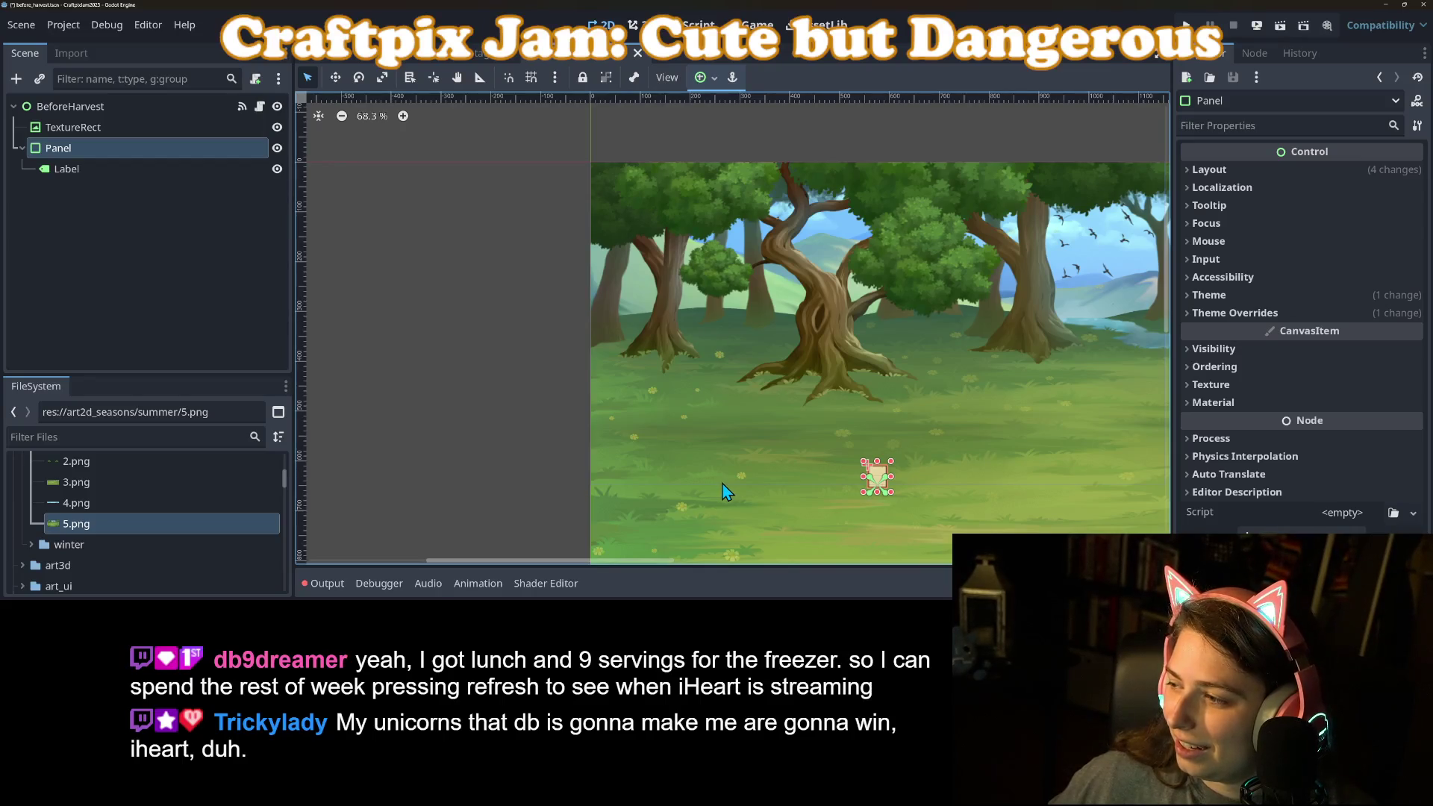
# Set the Label's Text property to 'Awaiting Harvest...'.
pyautogui.moveTo(758, 486); pyautogui.dragTo(648, 430)
pyautogui.scroll(2, 649, 430)
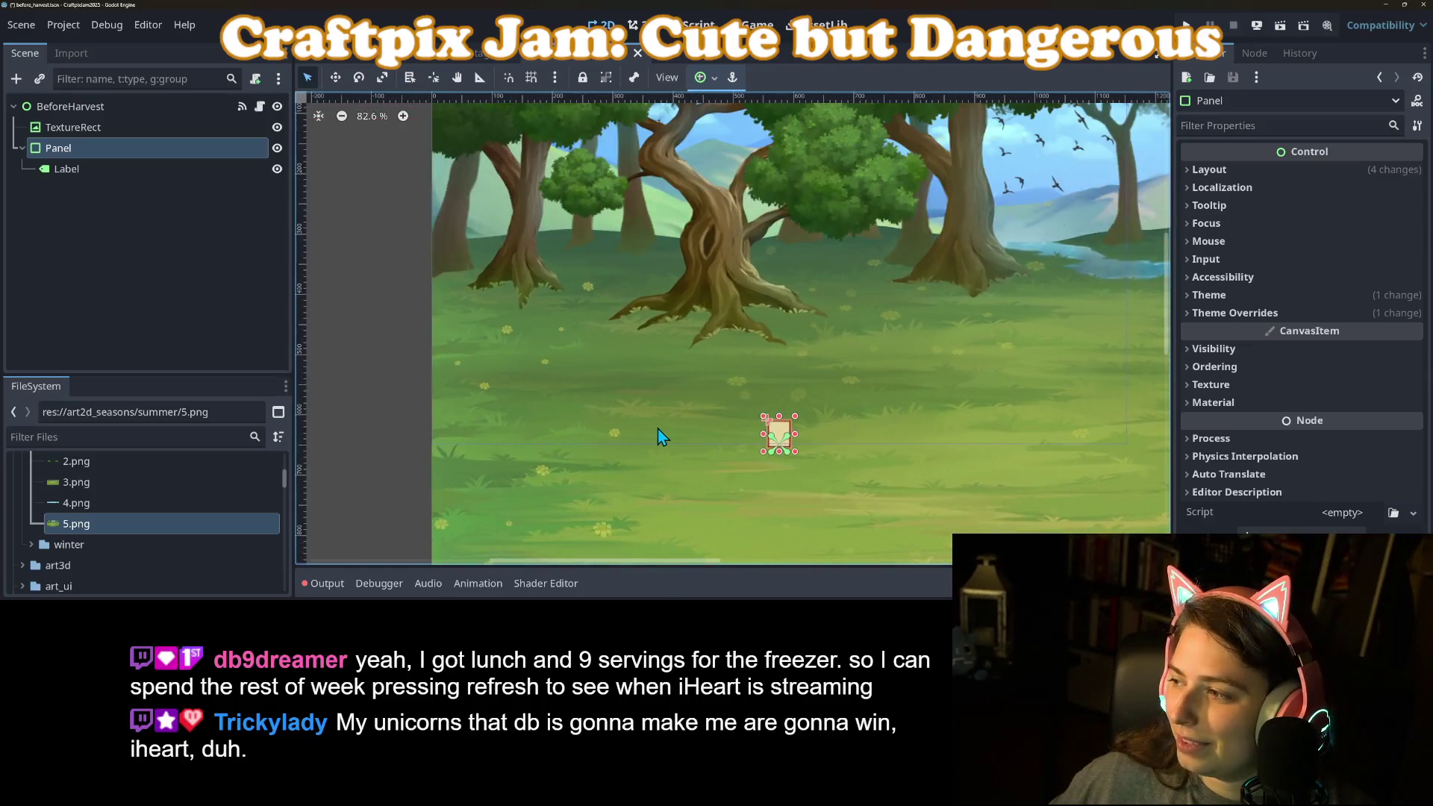
pyautogui.scroll(-3, 661, 428)
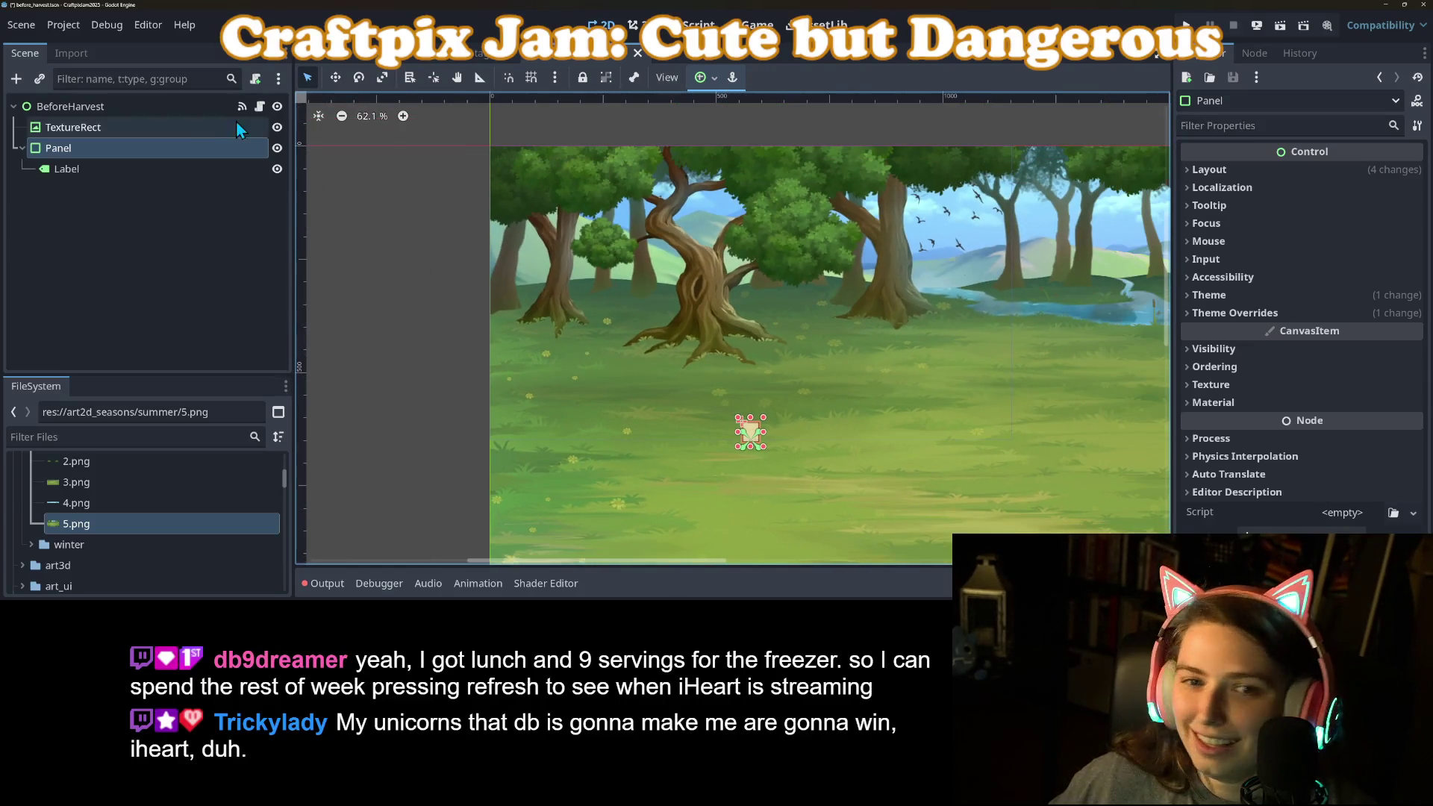
pyautogui.click(96, 175)
pyautogui.click(1345, 247)
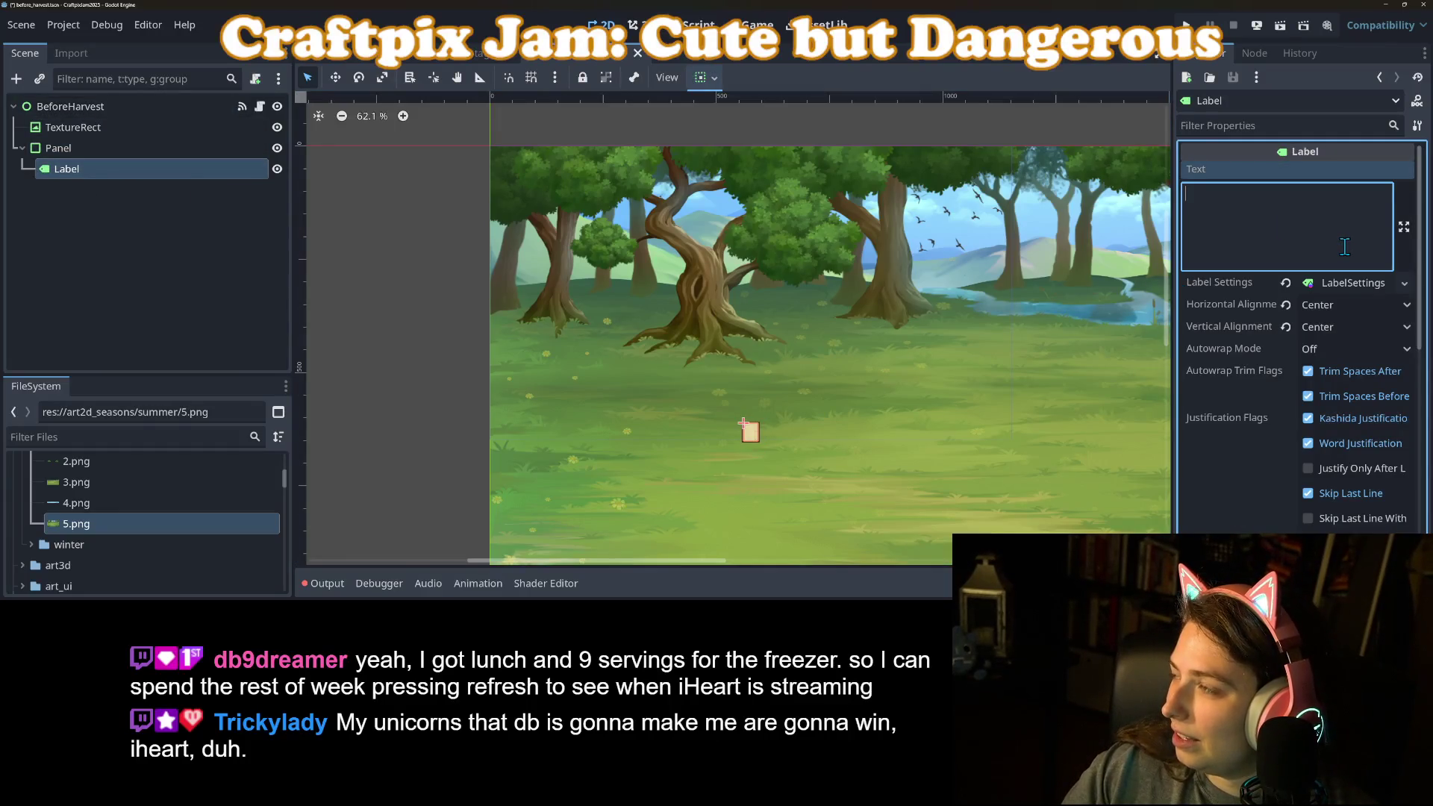
pyautogui.write('Awaiting ')
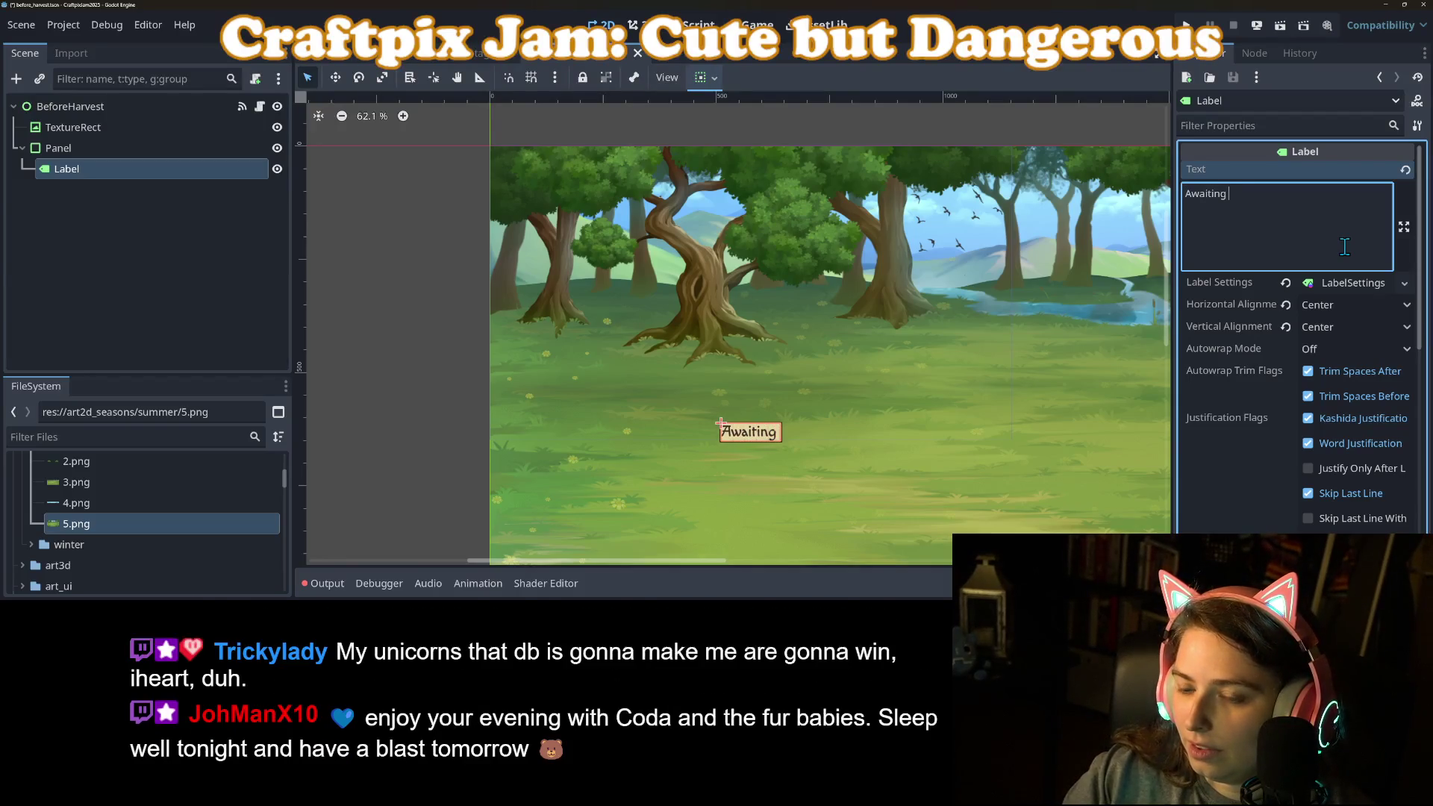
pyautogui.write('Harvest...')
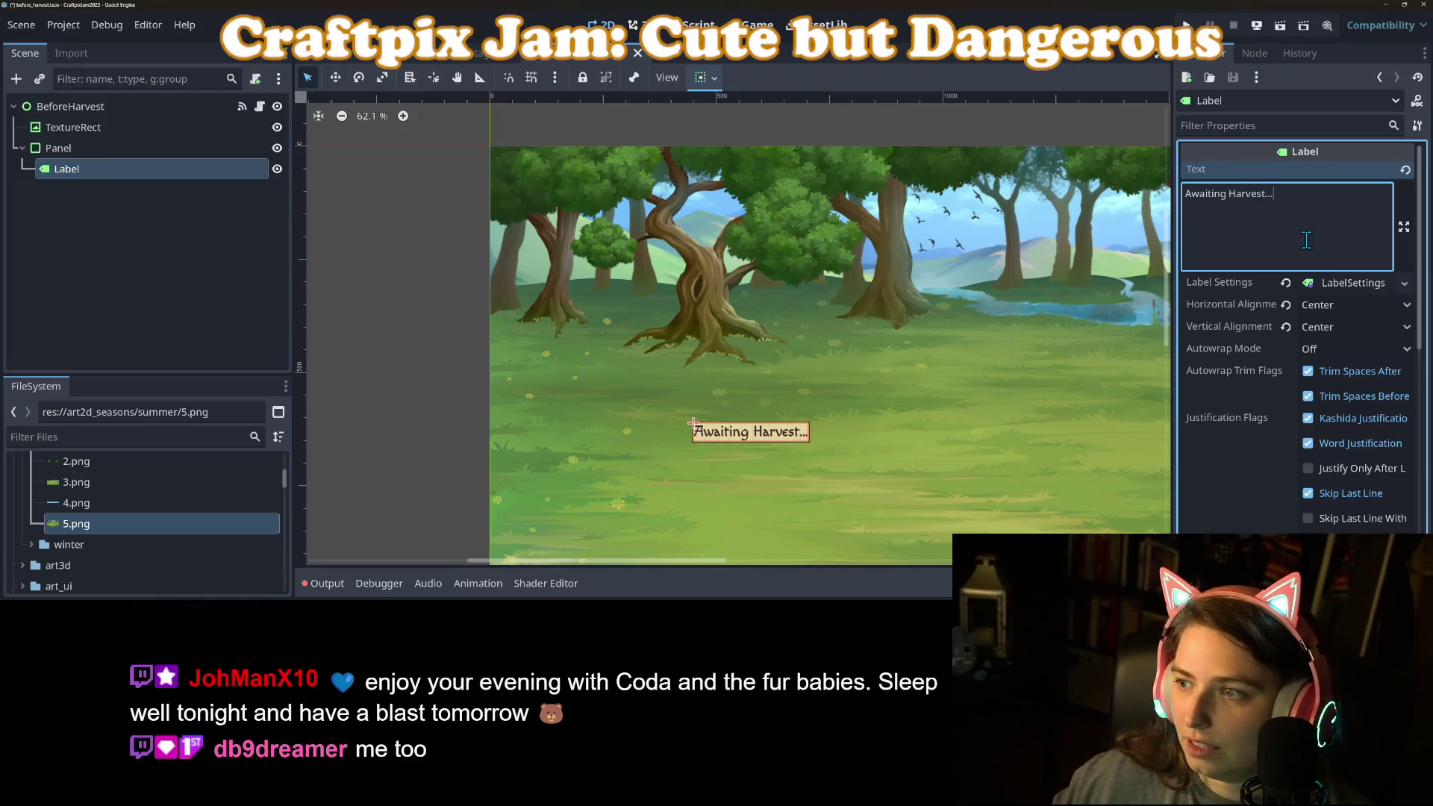
pyautogui.click(59, 147)
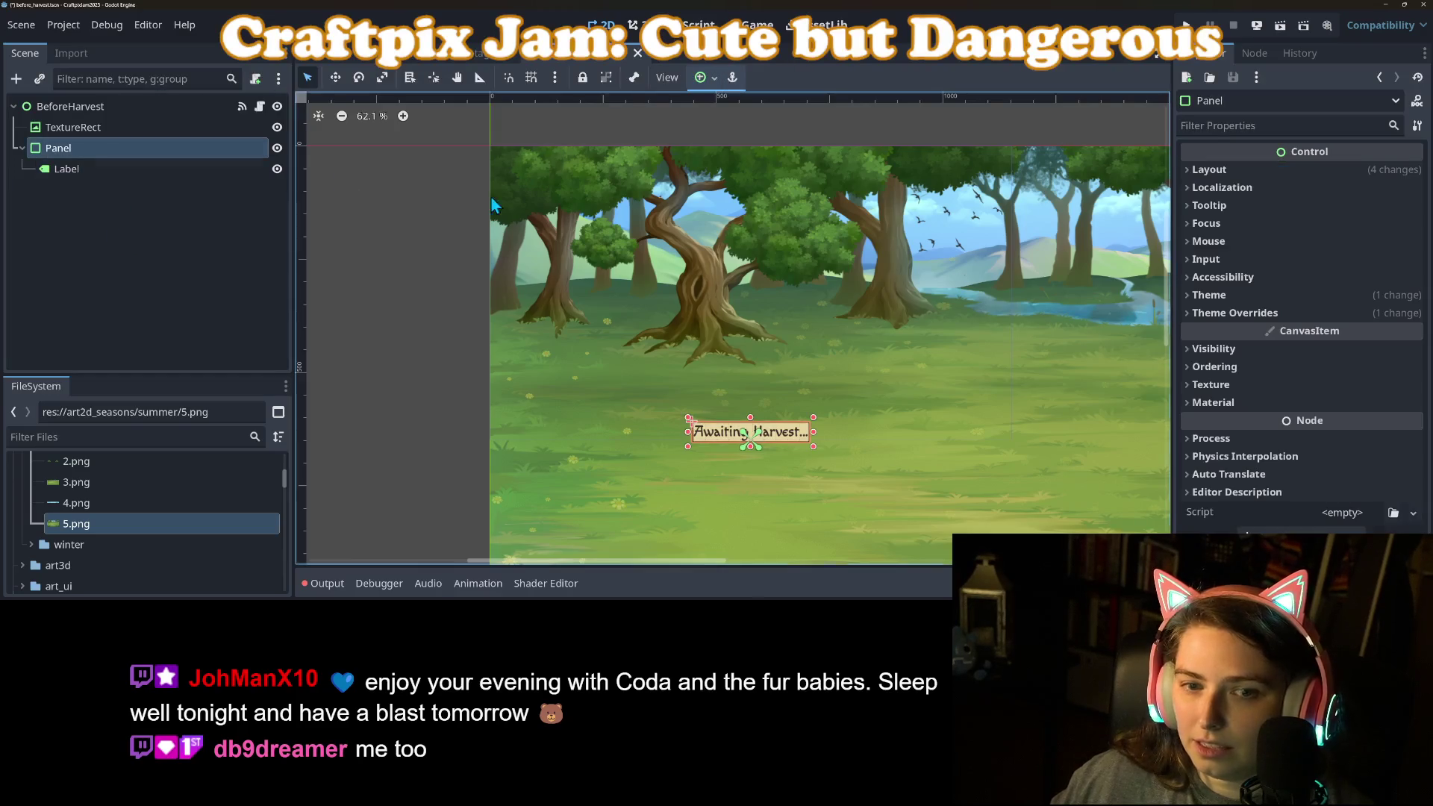
# Add a StyleBoxTexture style override to the panel with texture margins of 5 px on every side.
pyautogui.click(1256, 313)
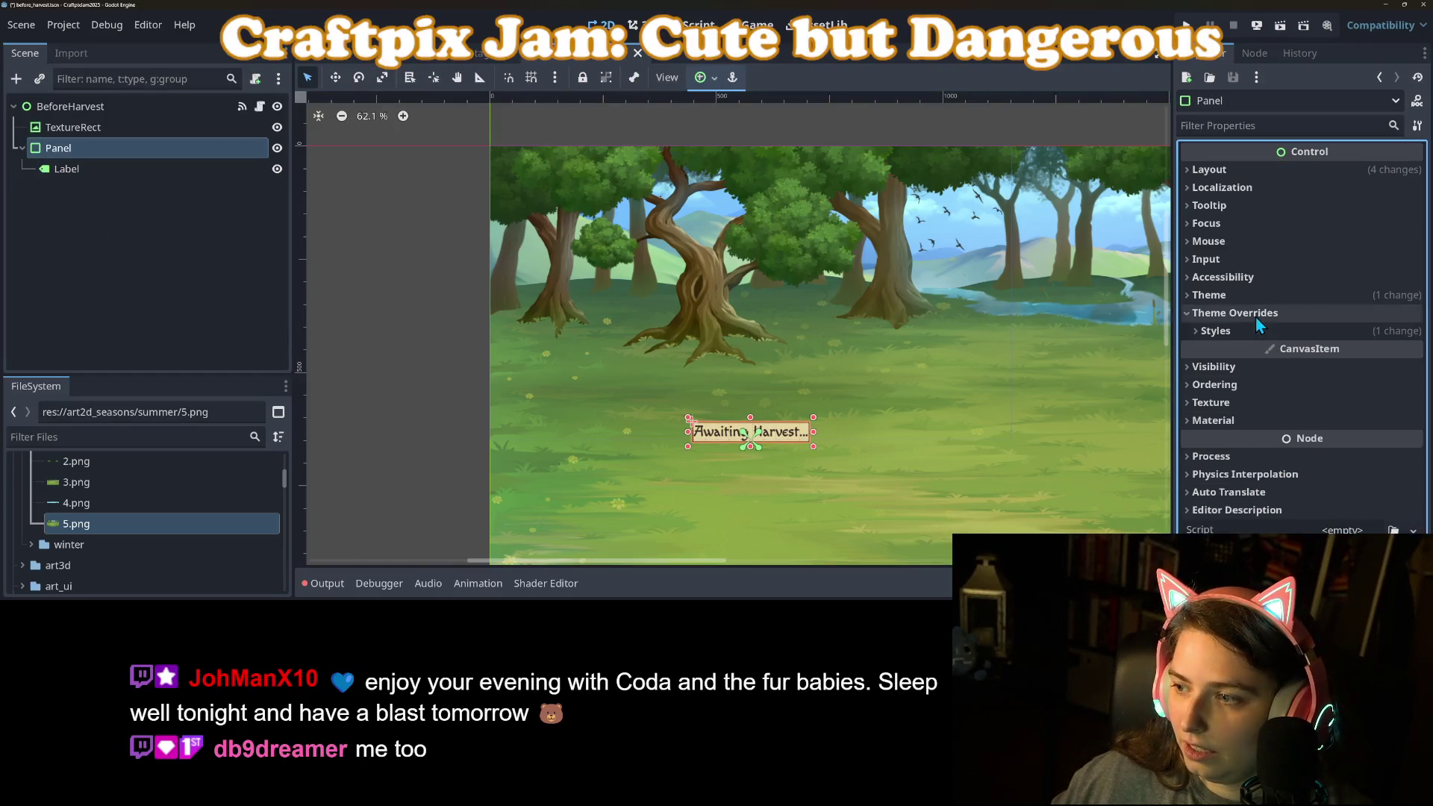
pyautogui.click(1255, 331)
pyautogui.click(1344, 351)
pyautogui.scroll(-10, 1317, 448)
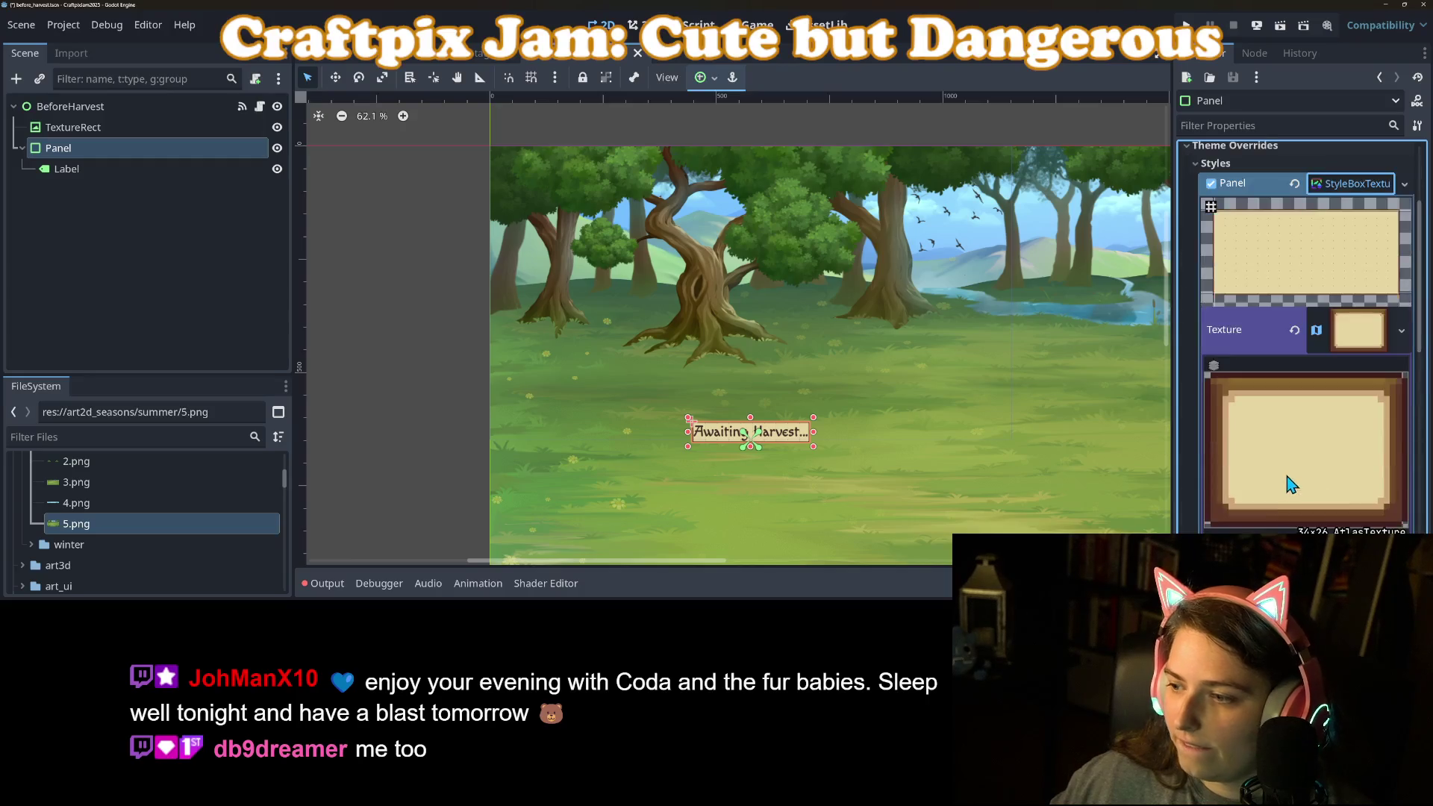
pyautogui.click(1365, 388)
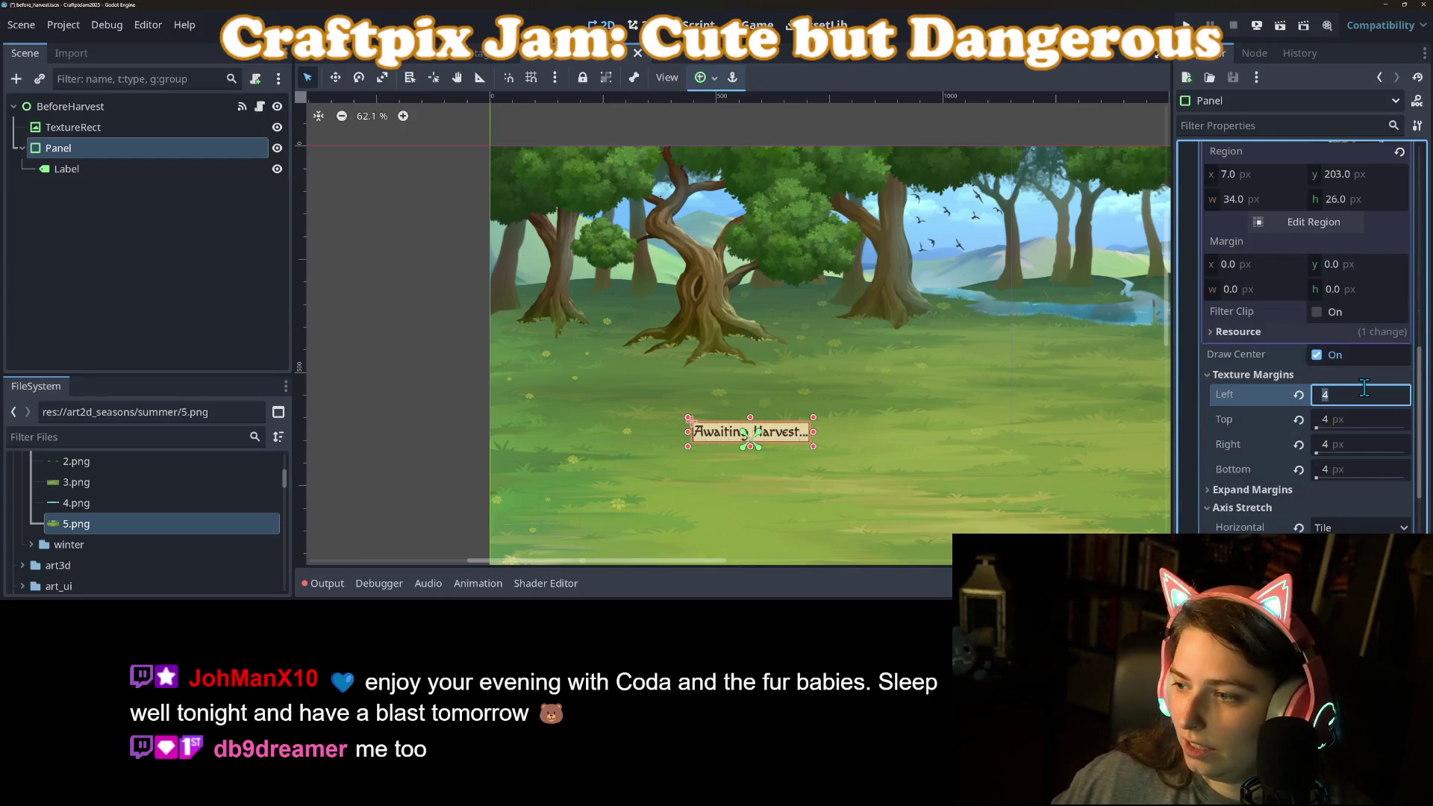
pyautogui.write('5')
pyautogui.press('Tab')
pyautogui.write('5')
pyautogui.press('Tab')
pyautogui.write('5')
pyautogui.press('Tab')
pyautogui.write('5')
pyautogui.press('Return')
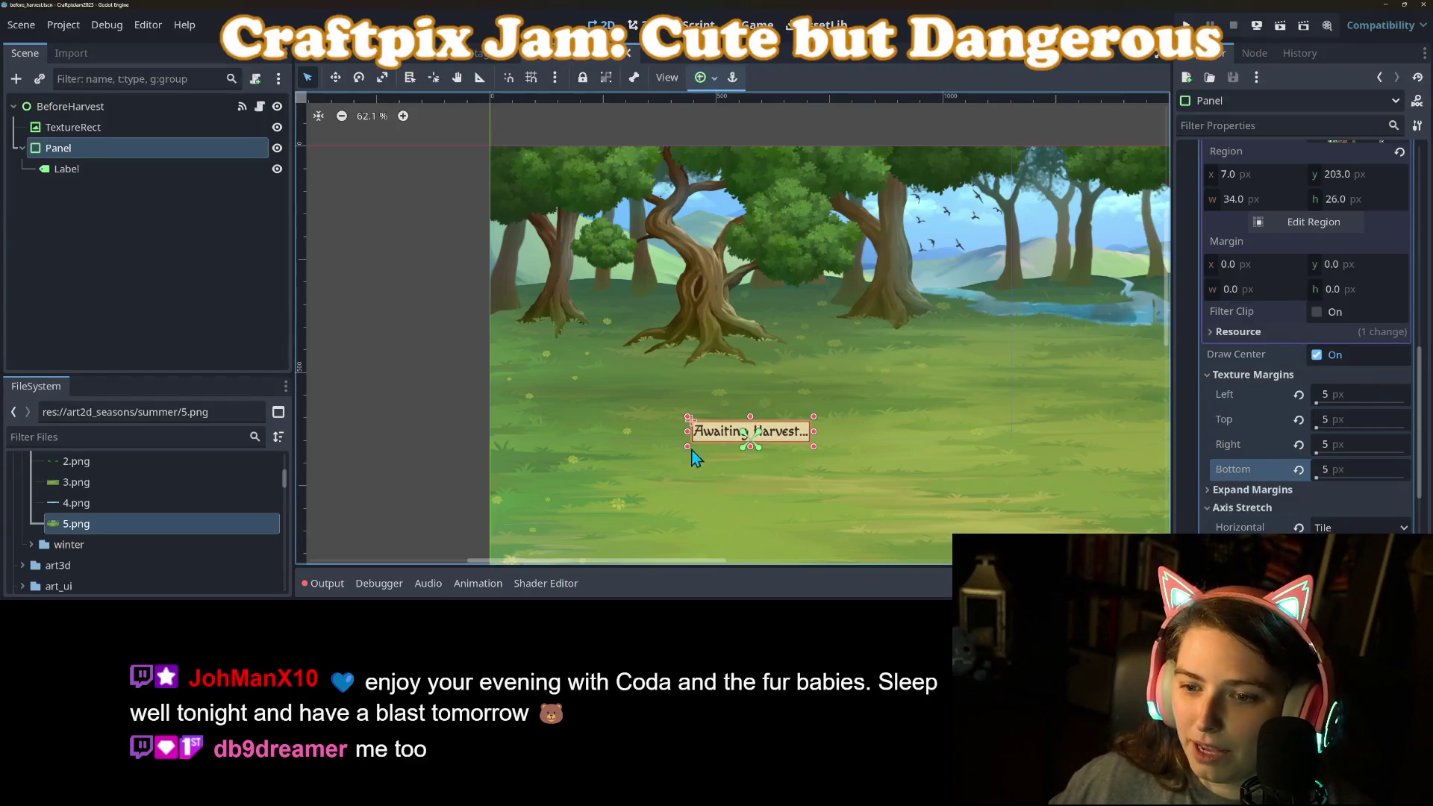
# Anchor the panel to the Center Bottom preset.
pyautogui.click(700, 77)
pyautogui.click(736, 165)
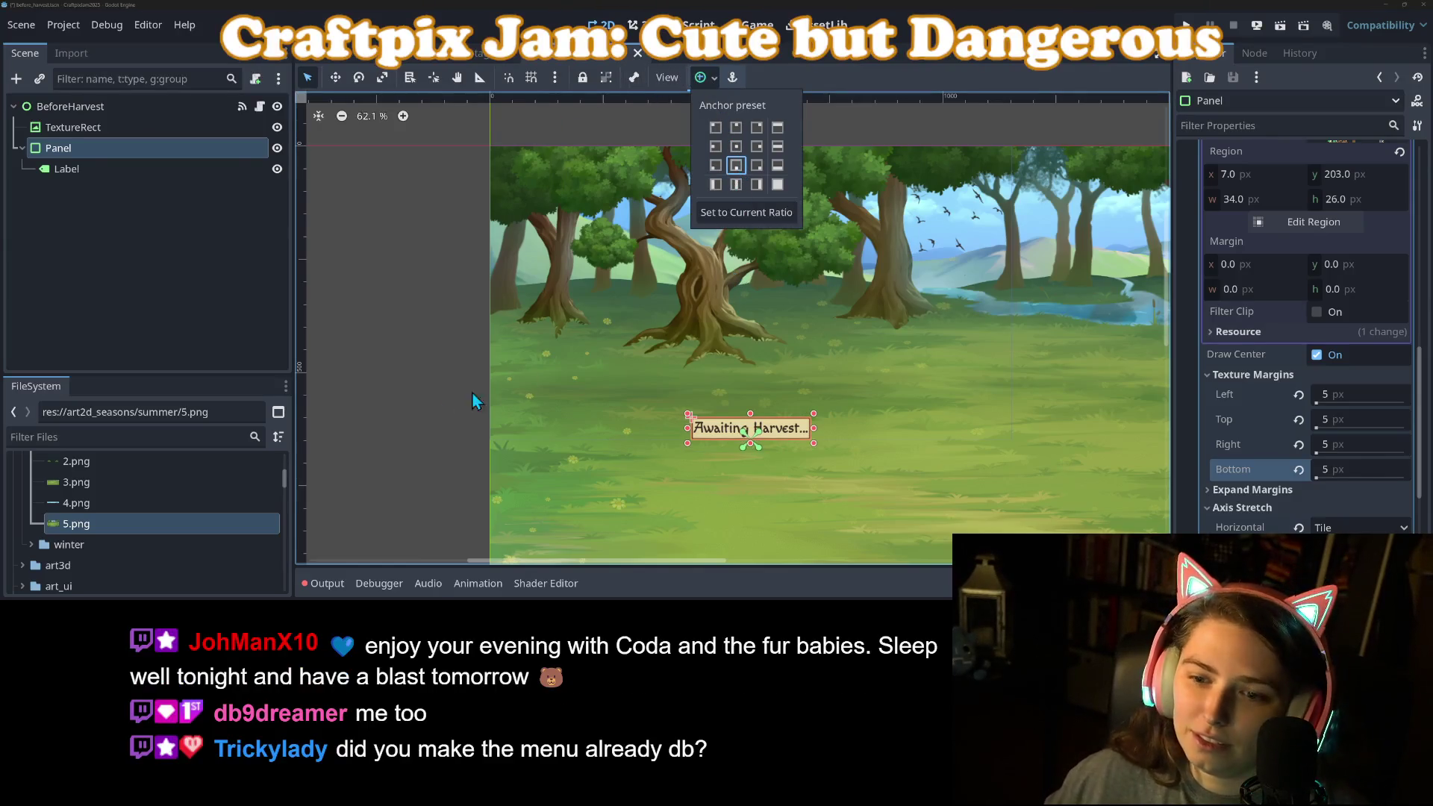
pyautogui.scroll(10, 1305, 424)
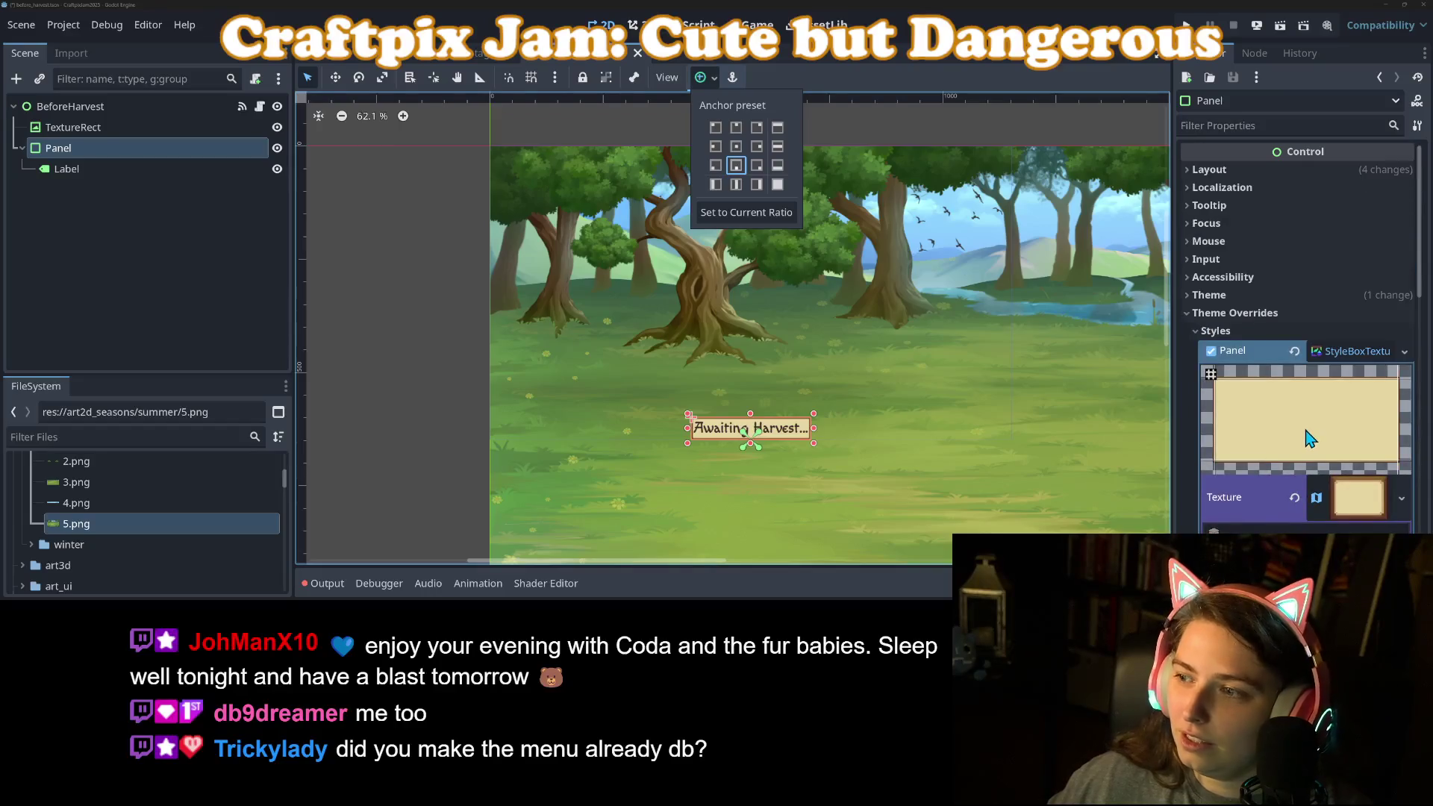
pyautogui.click(1374, 339)
# Change the panel's Transform position y from 599 to 550 and save the scene.
pyautogui.click(1299, 170)
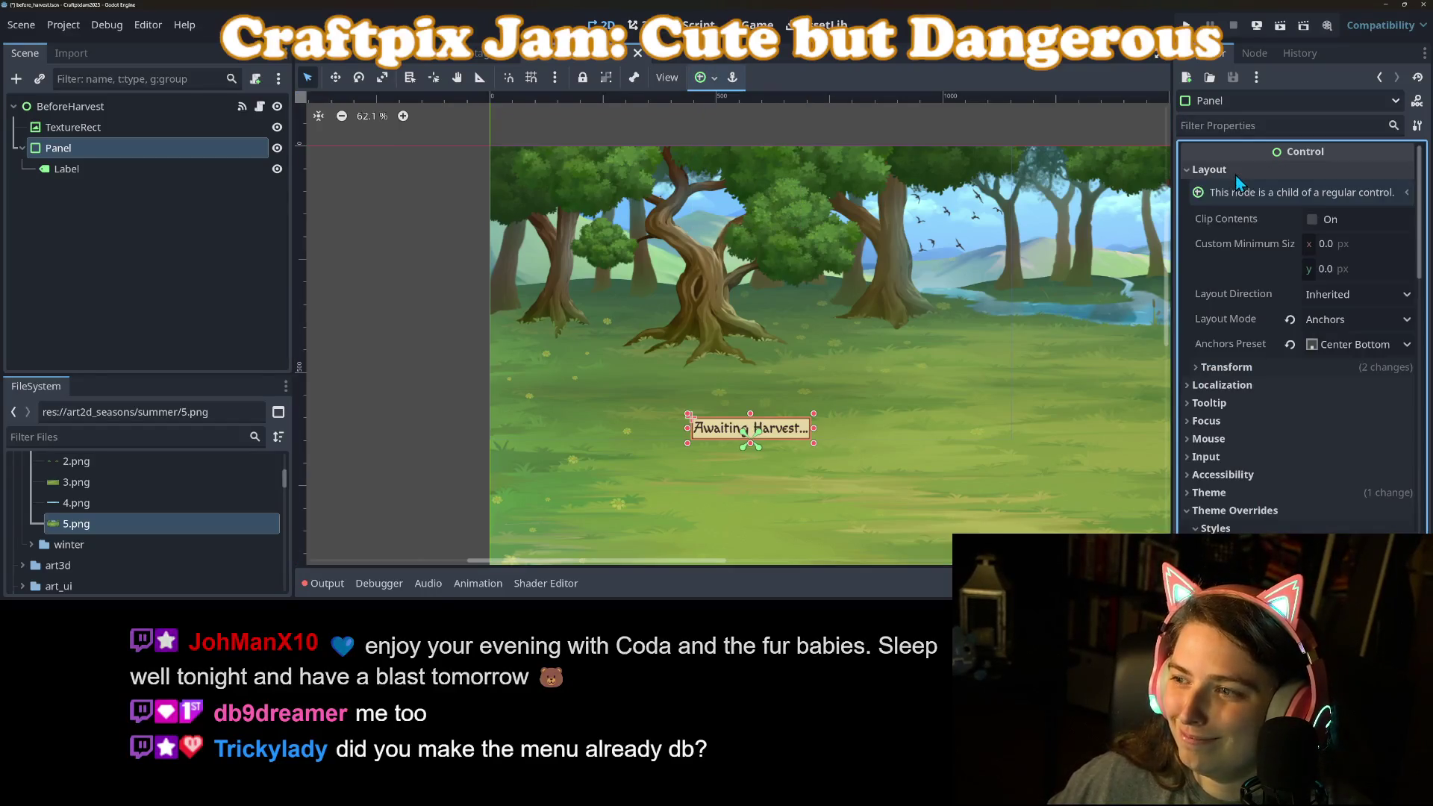
pyautogui.click(1245, 369)
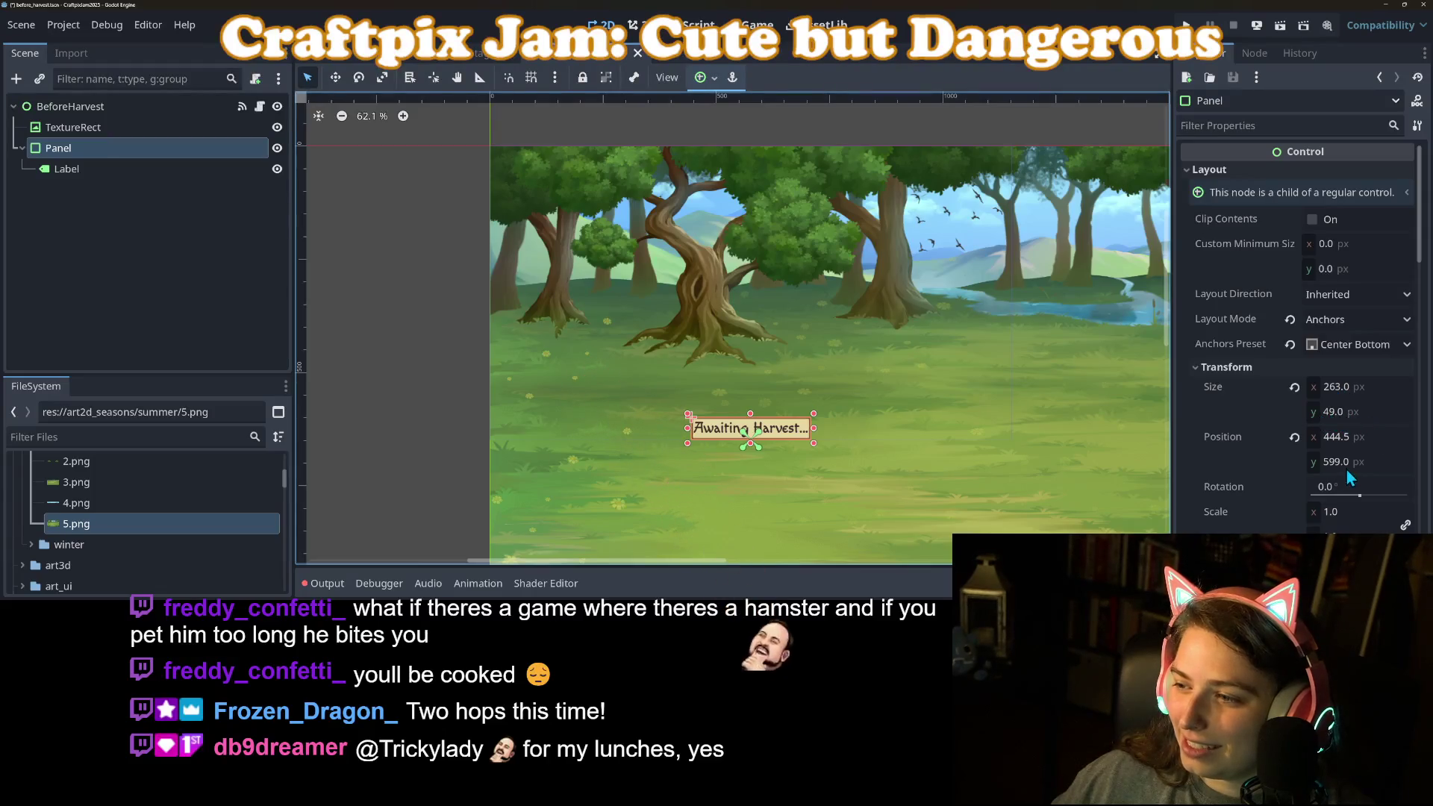
pyautogui.click(1369, 463)
pyautogui.write('550')
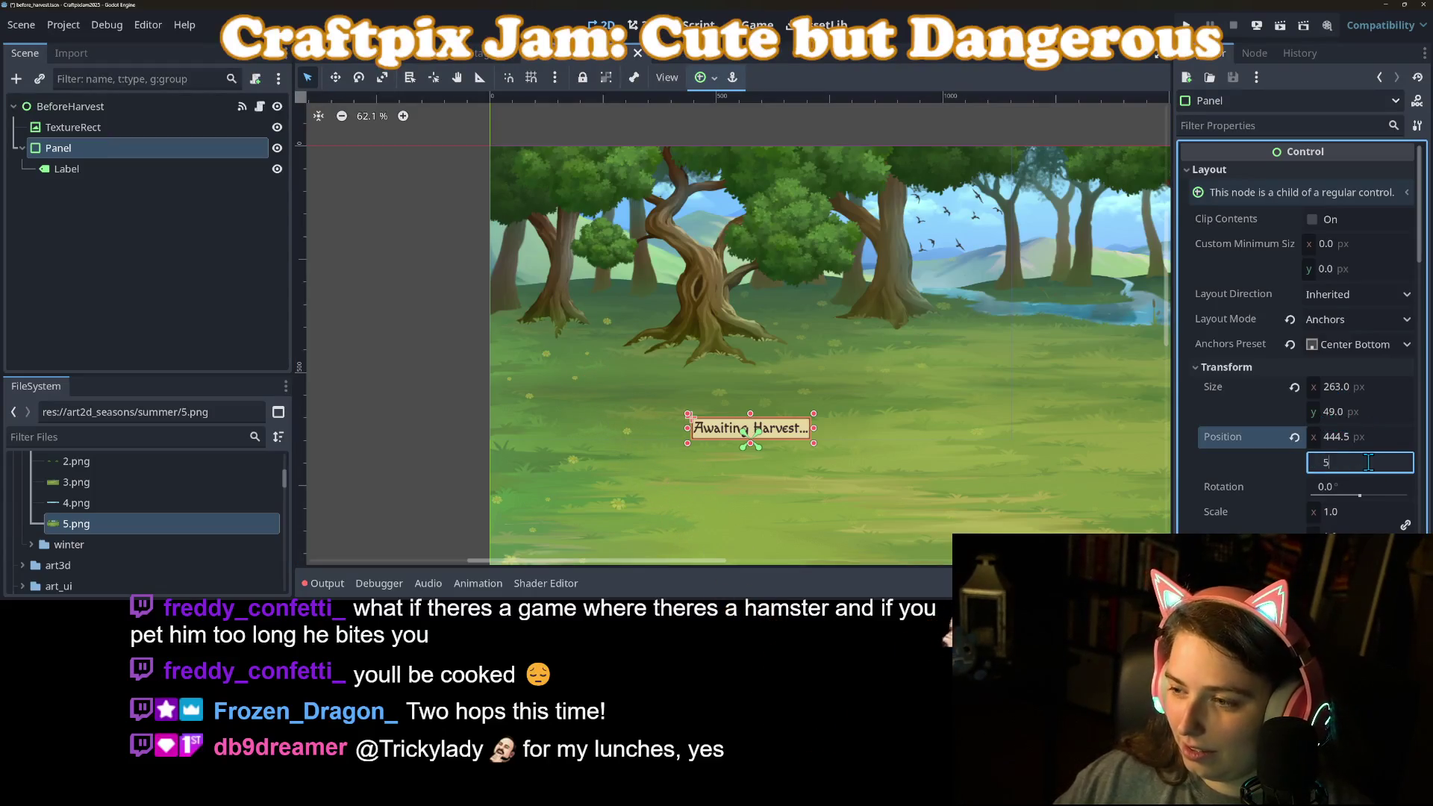
pyautogui.press('Return')
pyautogui.hotkey('ctrl', 's')
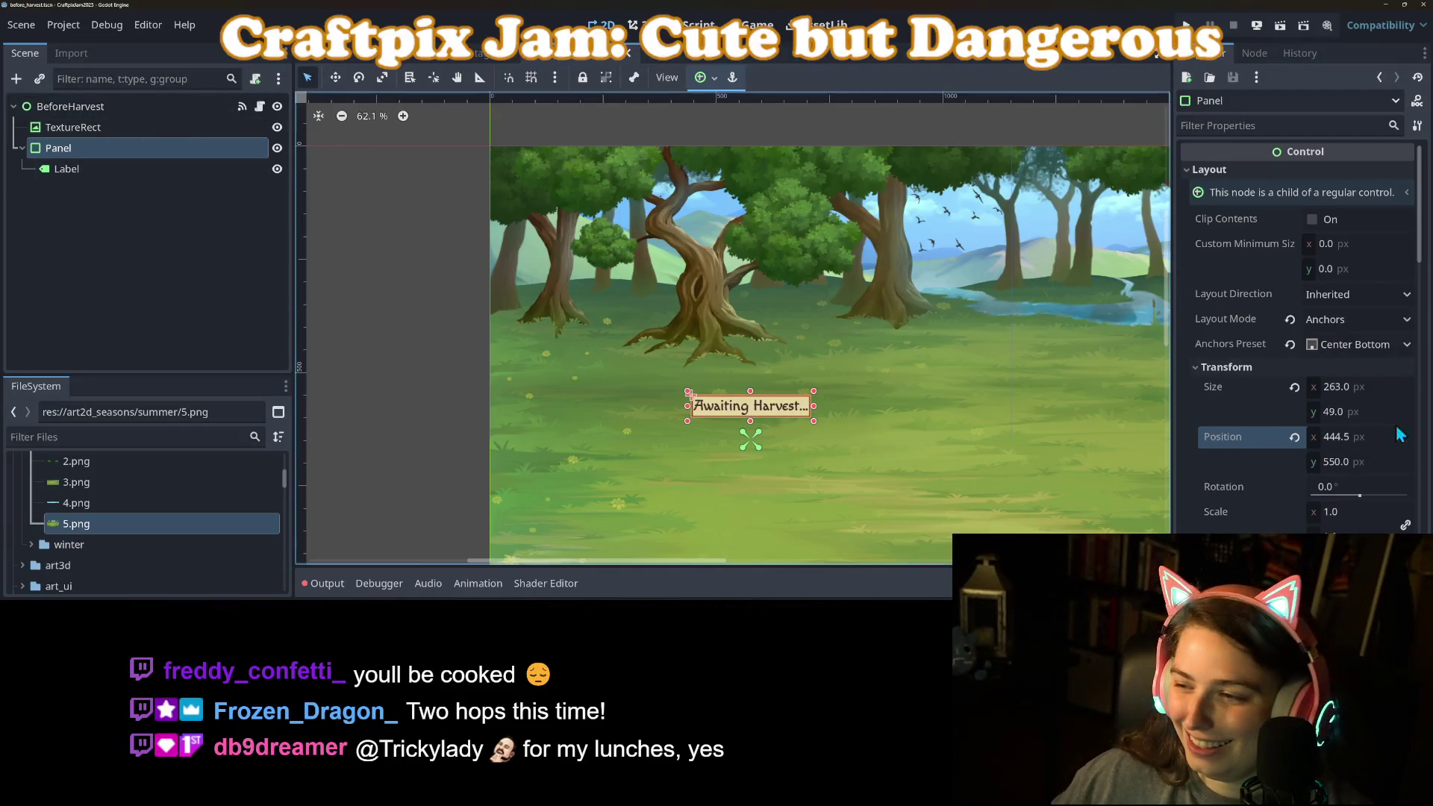
pyautogui.scroll(-10, 1285, 432)
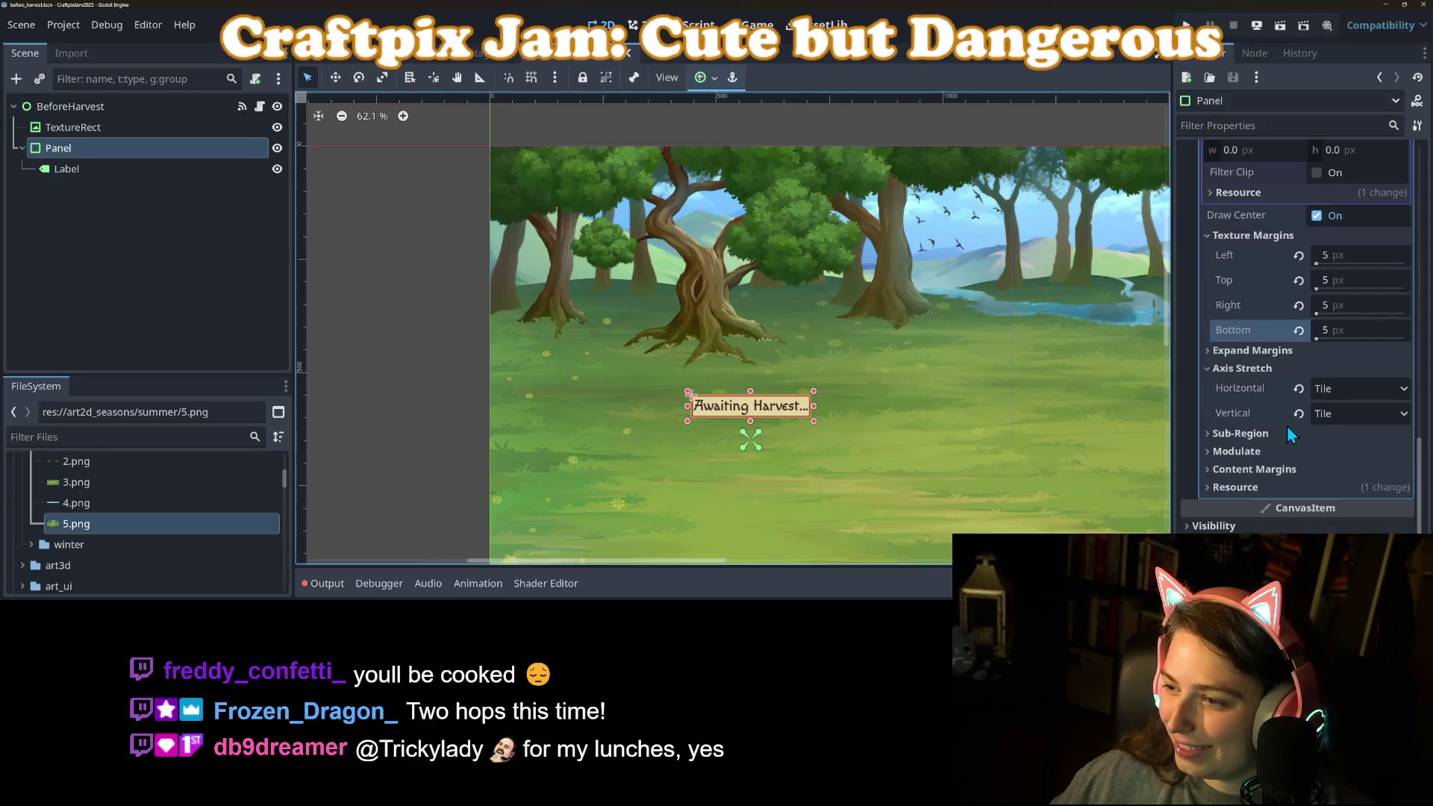
# Set all four content margins of the panel's StyleBoxTexture to 15 px.
pyautogui.click(1271, 469)
pyautogui.click(1346, 488)
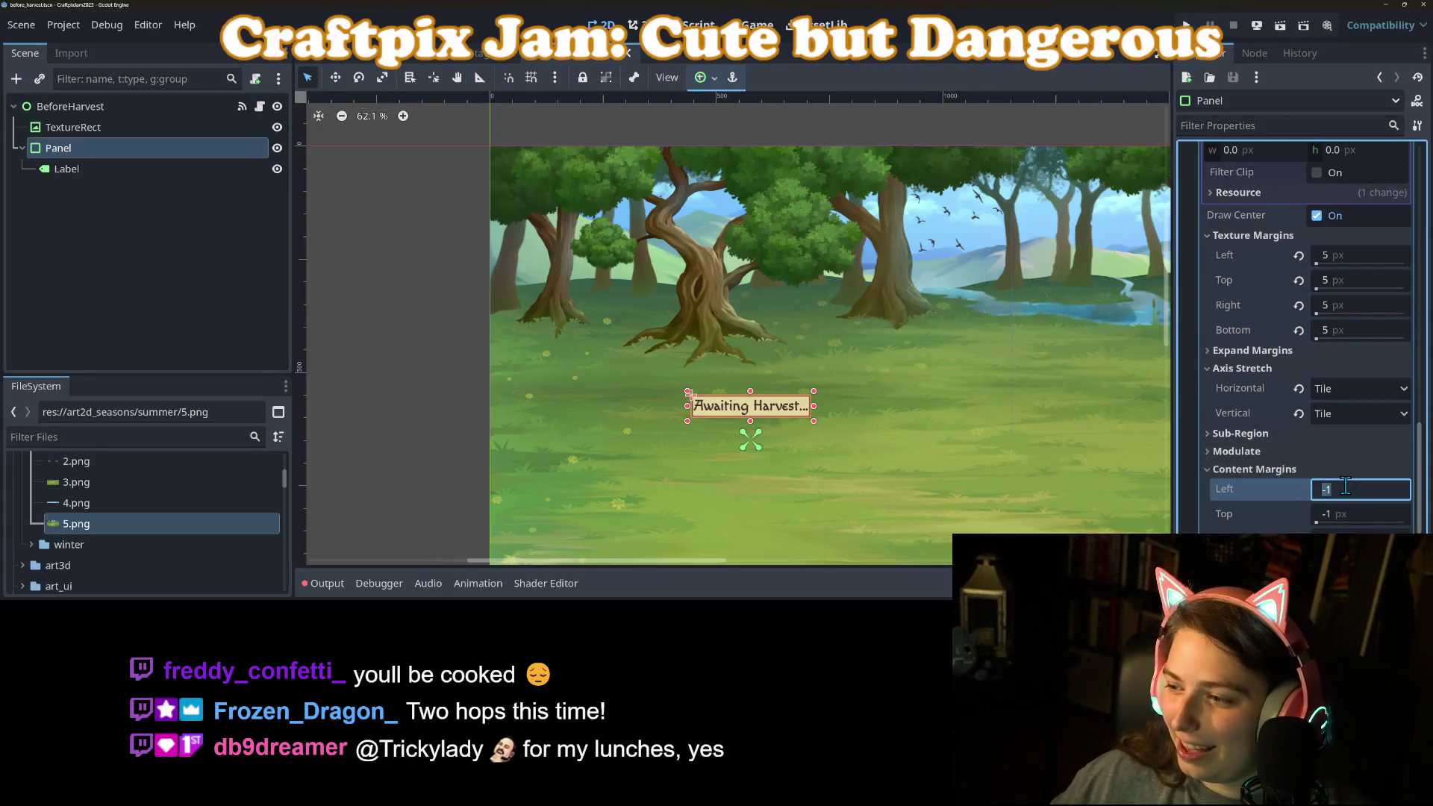
pyautogui.write('15')
pyautogui.press('Tab')
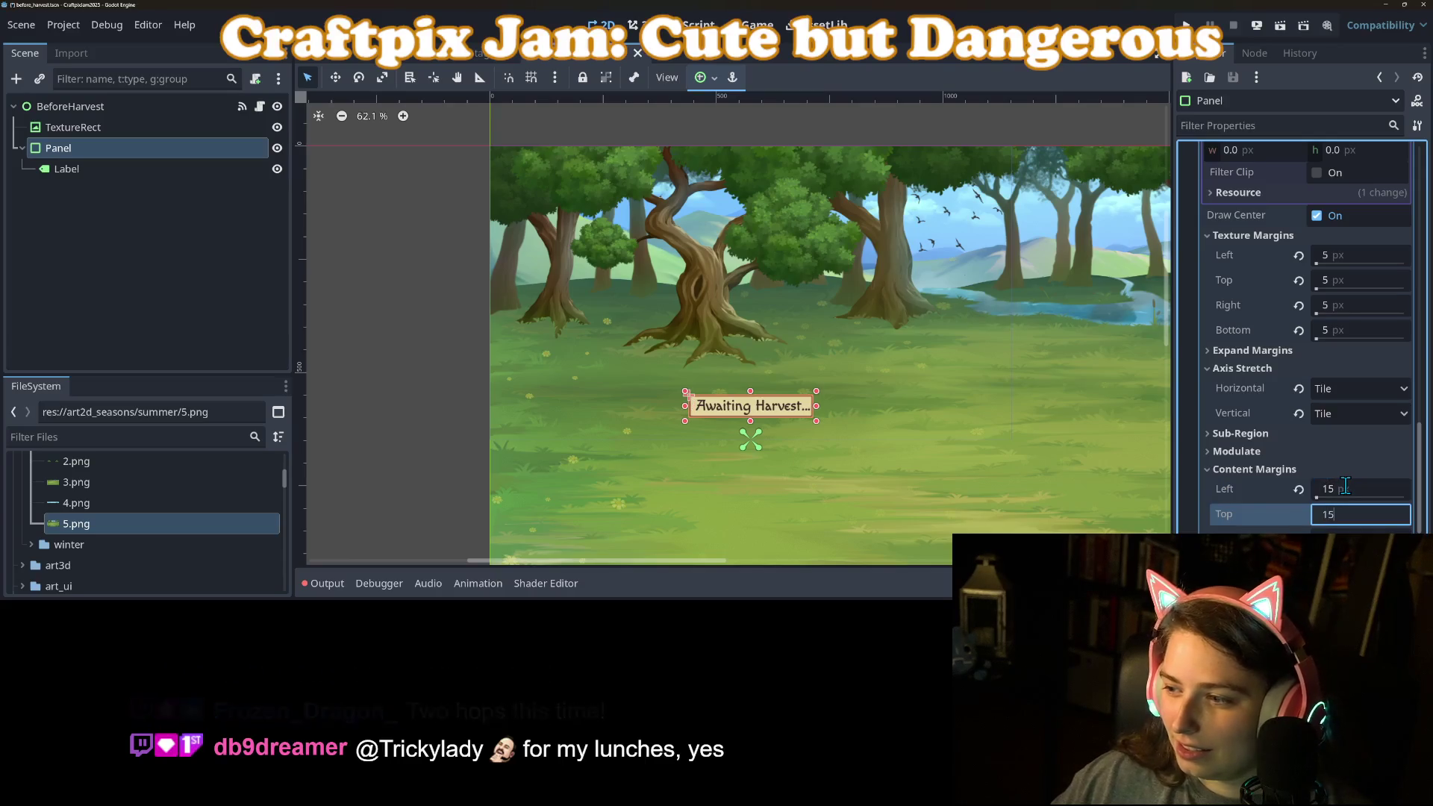
pyautogui.write('15')
pyautogui.press('Tab')
pyautogui.write('15')
pyautogui.press('Tab')
pyautogui.write('15')
pyautogui.press('Tab')
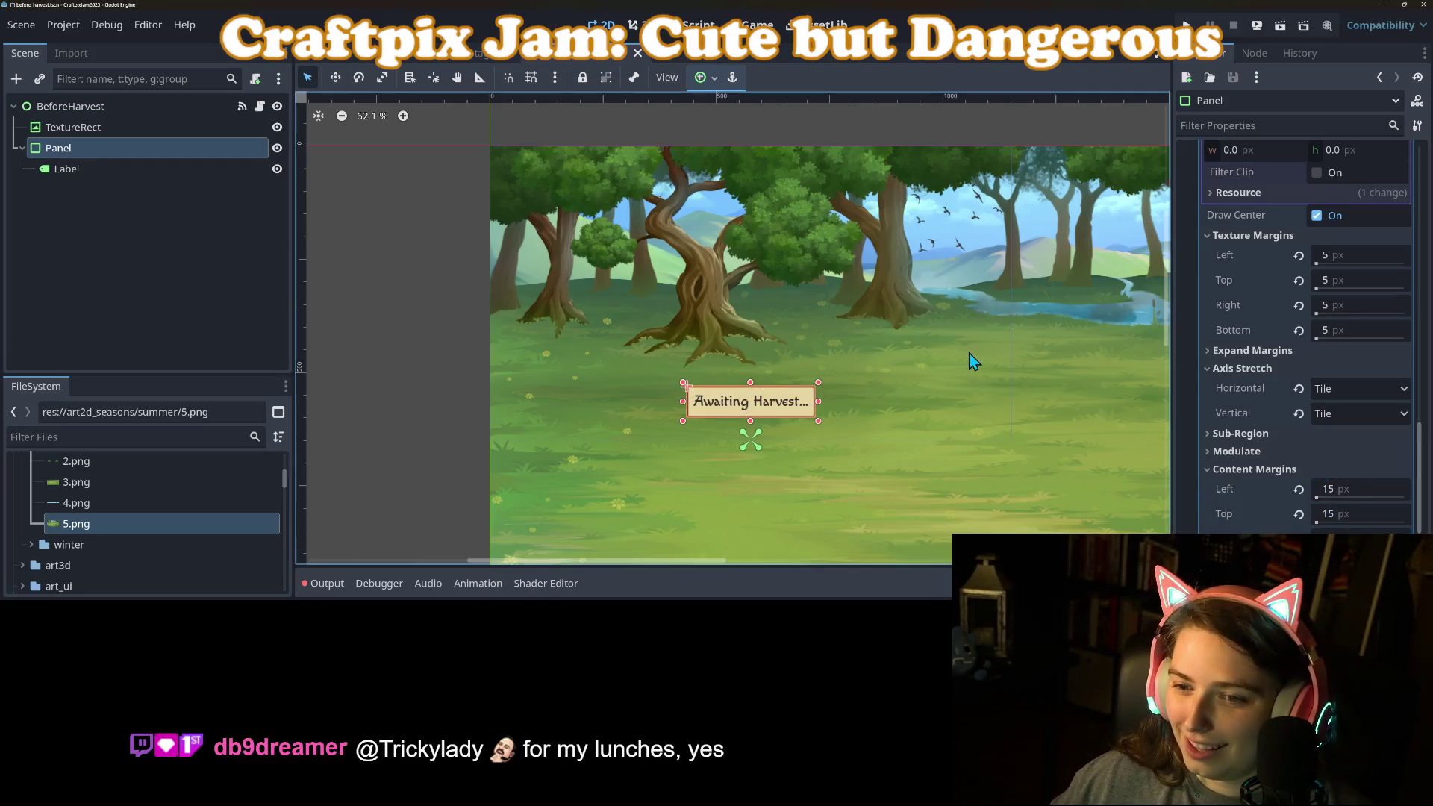
# Raise the left content margin to 30 px and preview the framed label on the canvas.
pyautogui.click(1347, 488)
pyautogui.write('30')
pyautogui.press('Tab')
pyautogui.press('Tab')
pyautogui.write('30')
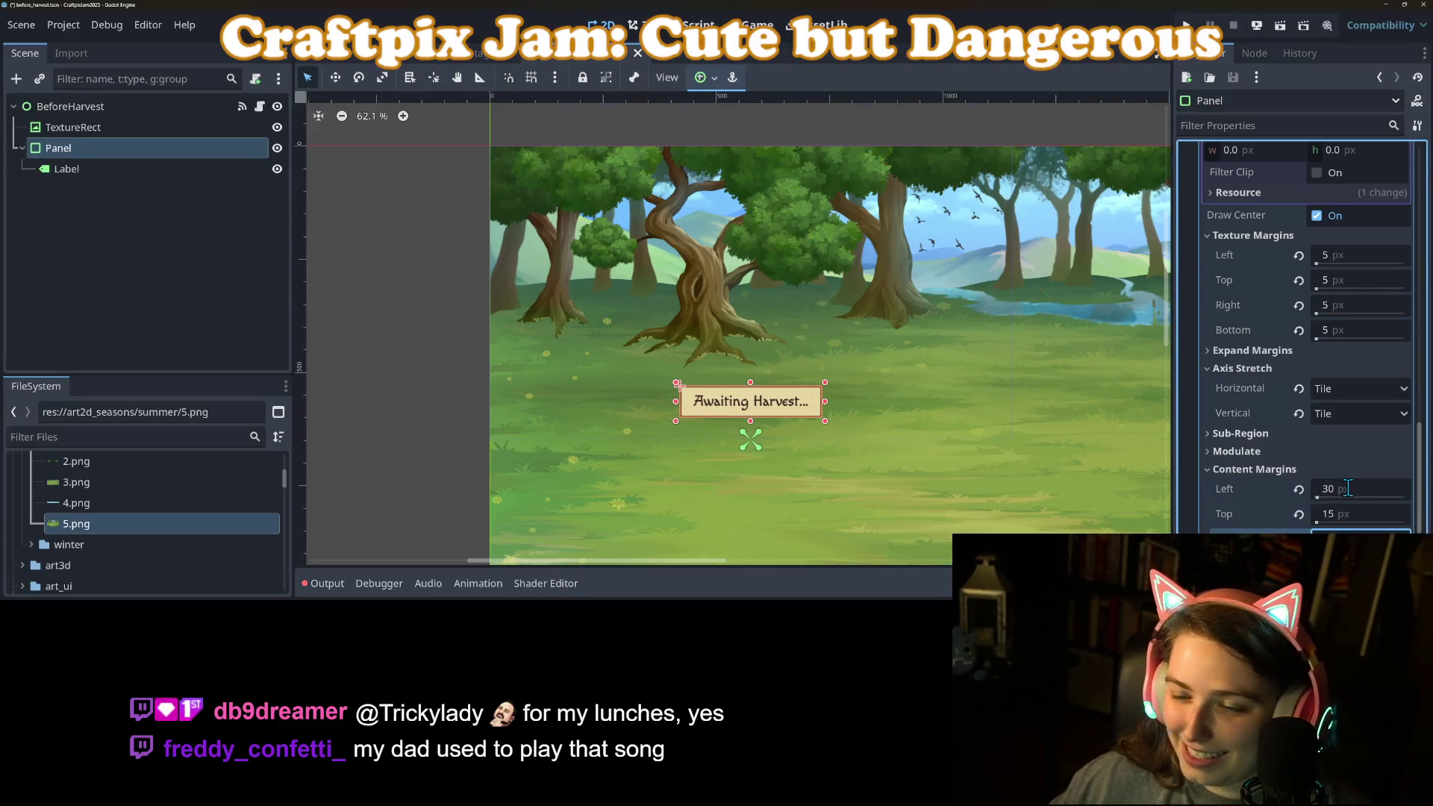
pyautogui.click(535, 366)
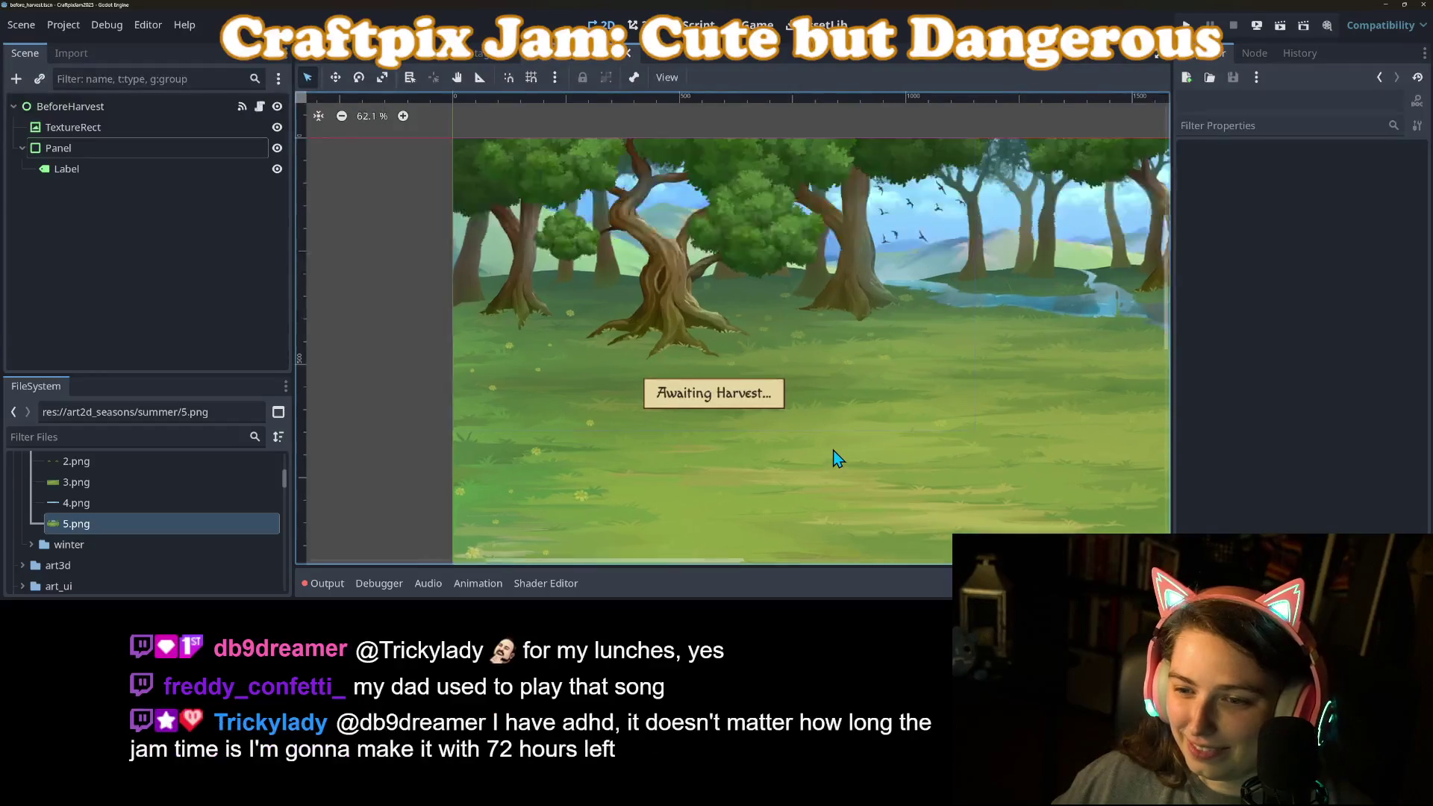
pyautogui.scroll(1, 837, 459)
pyautogui.scroll(-5, 488, 383)
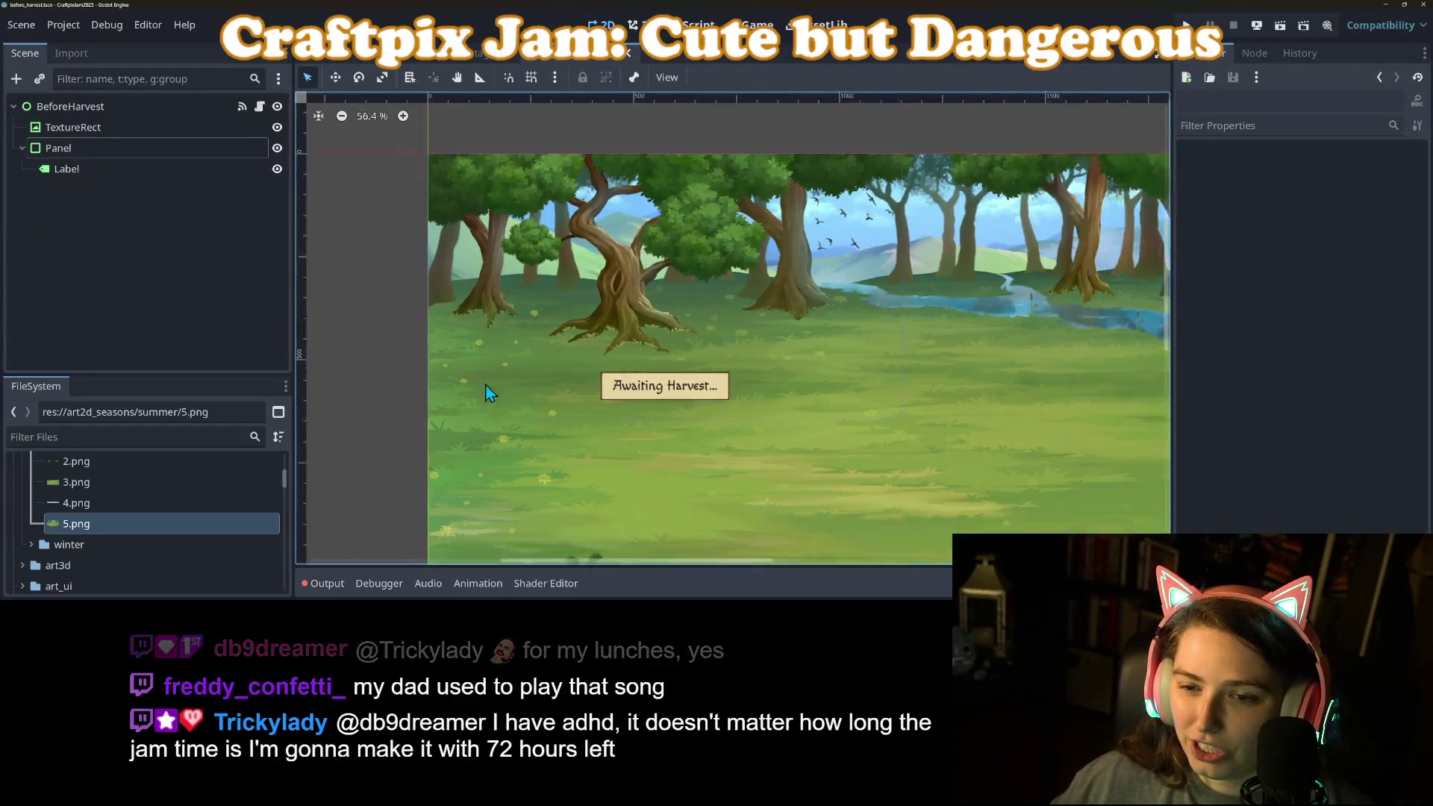
pyautogui.moveTo(426, 374)
pyautogui.mouseDown()
pyautogui.moveTo(593, 382)
pyautogui.moveTo(558, 396)
pyautogui.mouseUp()
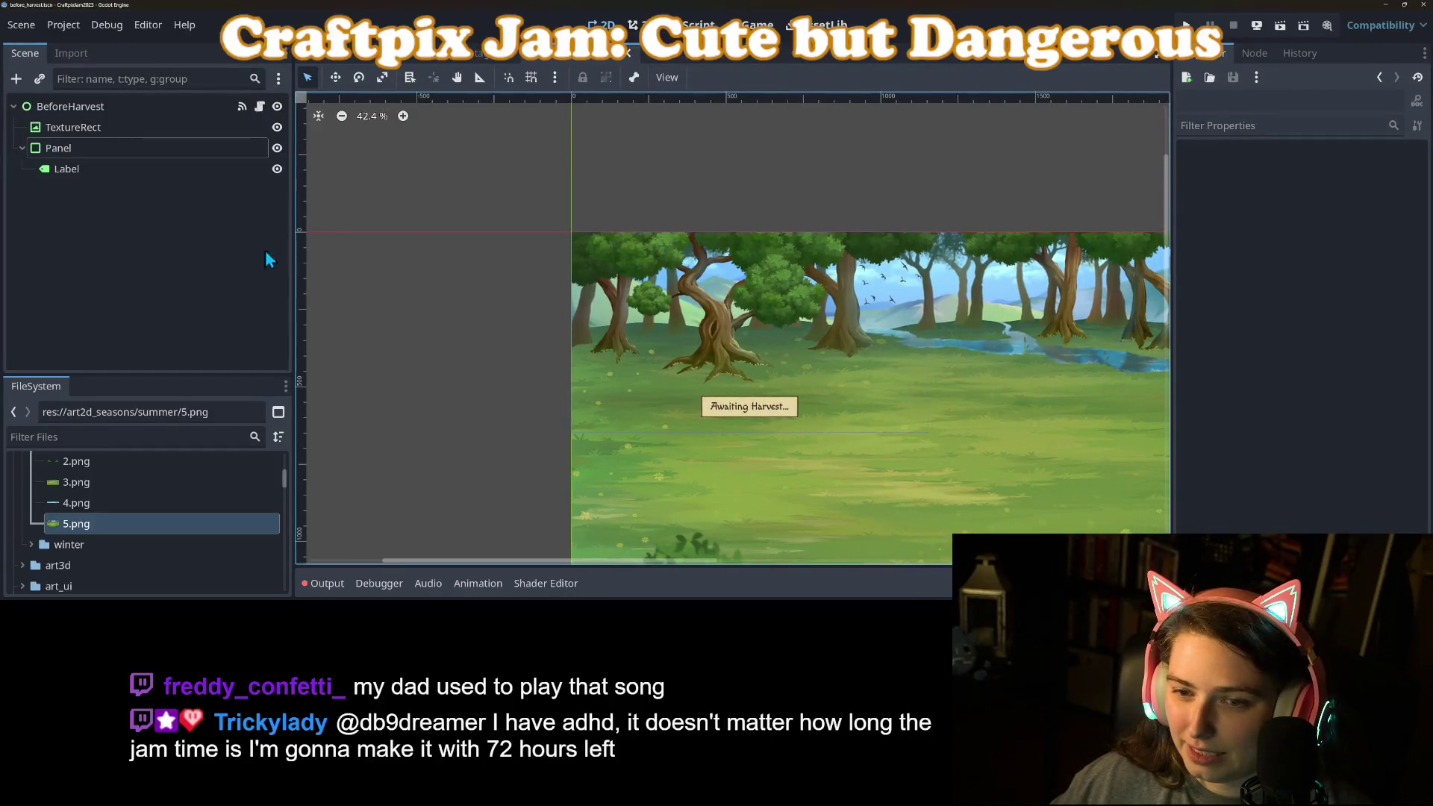
pyautogui.click(95, 169)
# Change the Label node's type to RichTextLabel, keeping its 'Awaiting Harvest...' text.
pyautogui.rightClick(95, 168)
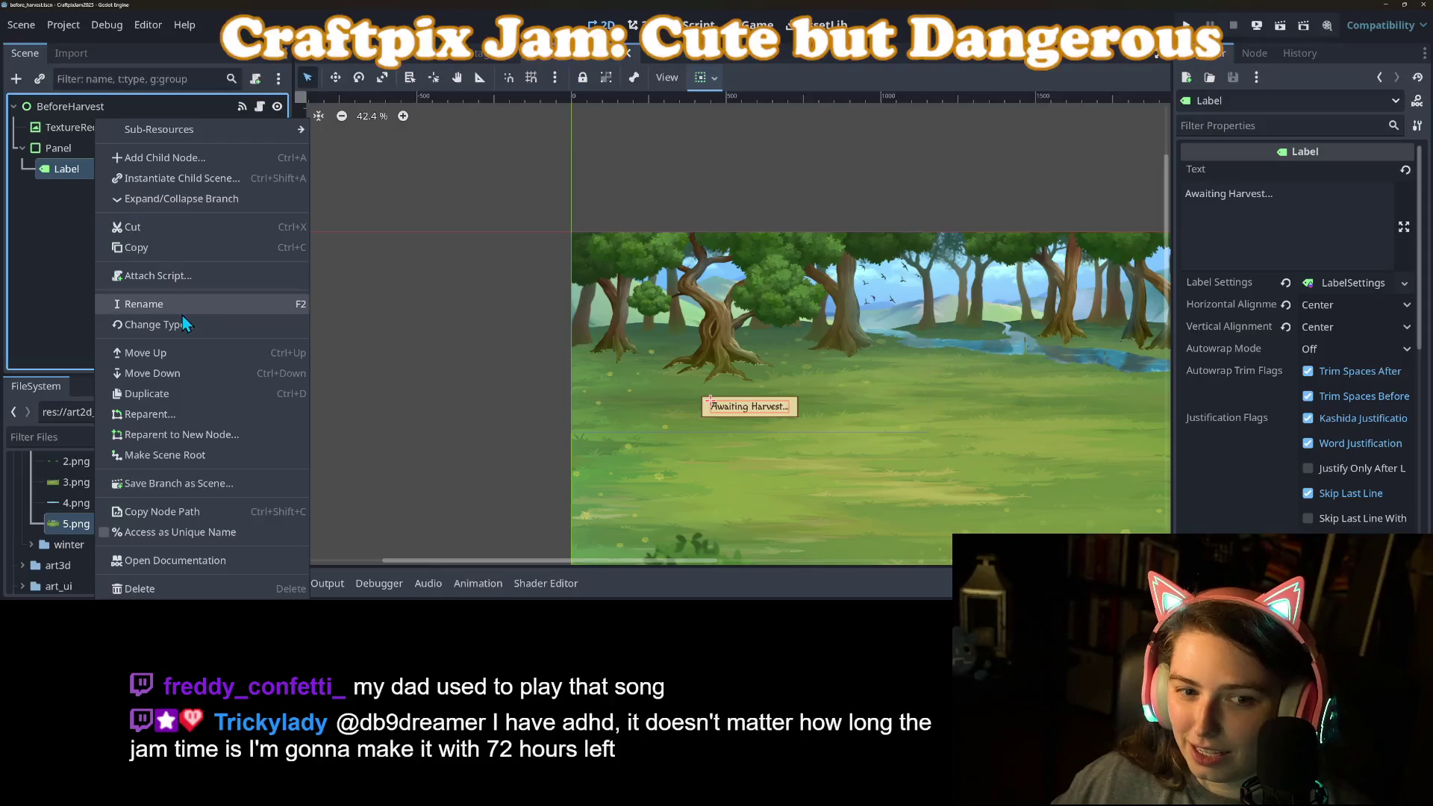
pyautogui.click(47, 279)
pyautogui.scroll(6, 625, 444)
pyautogui.hscroll(3, 626, 444)
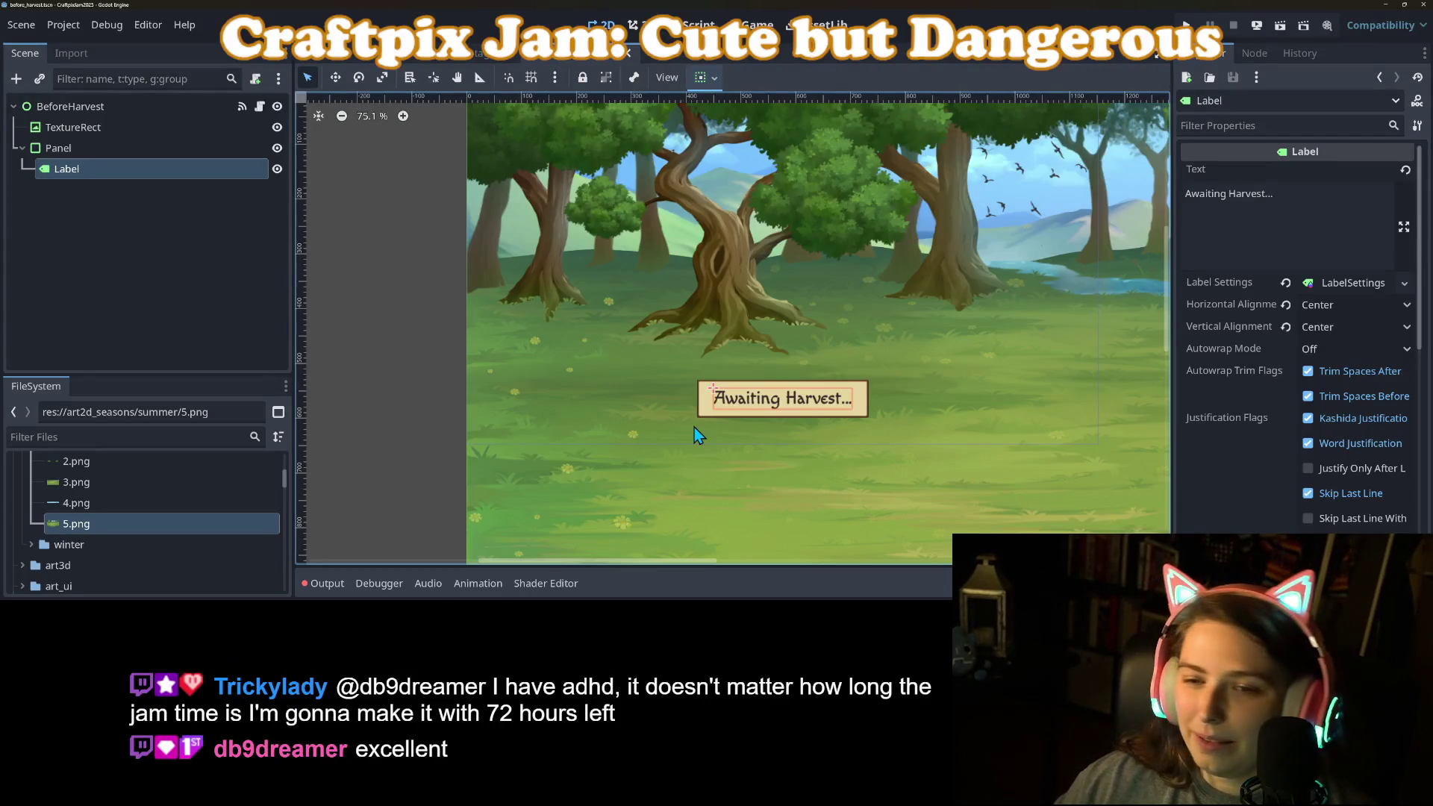
pyautogui.rightClick(218, 169)
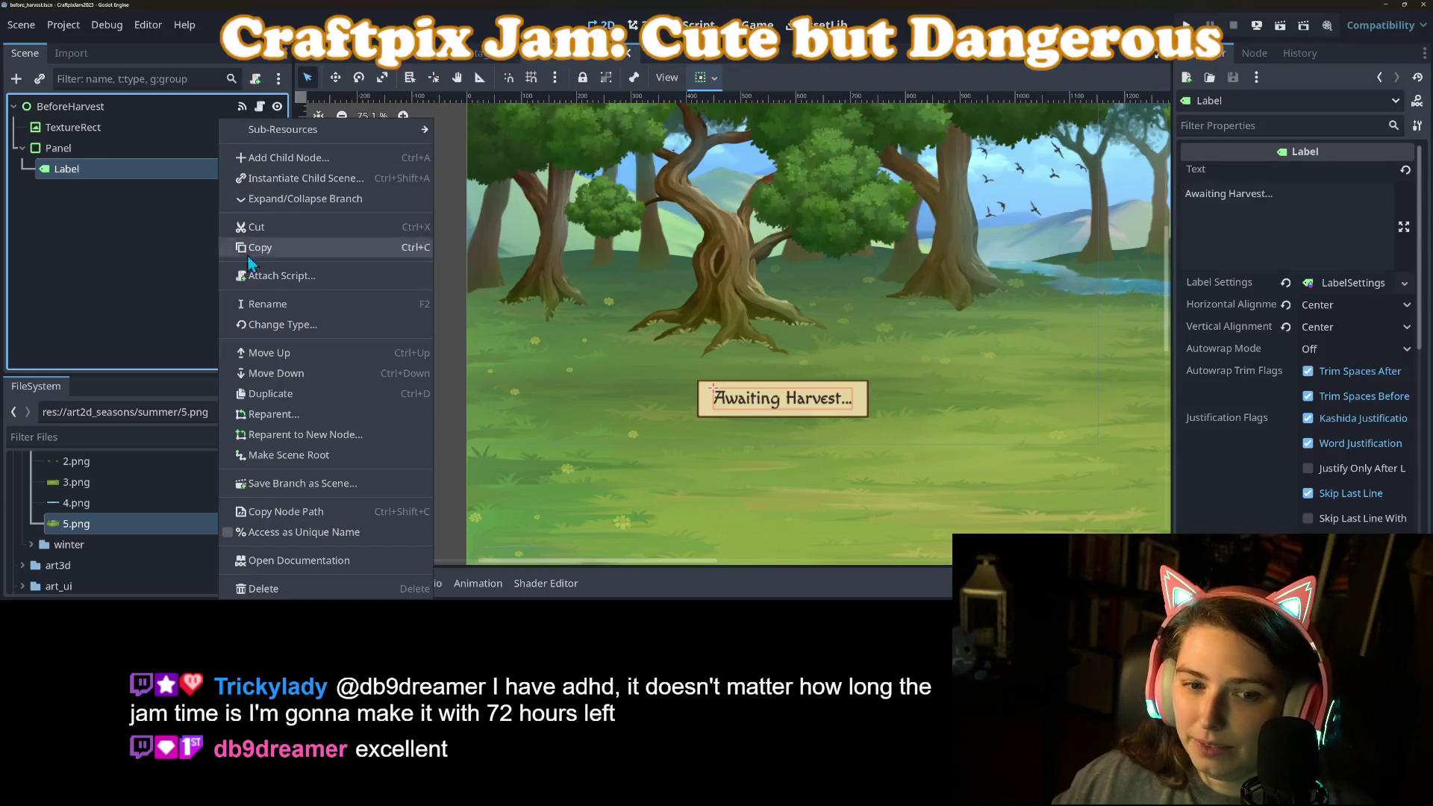
pyautogui.click(305, 326)
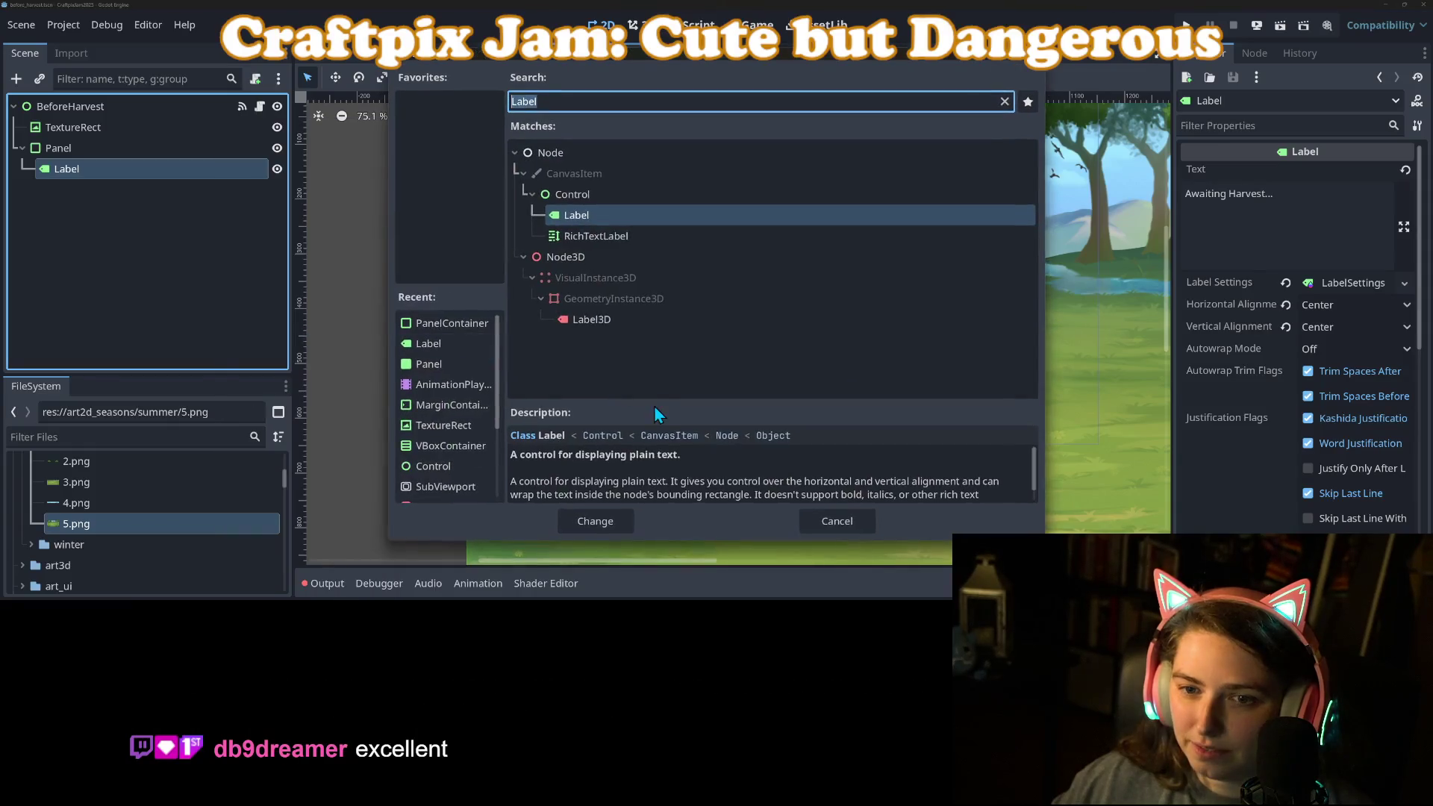
pyautogui.click(597, 236)
pyautogui.click(596, 521)
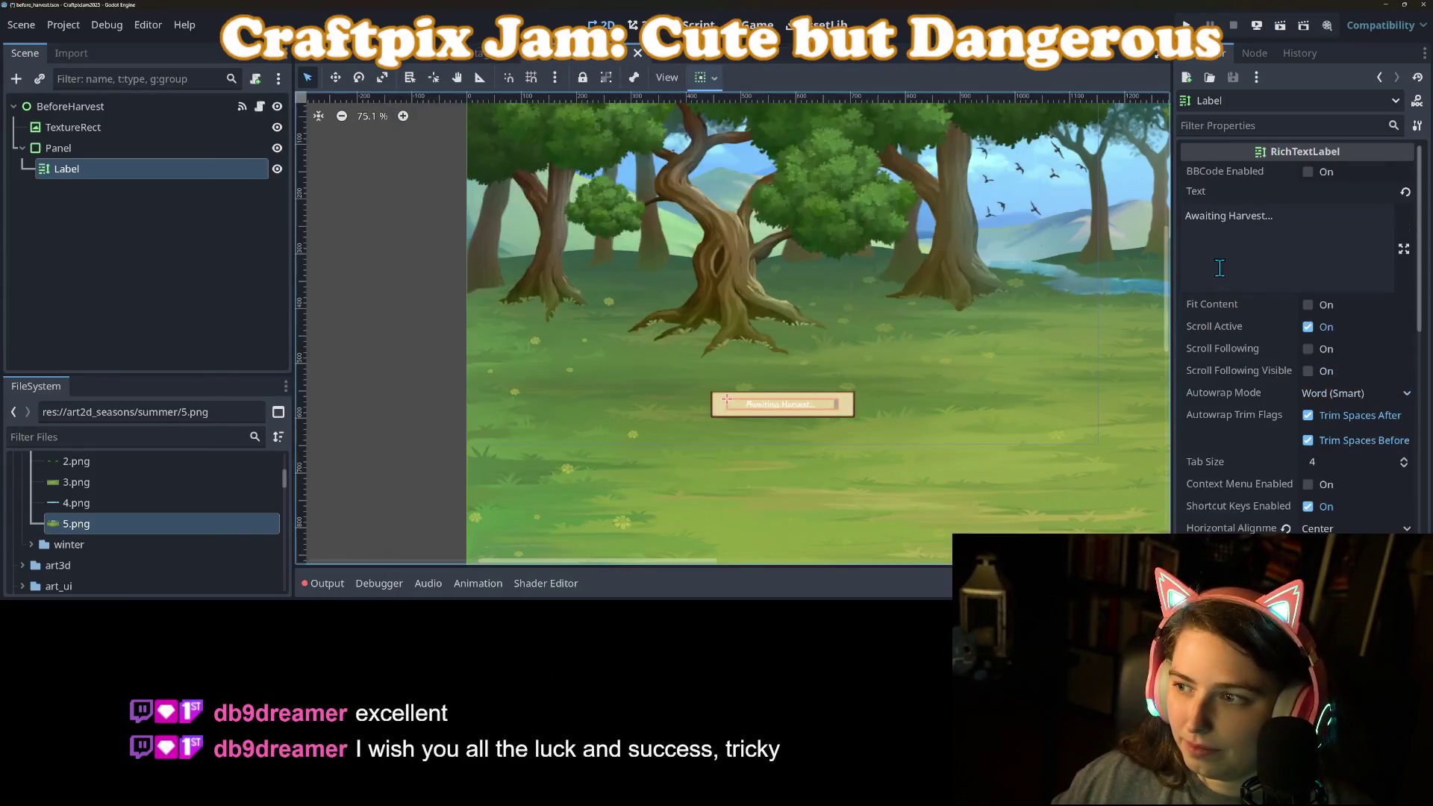
# Enable BBCode, Fit Content, disable scrolling and set Autowrap Mode to Off on the rich text label.
pyautogui.click(1313, 178)
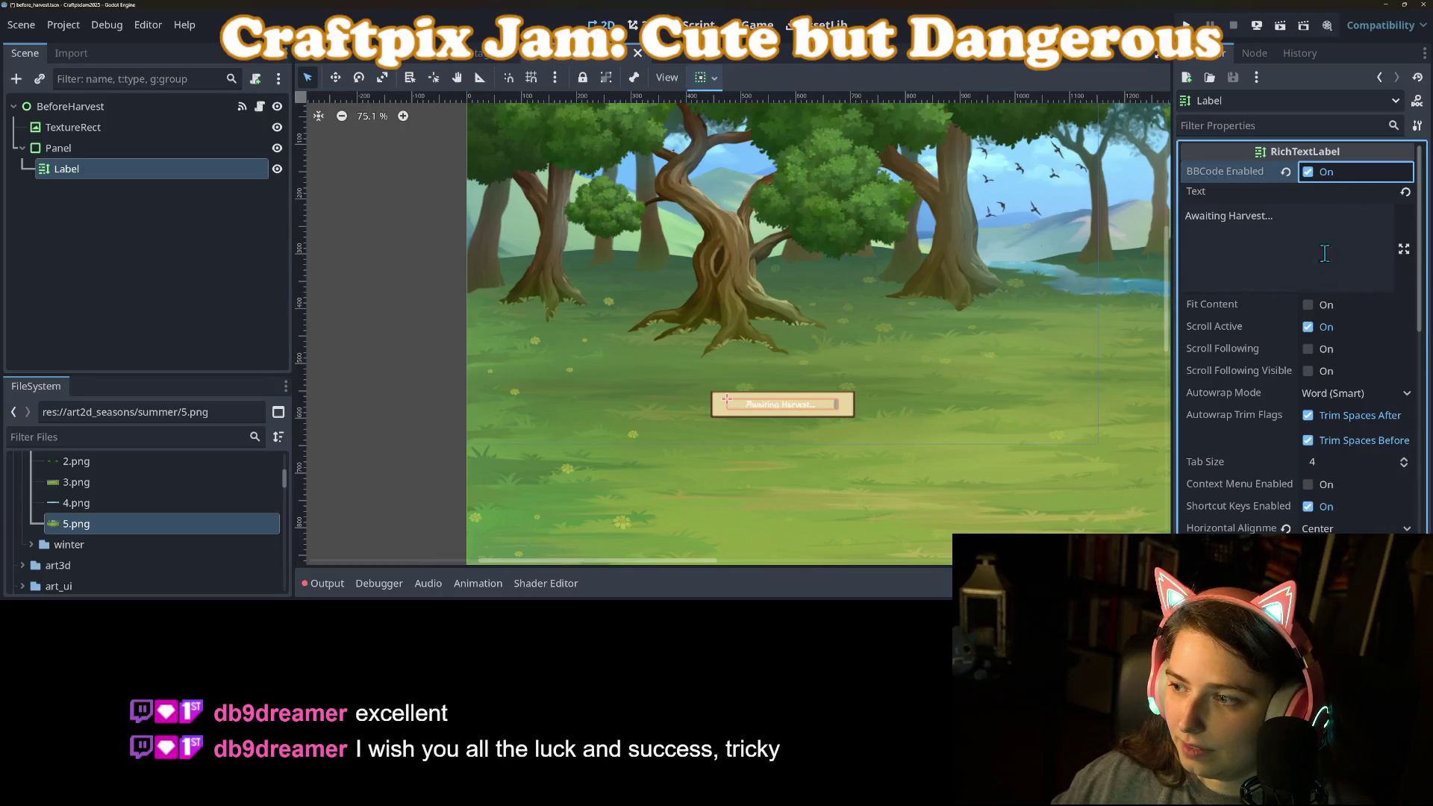
pyautogui.click(1311, 305)
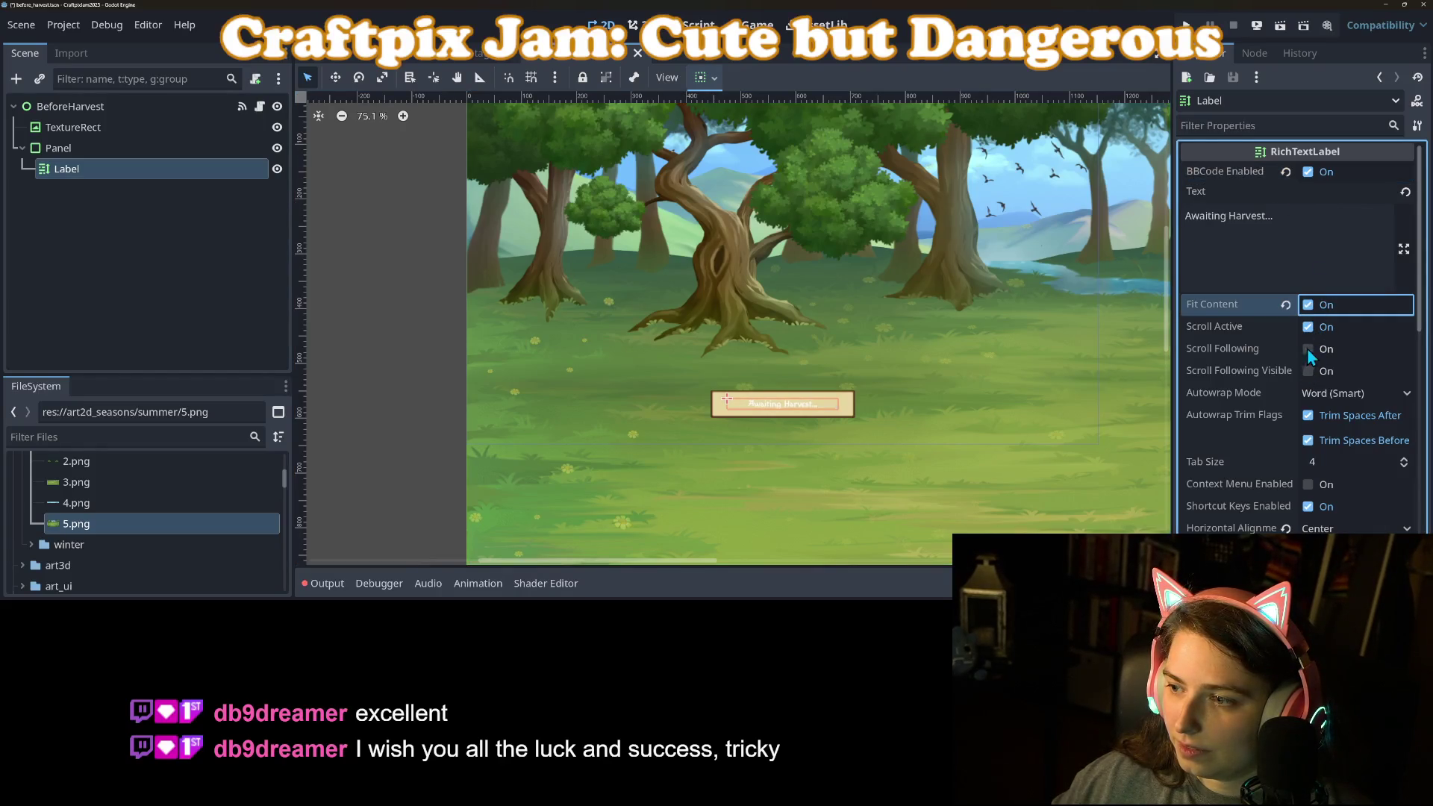
pyautogui.click(1308, 329)
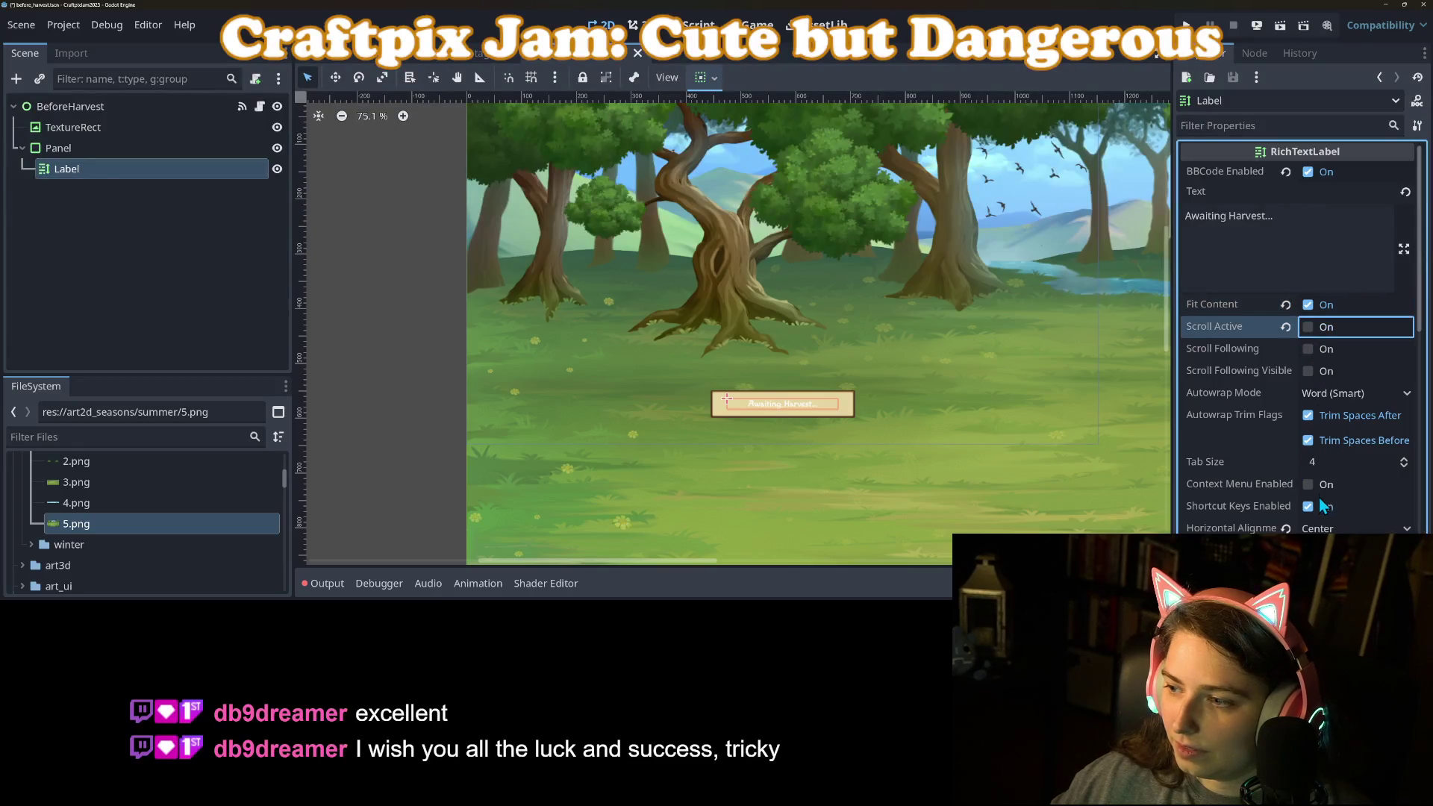
pyautogui.scroll(-5, 1321, 489)
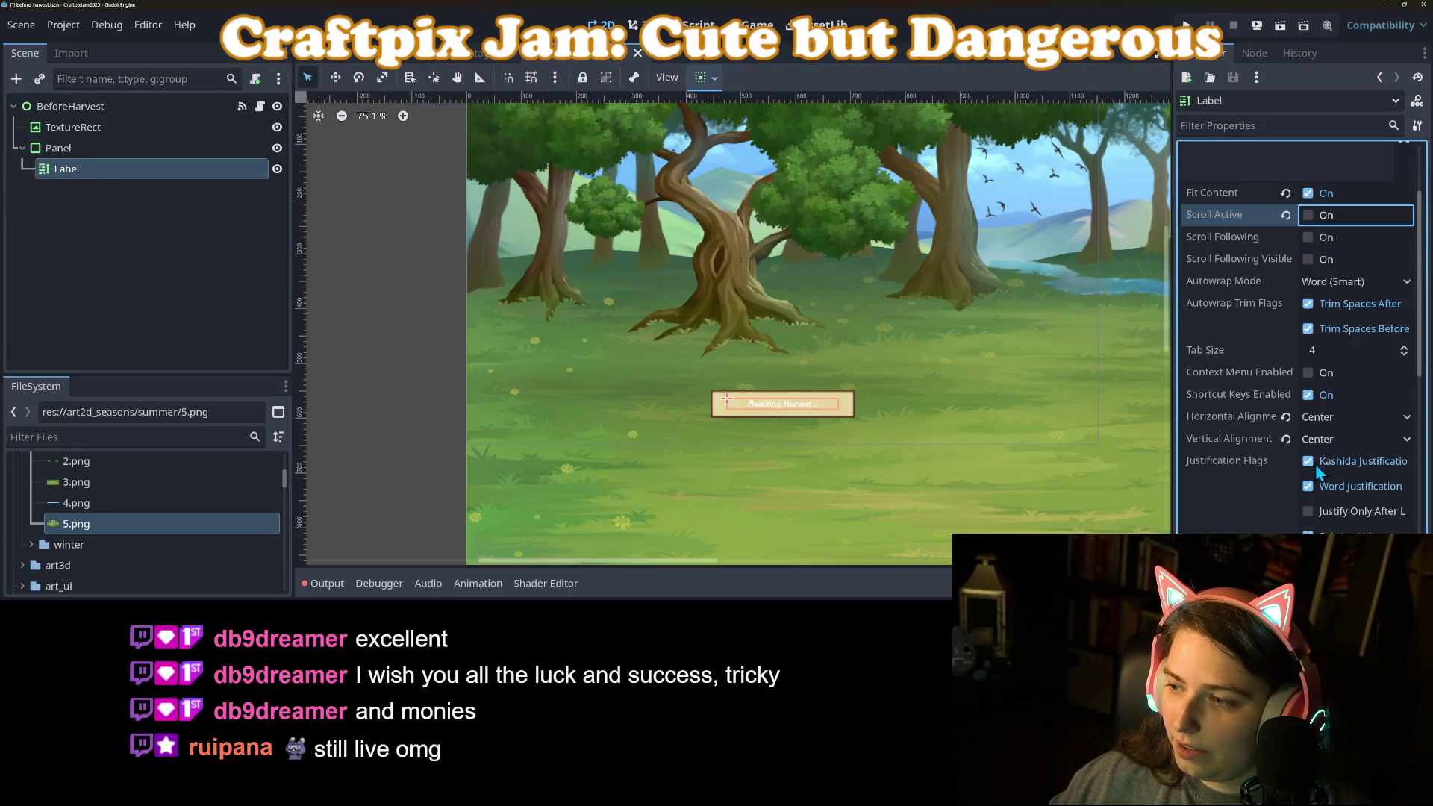
pyautogui.scroll(3, 1322, 485)
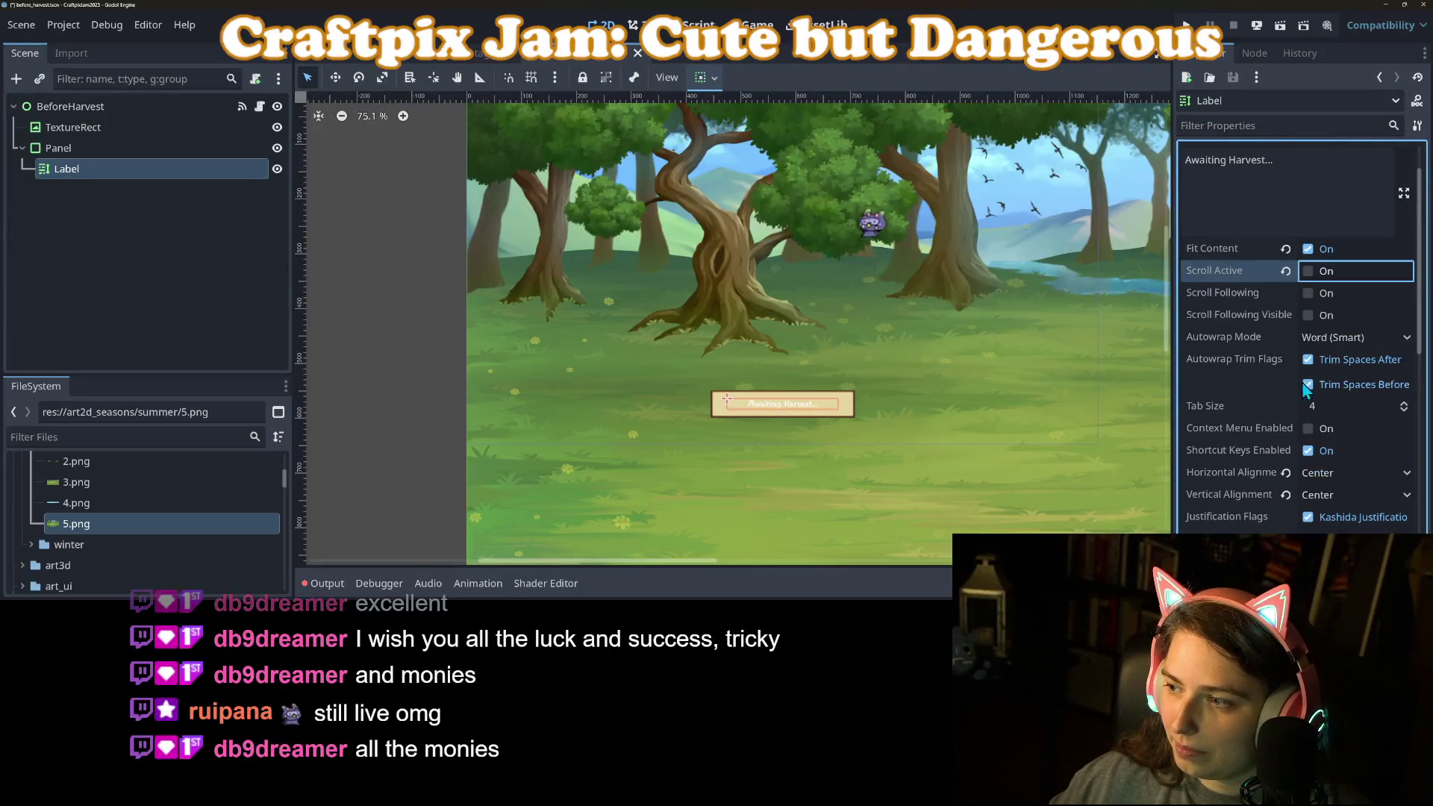
pyautogui.click(1314, 337)
pyautogui.click(1341, 361)
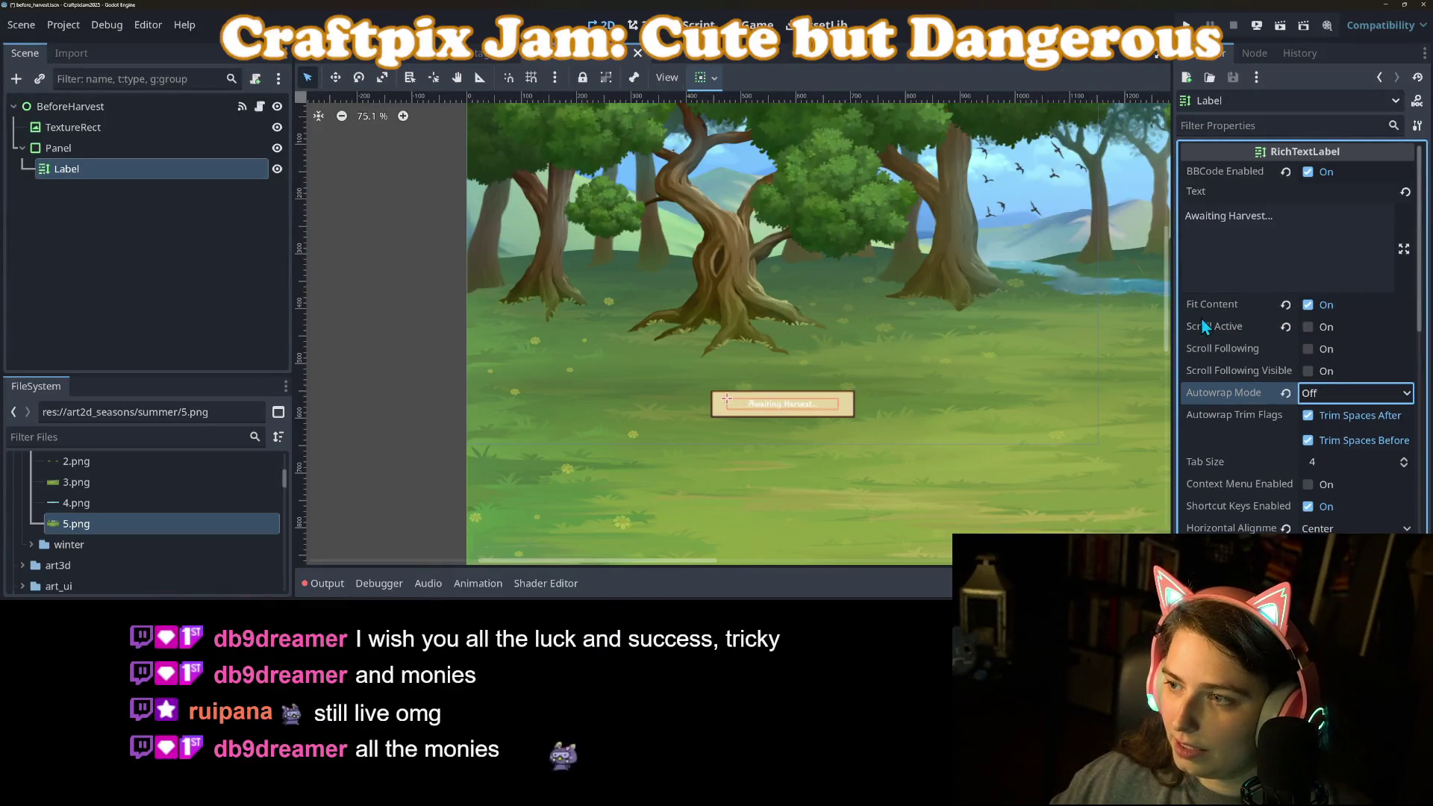
# Prefix the label text with [font_size=32][color=DARKBROWN] and save the scene.
pyautogui.hotkey('ctrl', 'v')
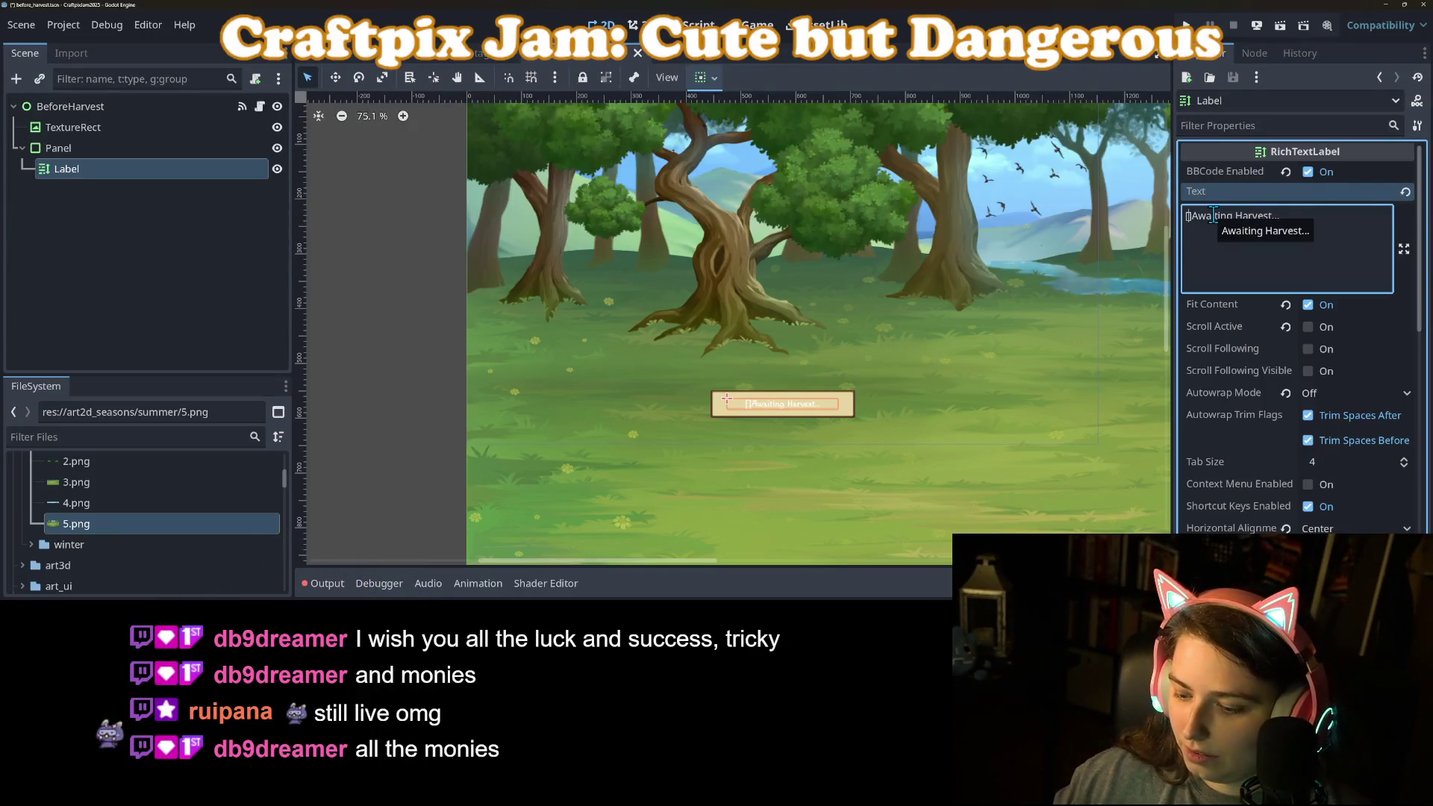
pyautogui.write('font_size')
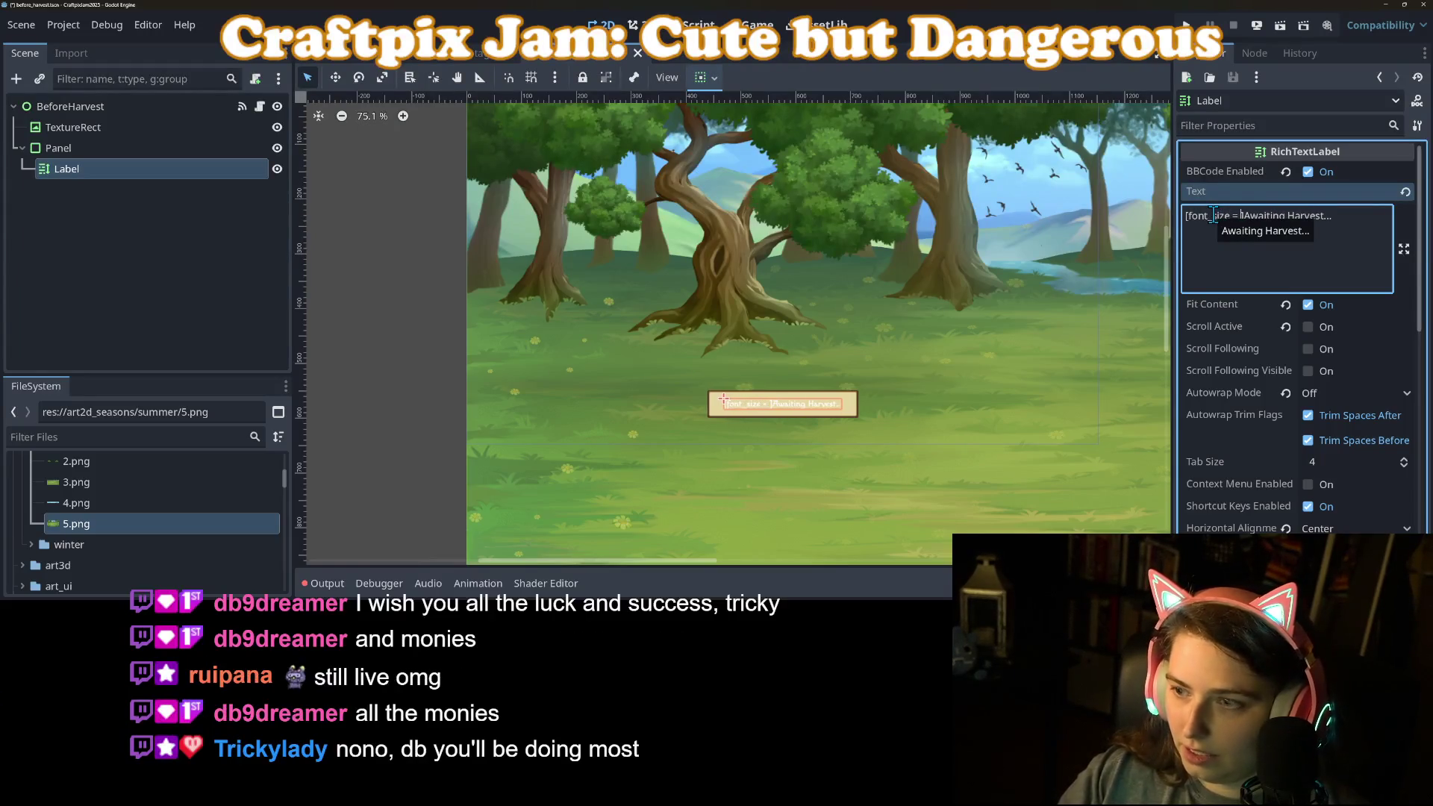
pyautogui.write('=32')
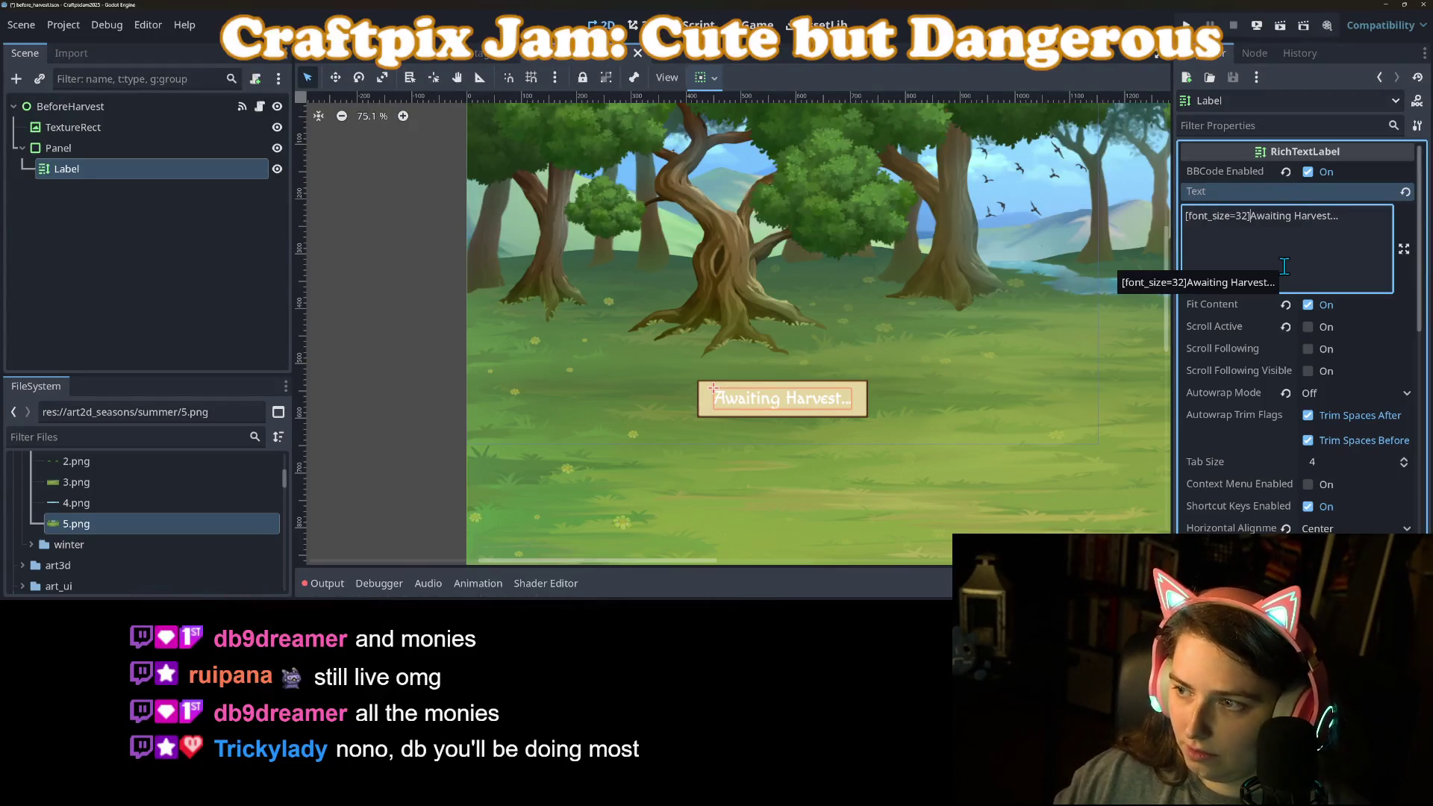
pyautogui.write('[]color=')
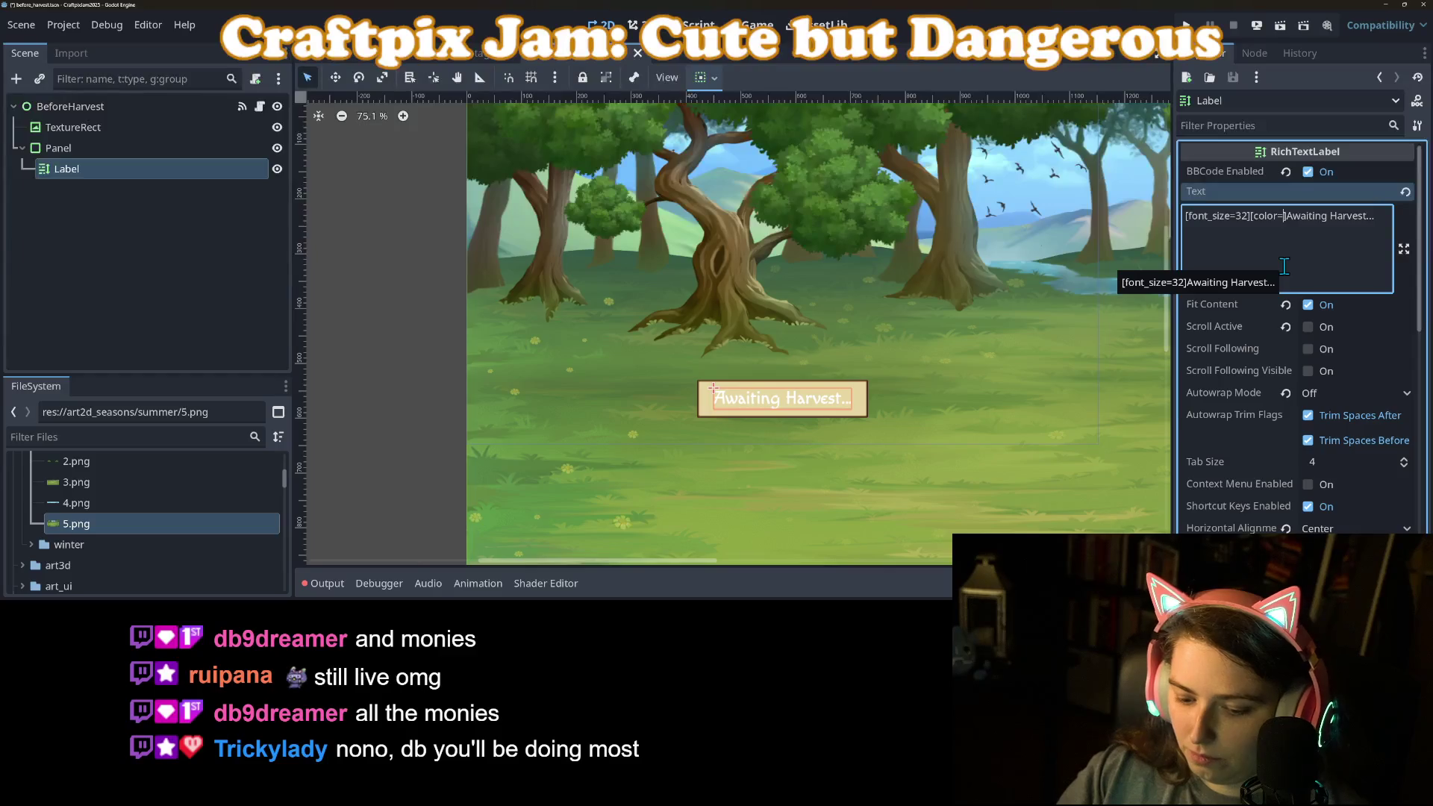
pyautogui.write('N')
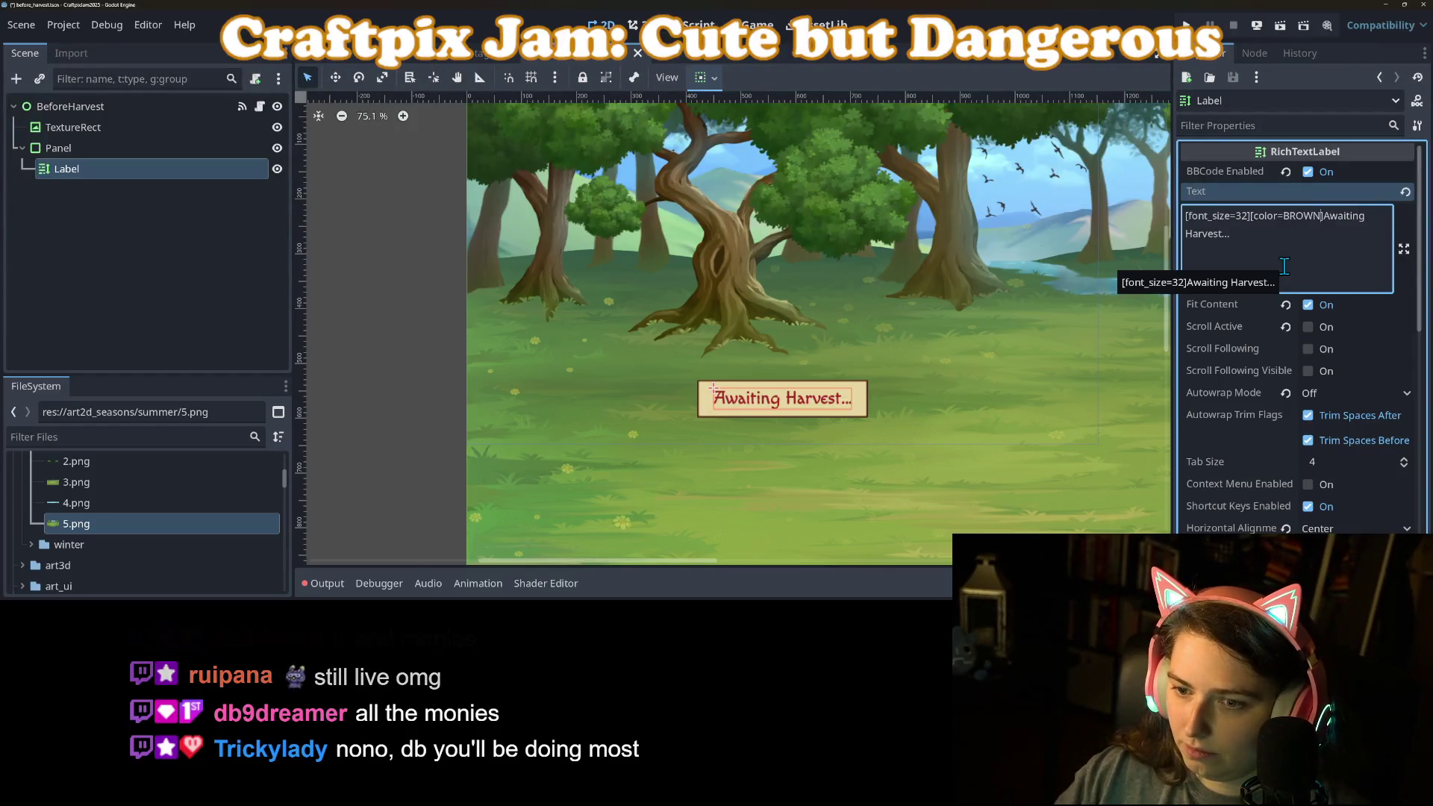
pyautogui.write('DARK_')
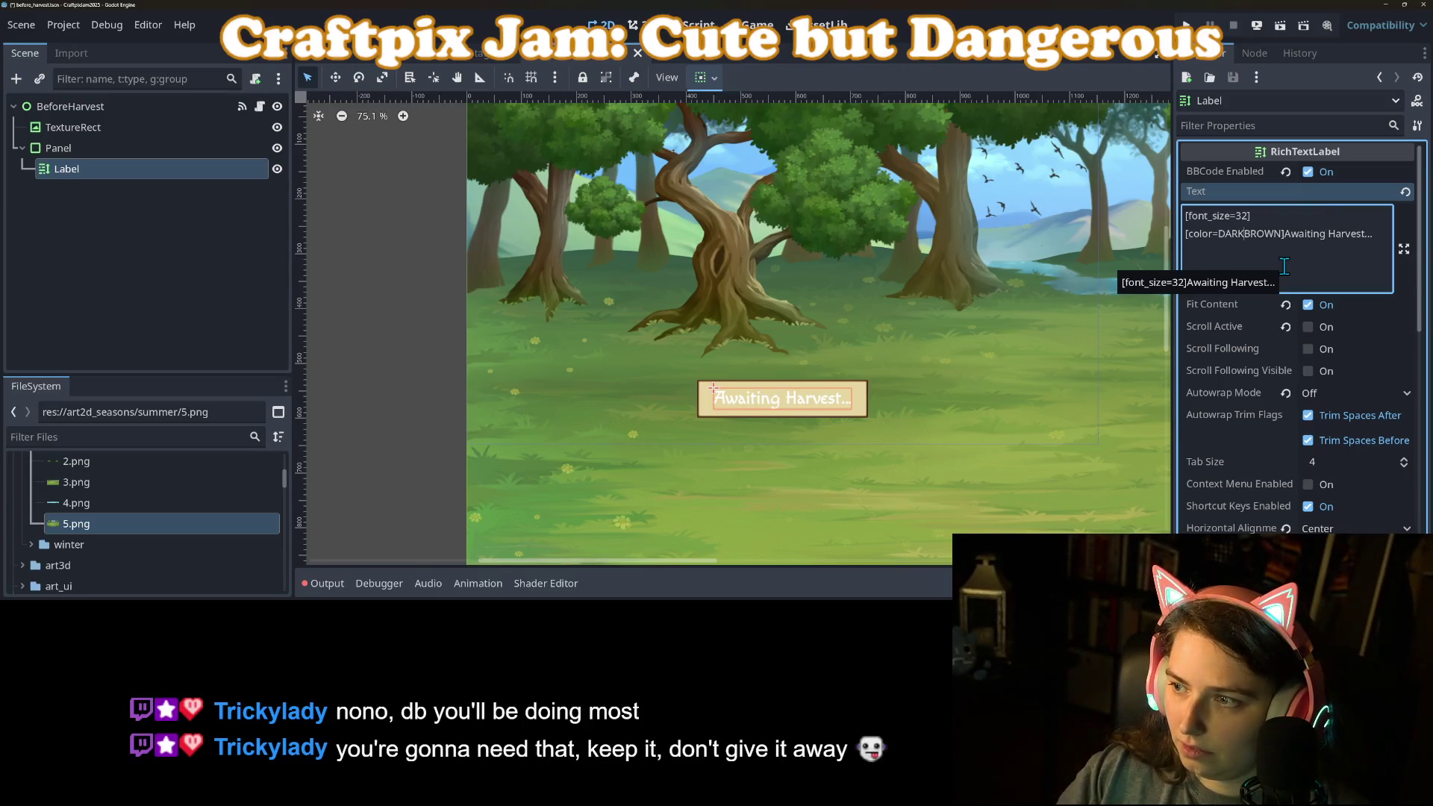
pyautogui.press('BackSpace')
pyautogui.hotkey('ctrl', 's')
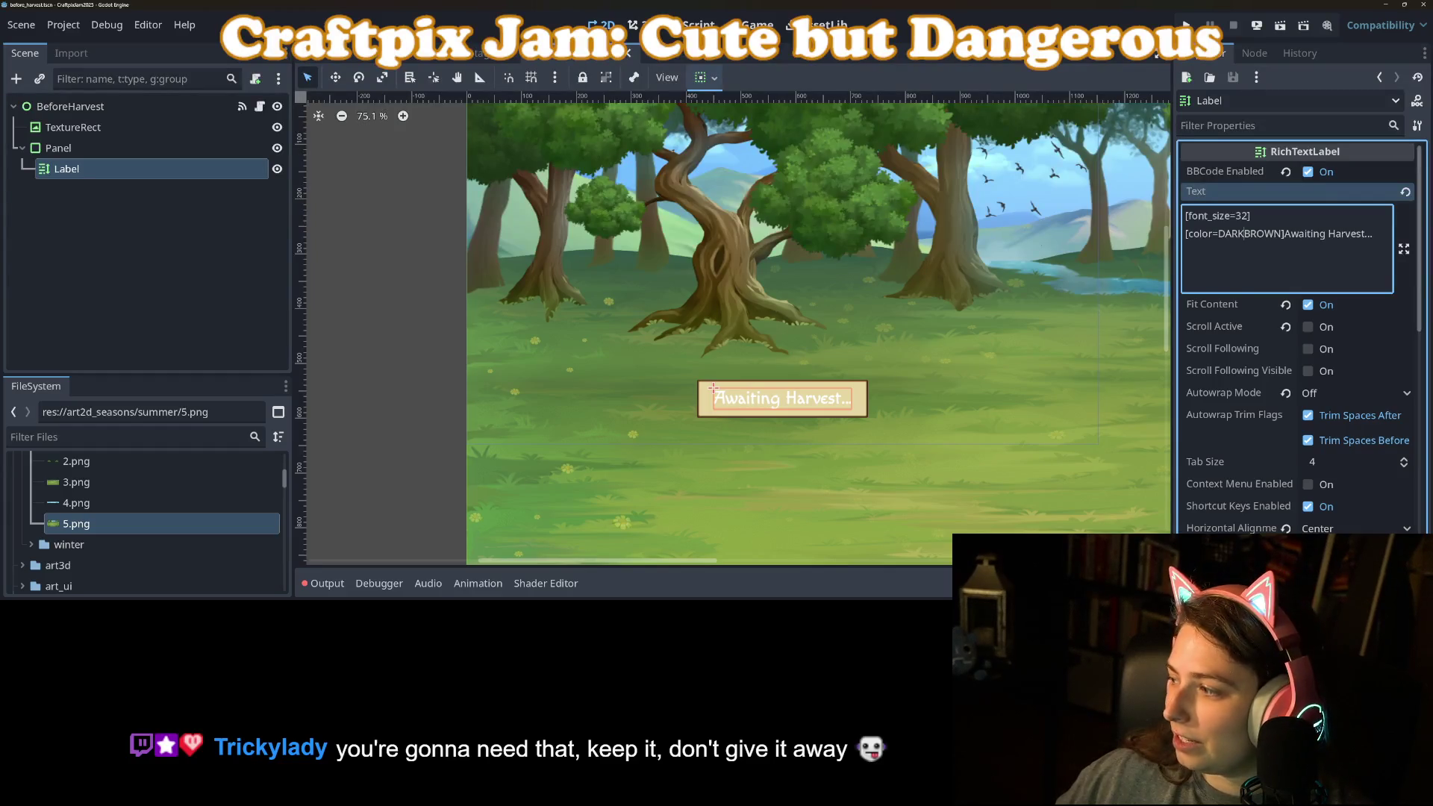
pyautogui.hotkey('alt', 'Tab')
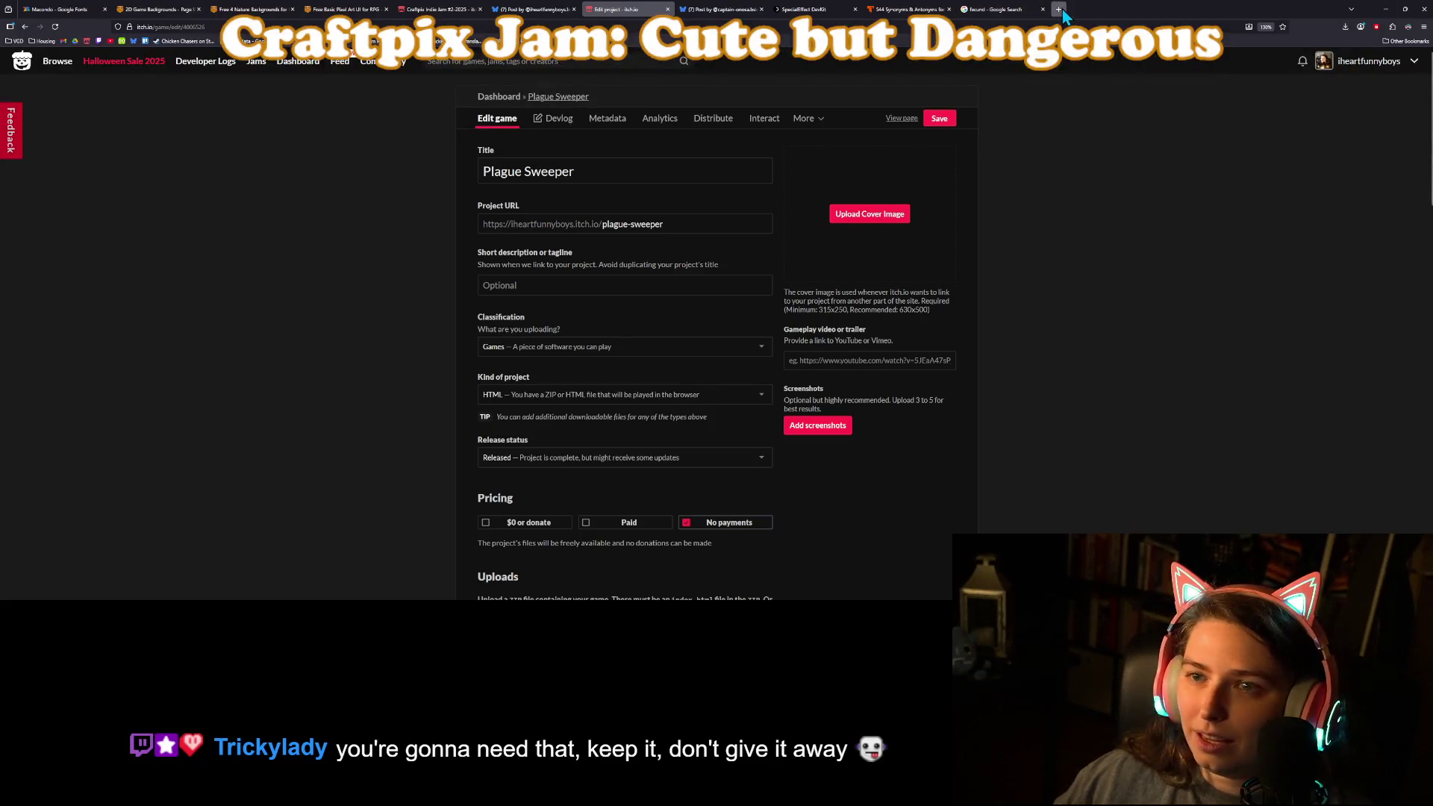
# Search 'godot bbcode color' in a new Firefox tab and open the BBCode in RichTextLabel docs.
pyautogui.click(1060, 9)
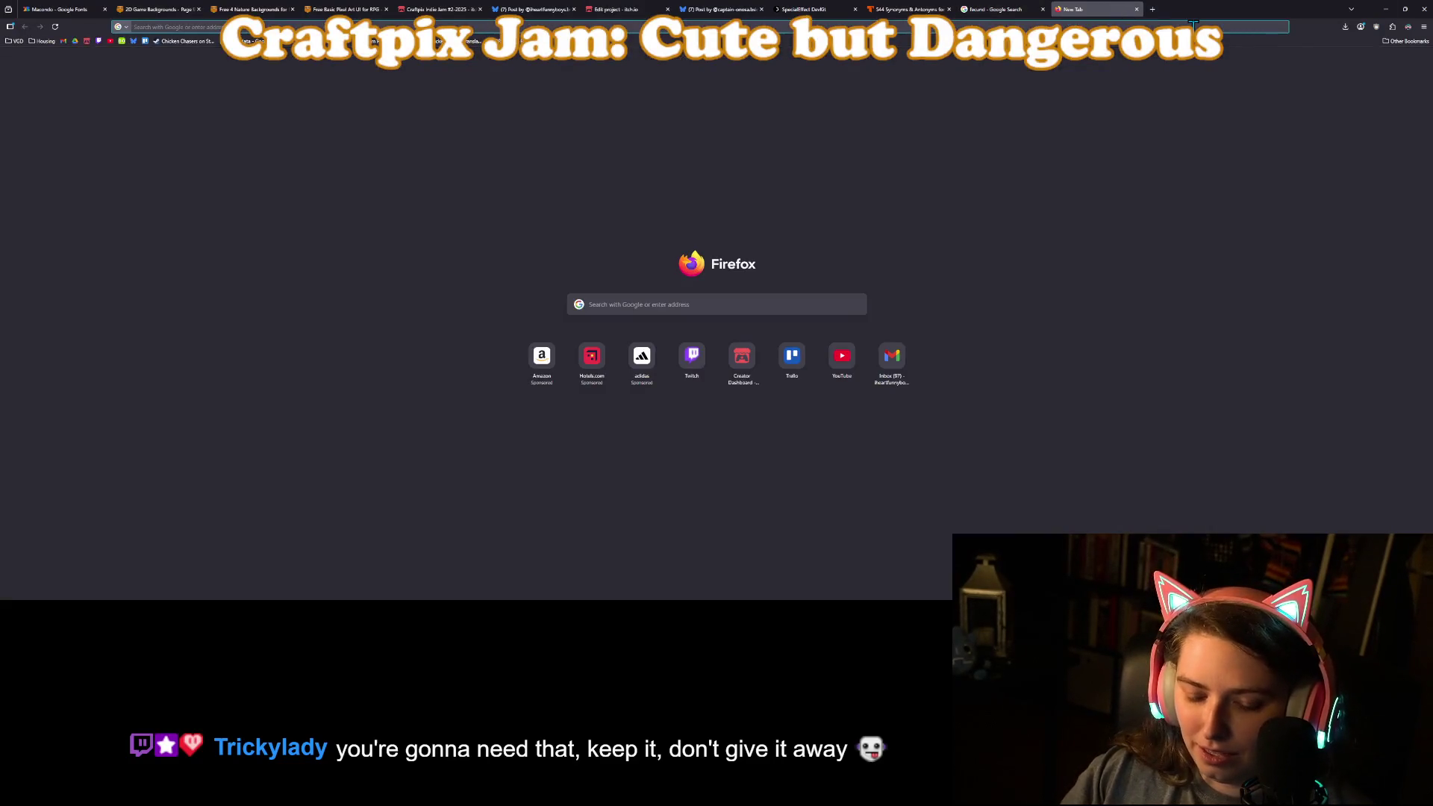
pyautogui.write('godot bbco')
pyautogui.press('Down')
pyautogui.press('Down')
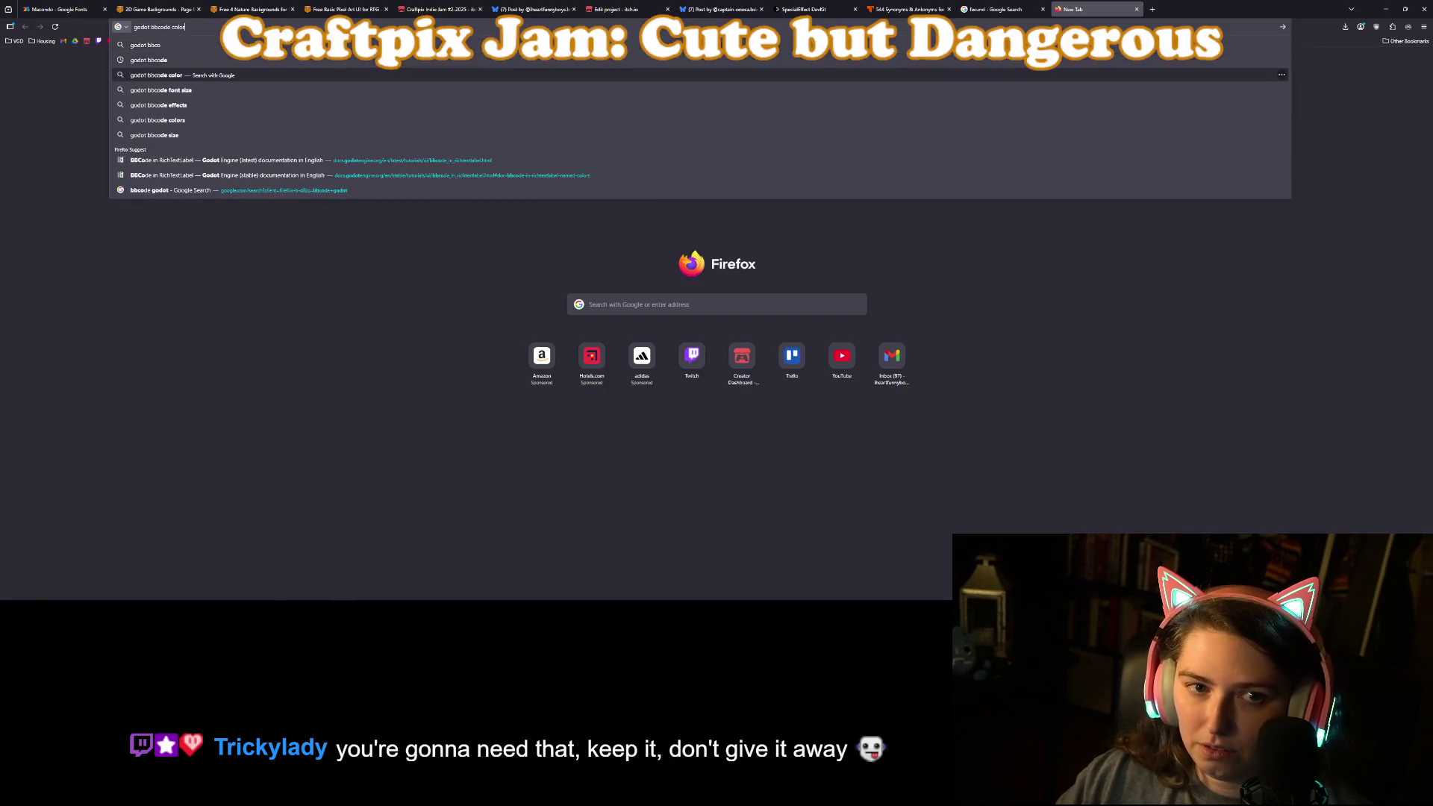
pyautogui.press('Return')
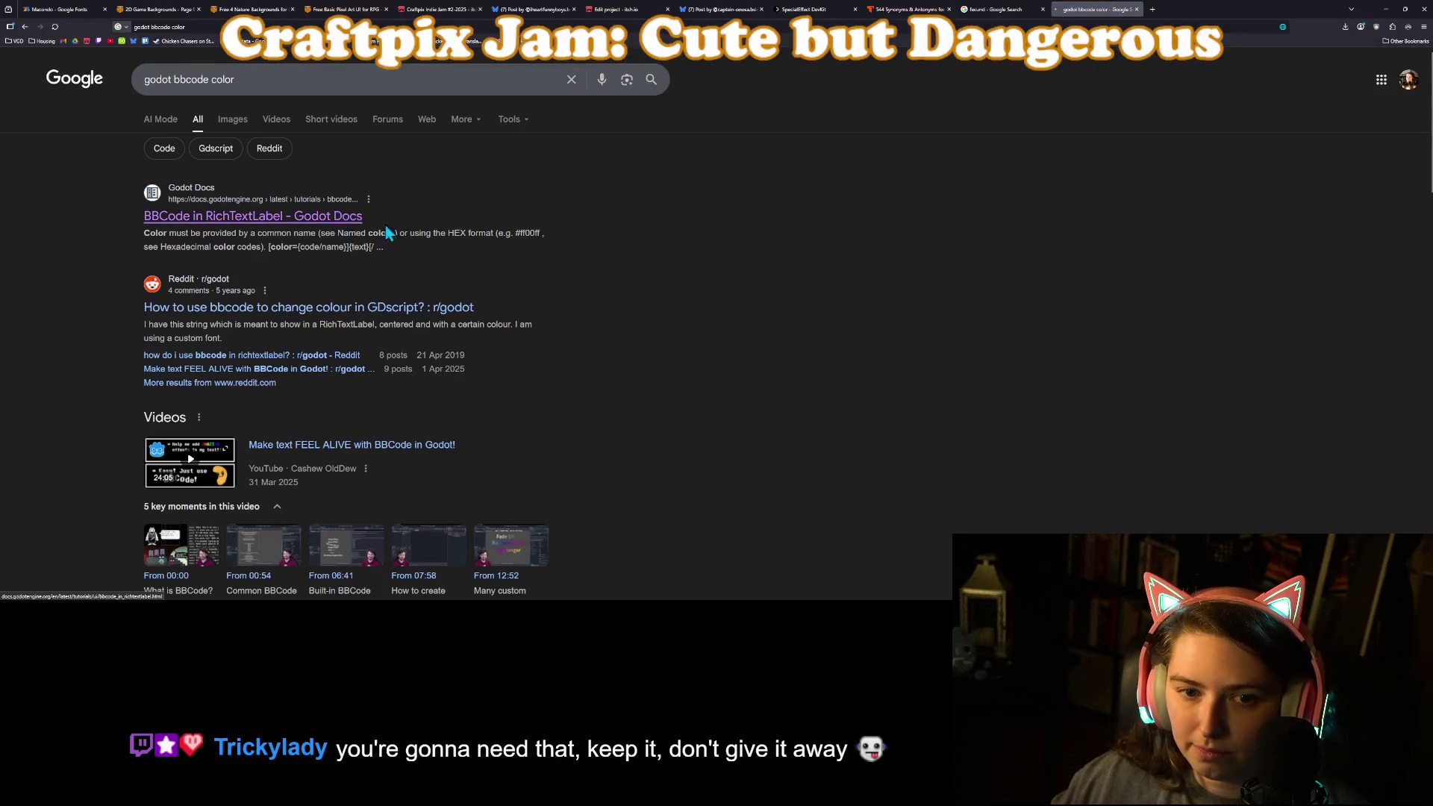
pyautogui.click(345, 217)
# Scroll to the named colour constants table, then return to Godot and select DARKBROWN in the Text.
pyautogui.scroll(-5, 784, 425)
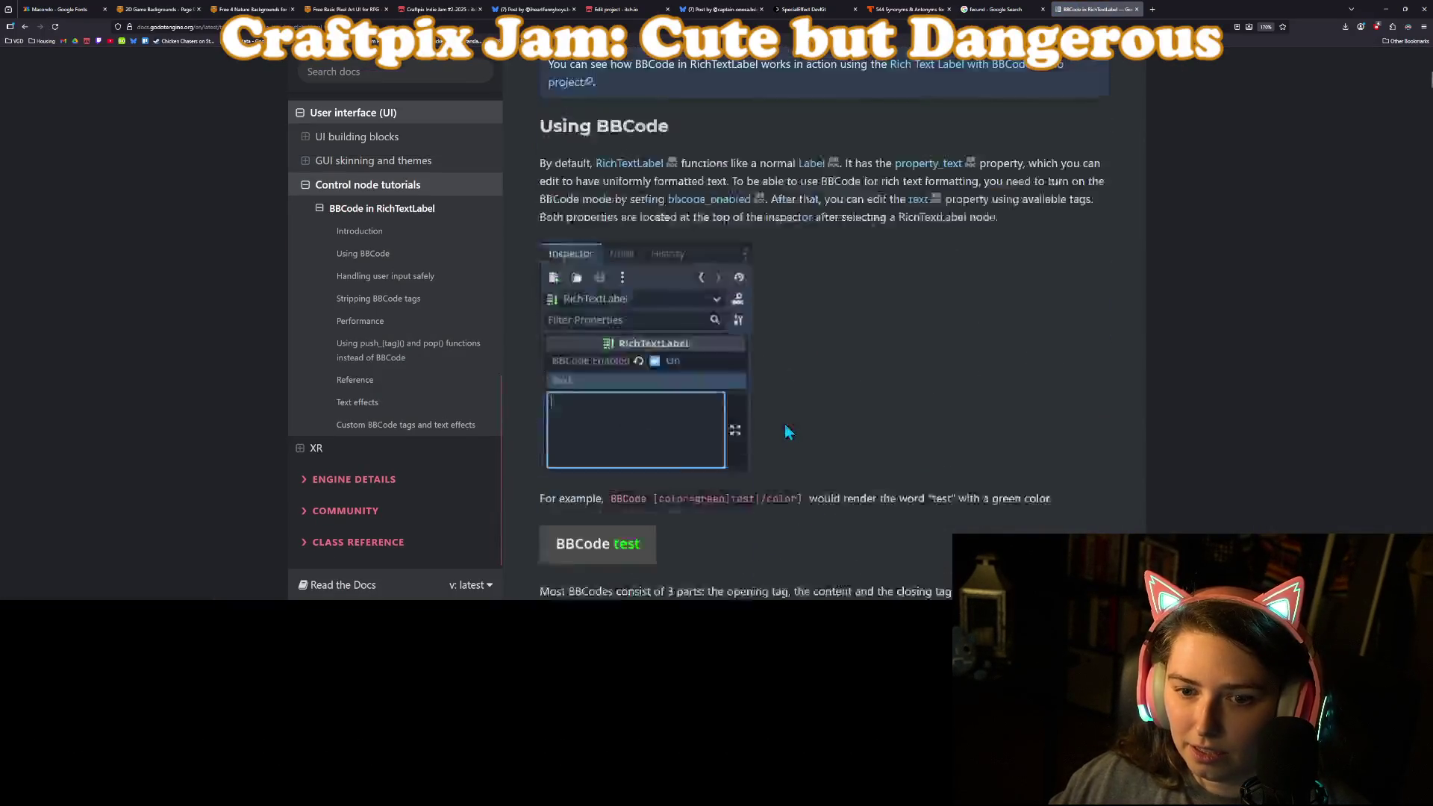
pyautogui.scroll(-10, 929, 478)
pyautogui.scroll(-15, 906, 468)
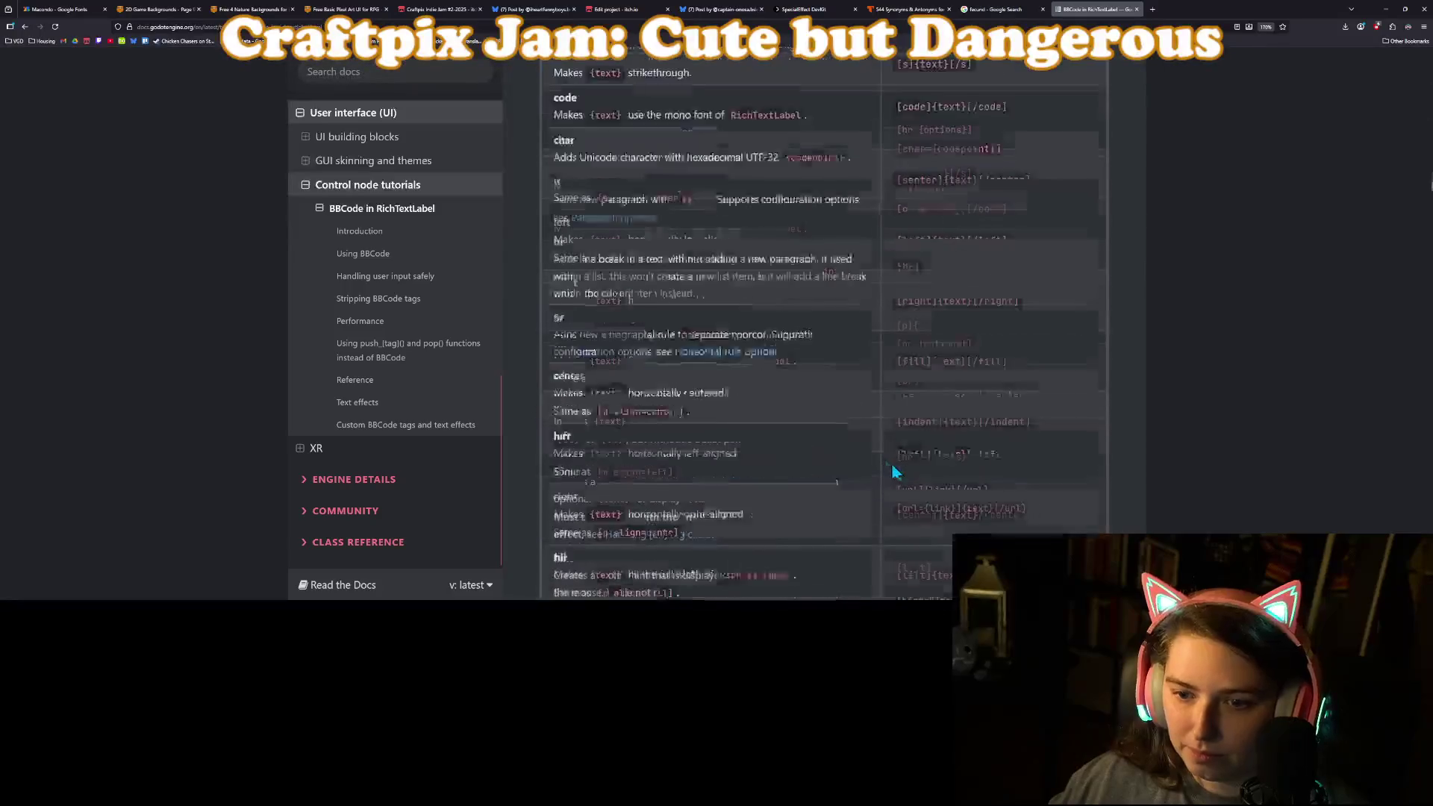
pyautogui.scroll(-20, 922, 476)
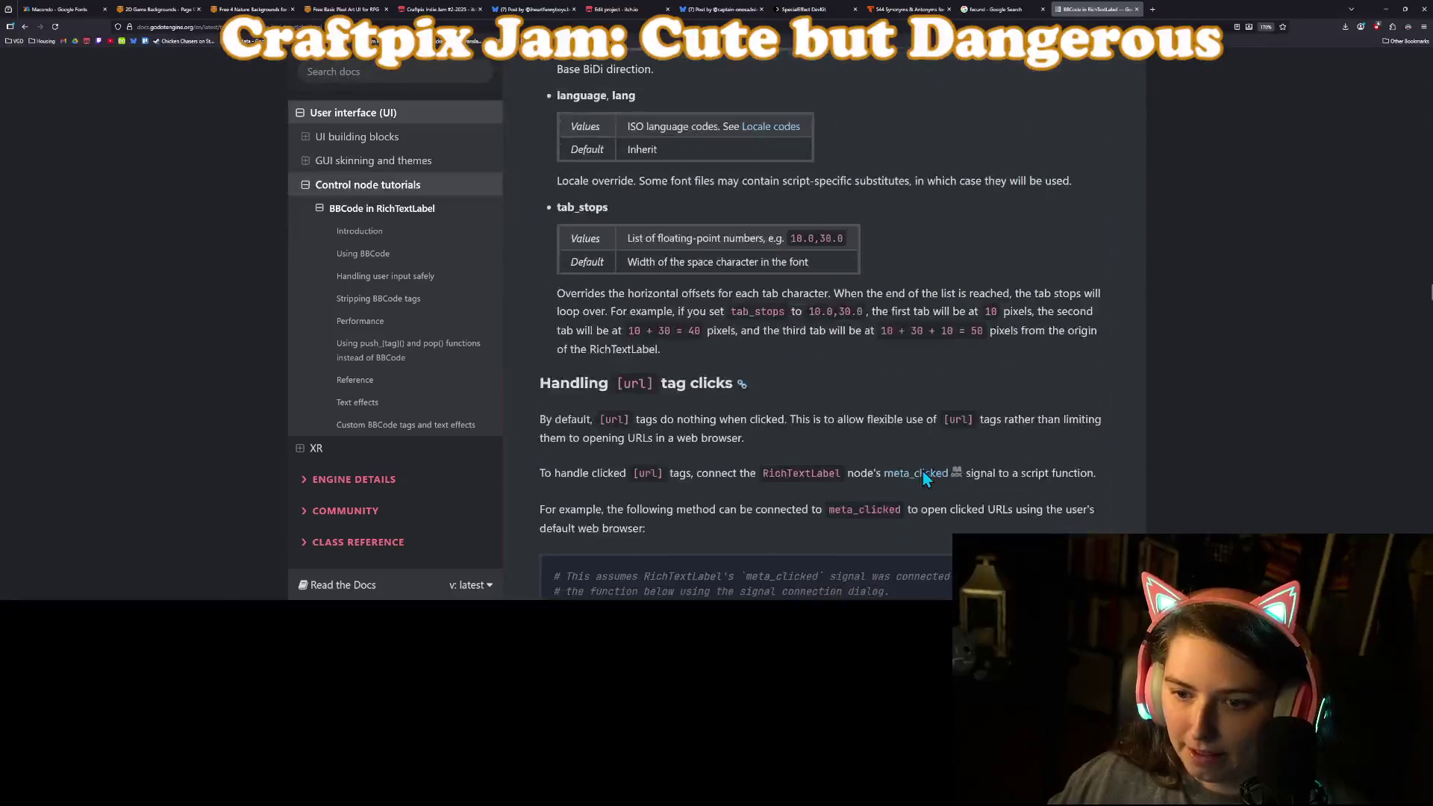
pyautogui.scroll(-20, 926, 478)
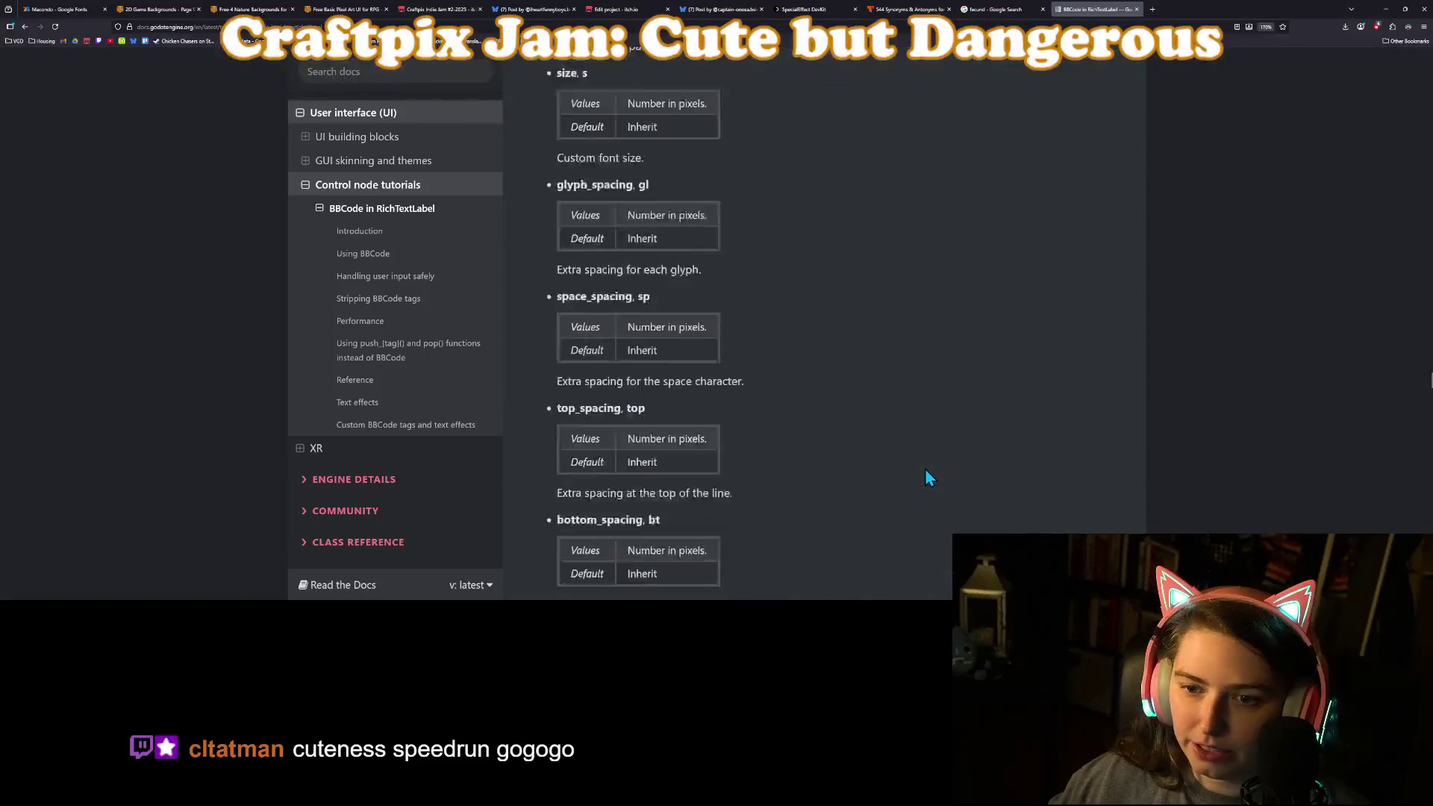
pyautogui.scroll(5, 925, 468)
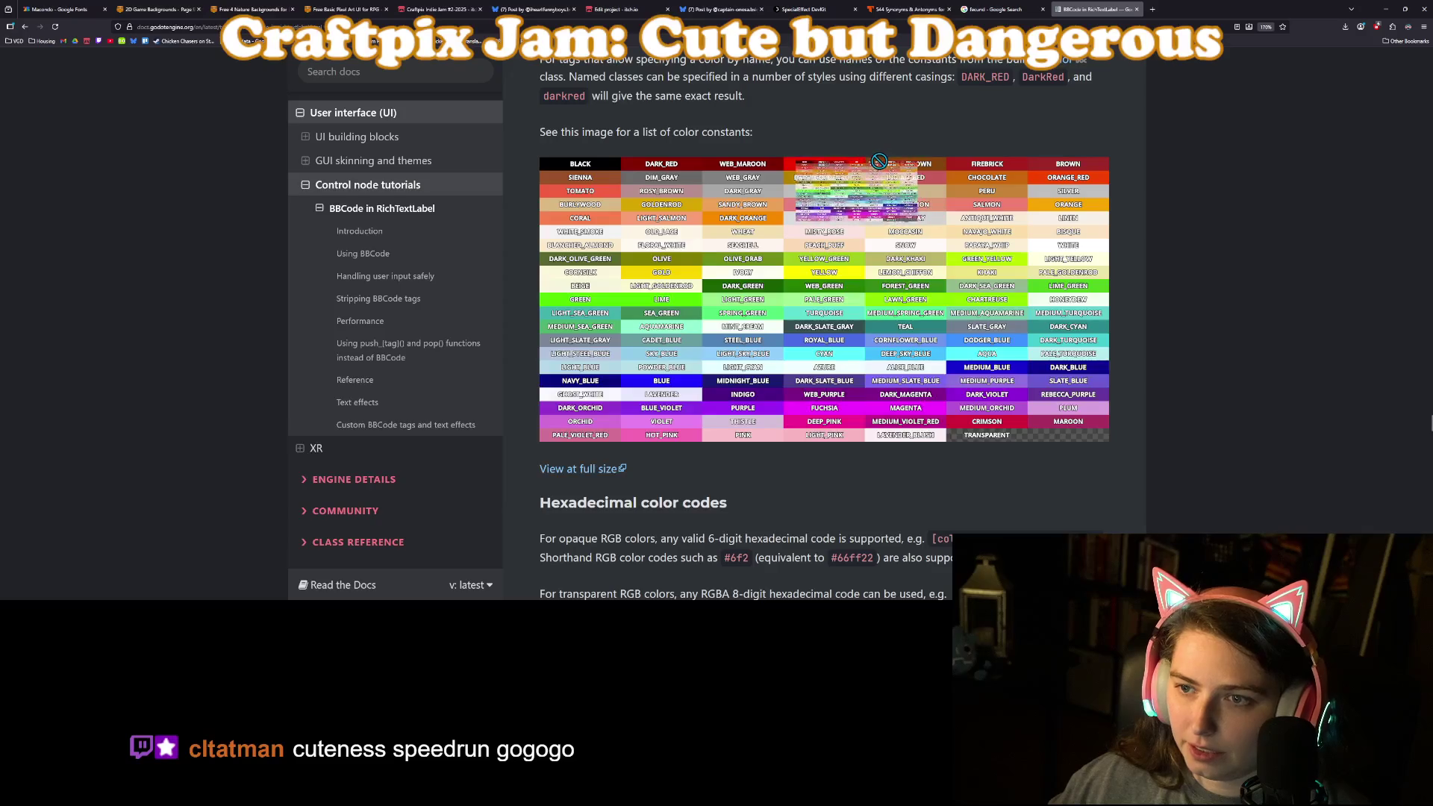
pyautogui.click(1391, 7)
pyautogui.doubleClick(1253, 231)
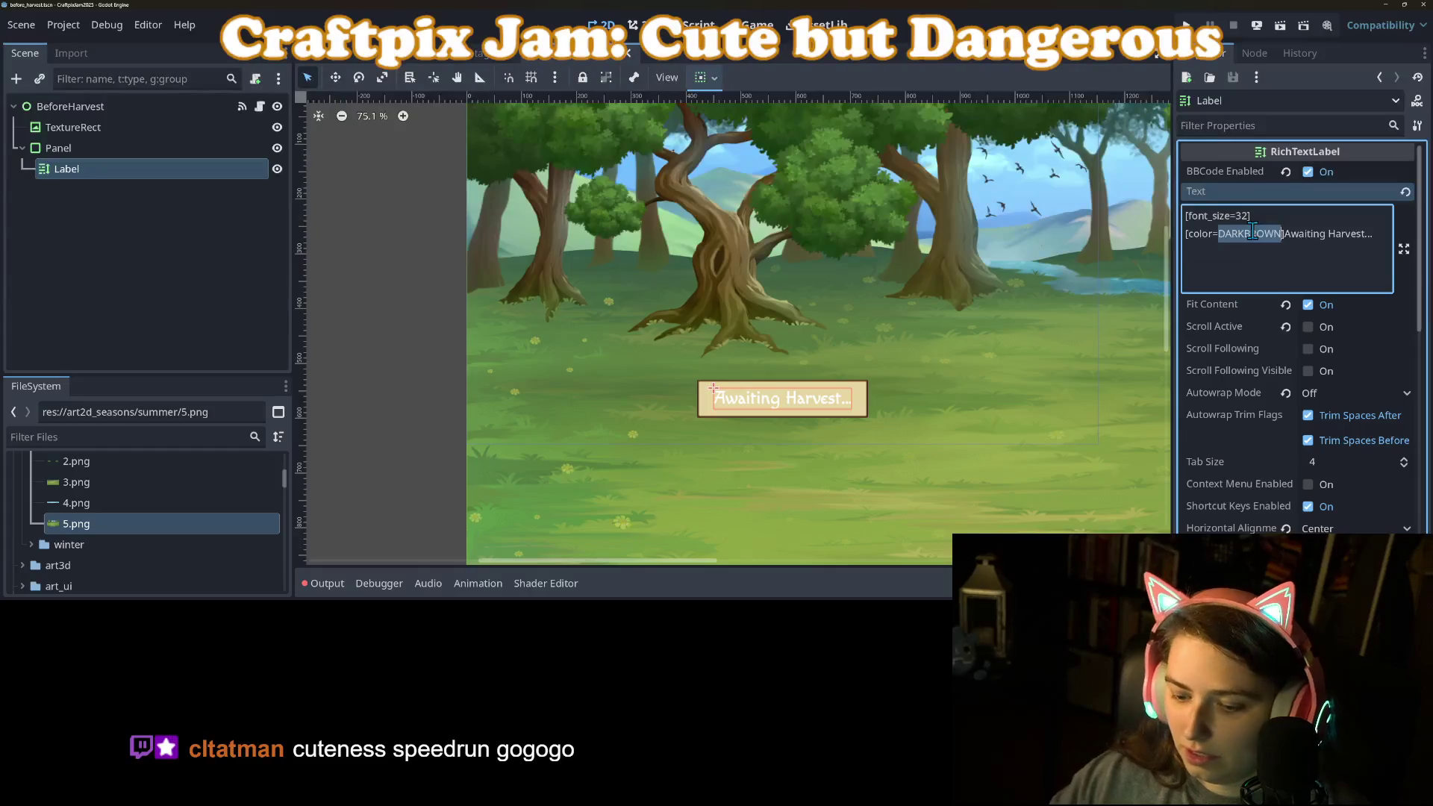
# Replace DARKBROWN with SADDLE_BROWN and insert empty [] brackets before 'Awaiting Harvest...'.
pyautogui.write('SADDLE')
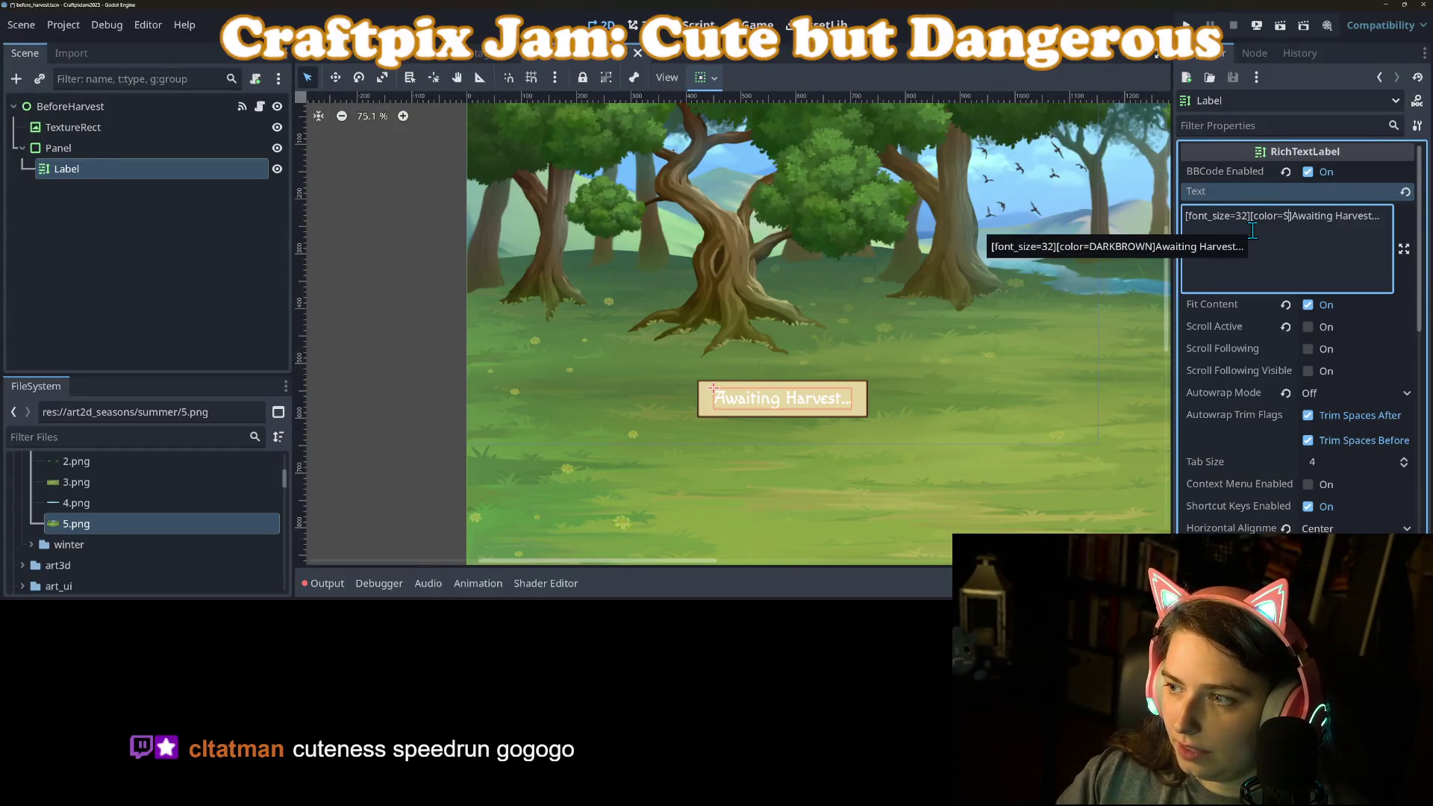
pyautogui.write('BROWN')
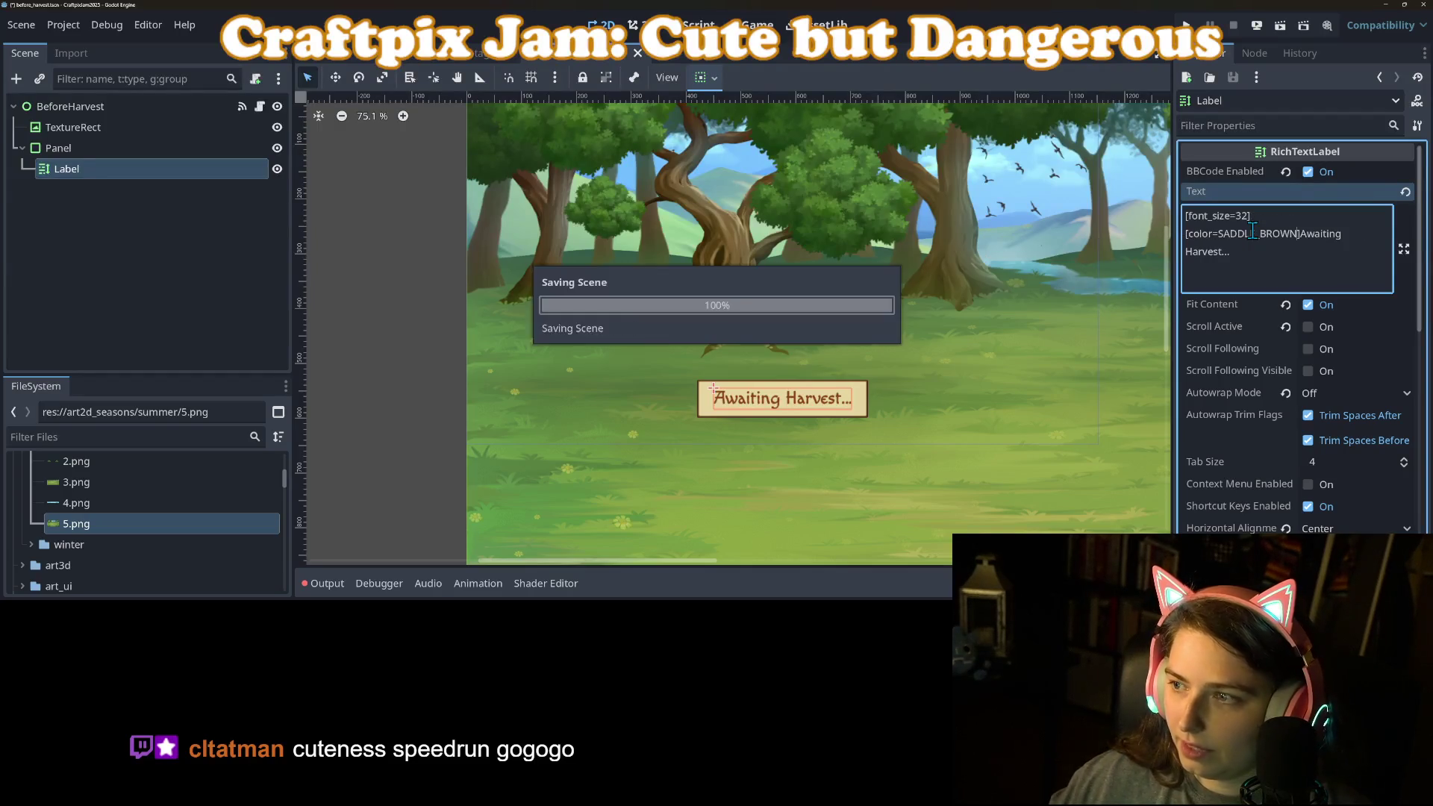
pyautogui.click(1305, 234)
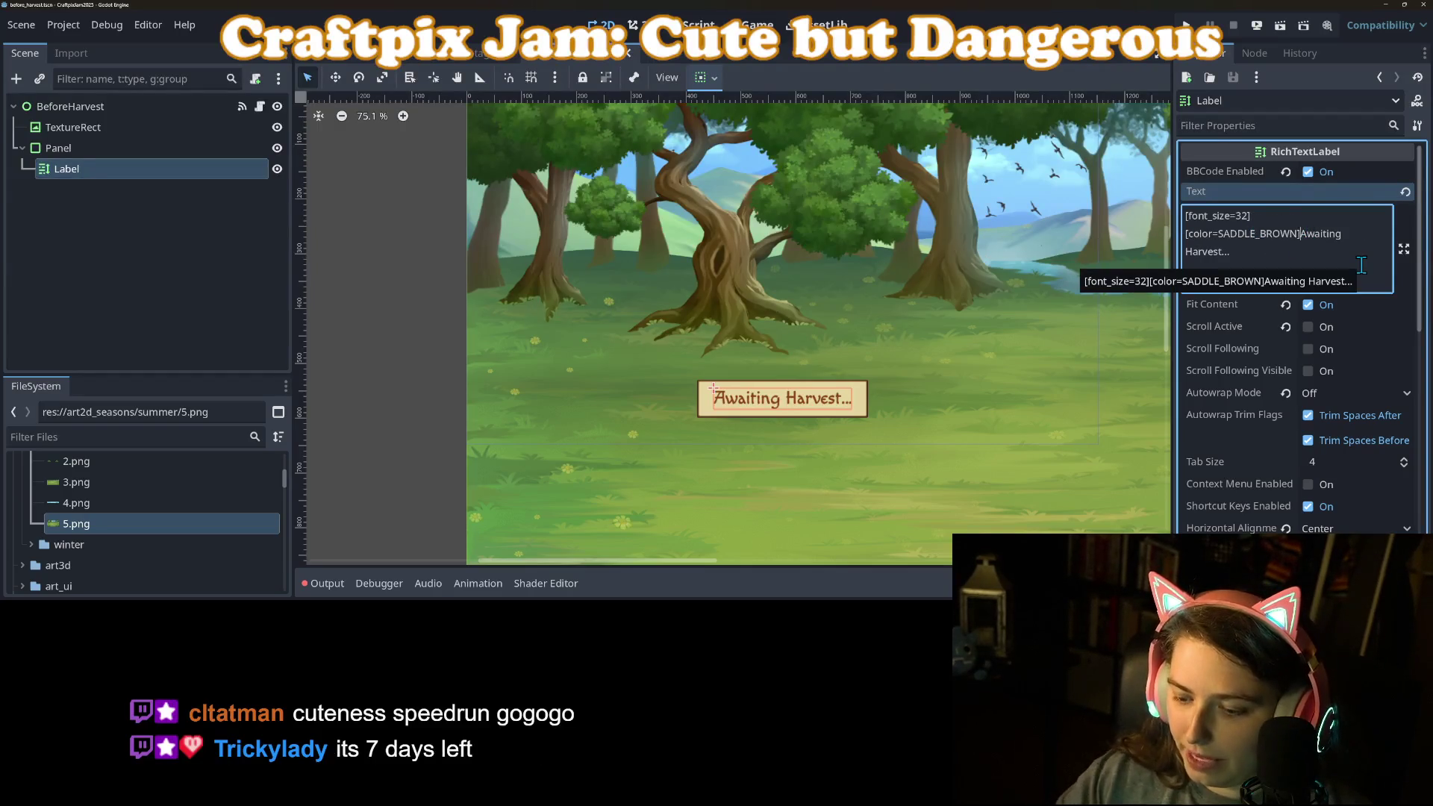
pyautogui.write('[]')
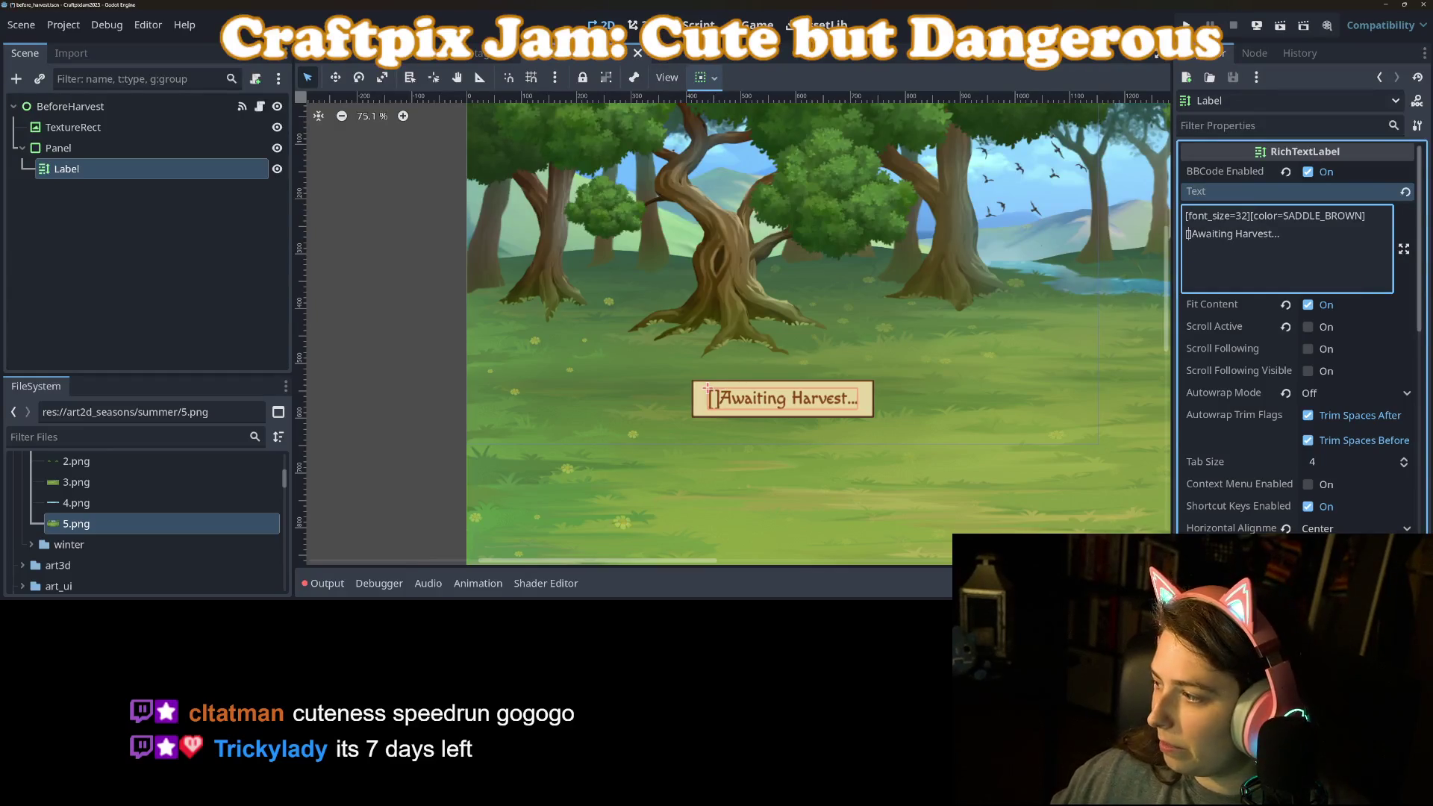
pyautogui.hotkey('alt', 'Tab')
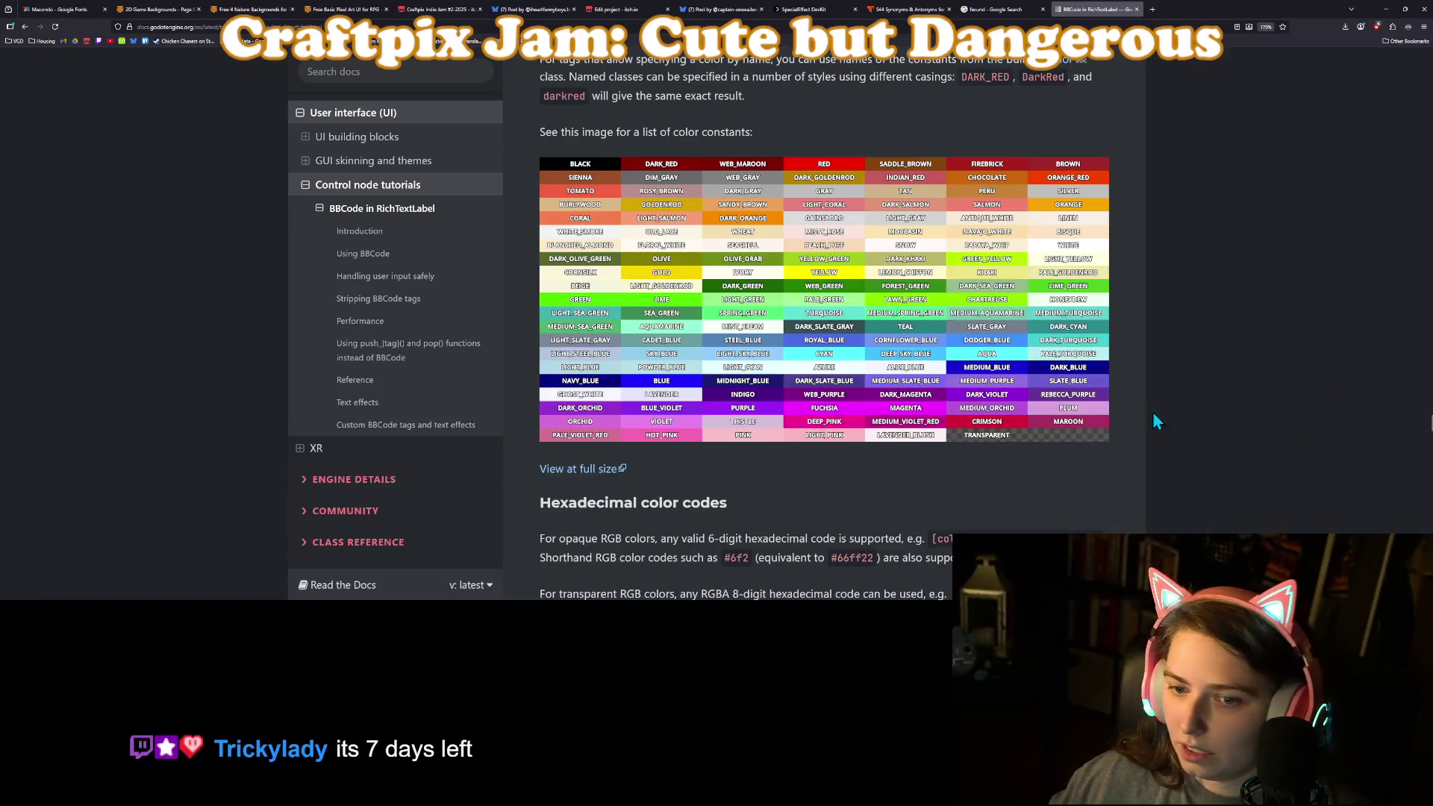
# Fill the empty brackets with 'wave' to add a [wave] effect and save the scene.
pyautogui.scroll(3, 1154, 422)
pyautogui.scroll(-15, 1154, 421)
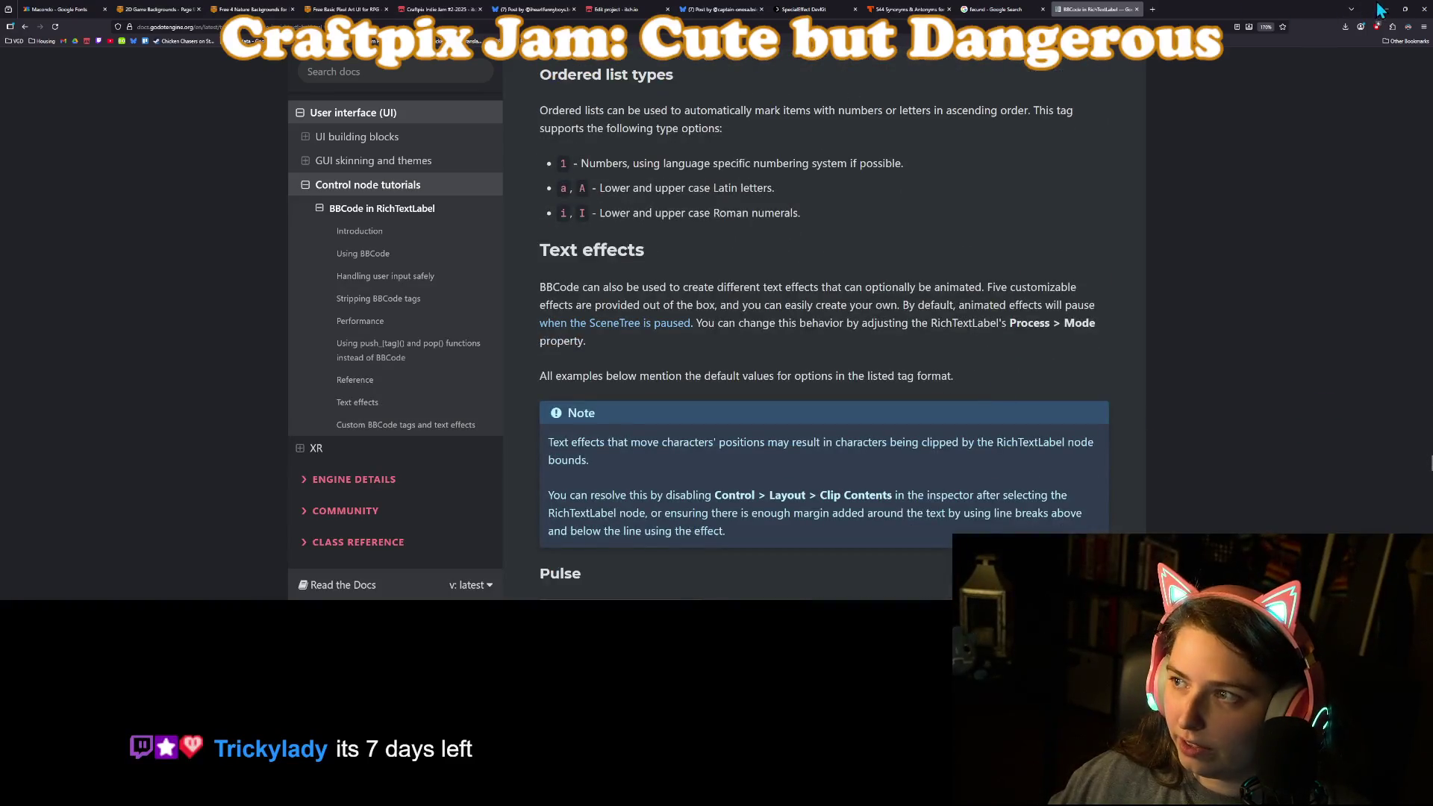
pyautogui.click(1379, 9)
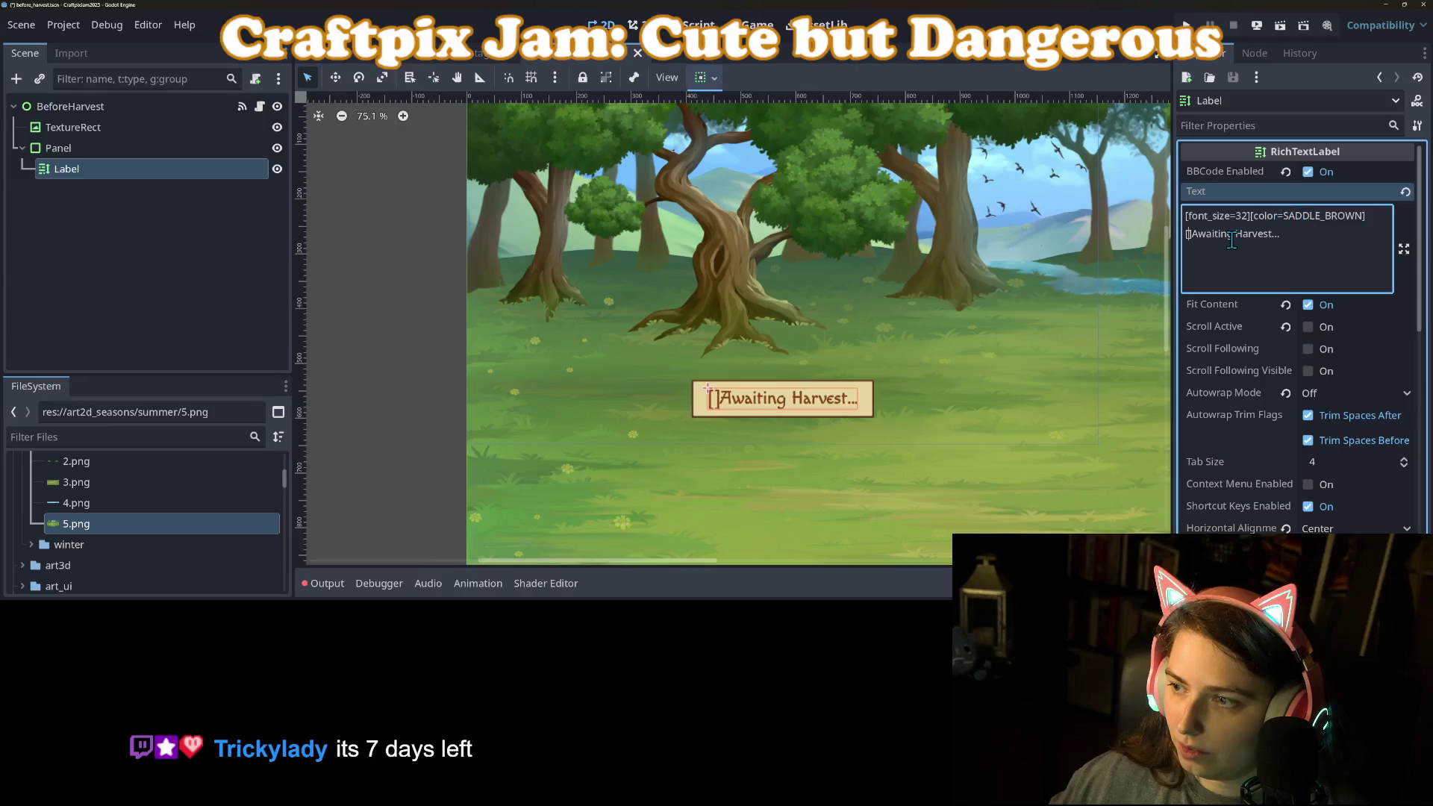
pyautogui.write('wave')
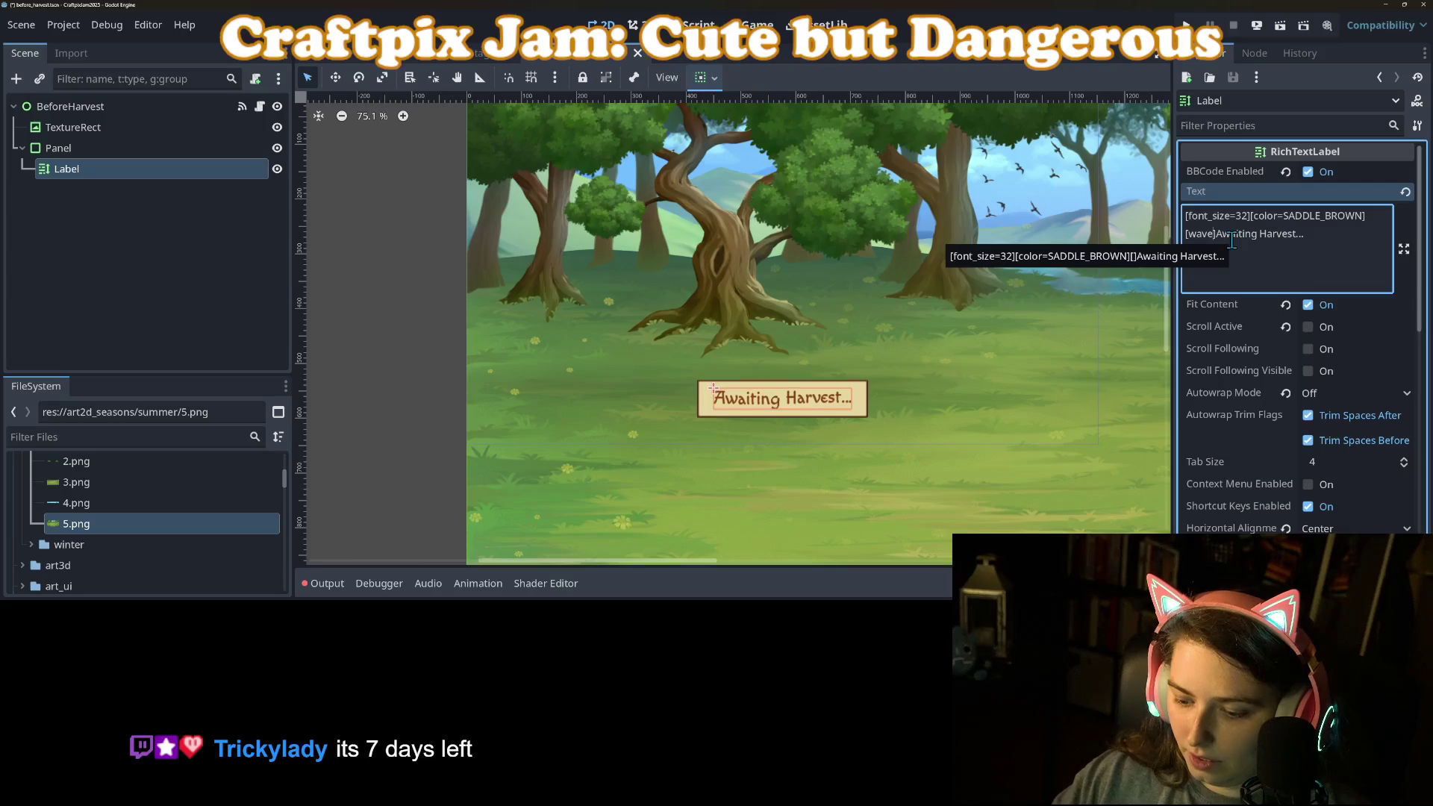
pyautogui.hotkey('ctrl', 's')
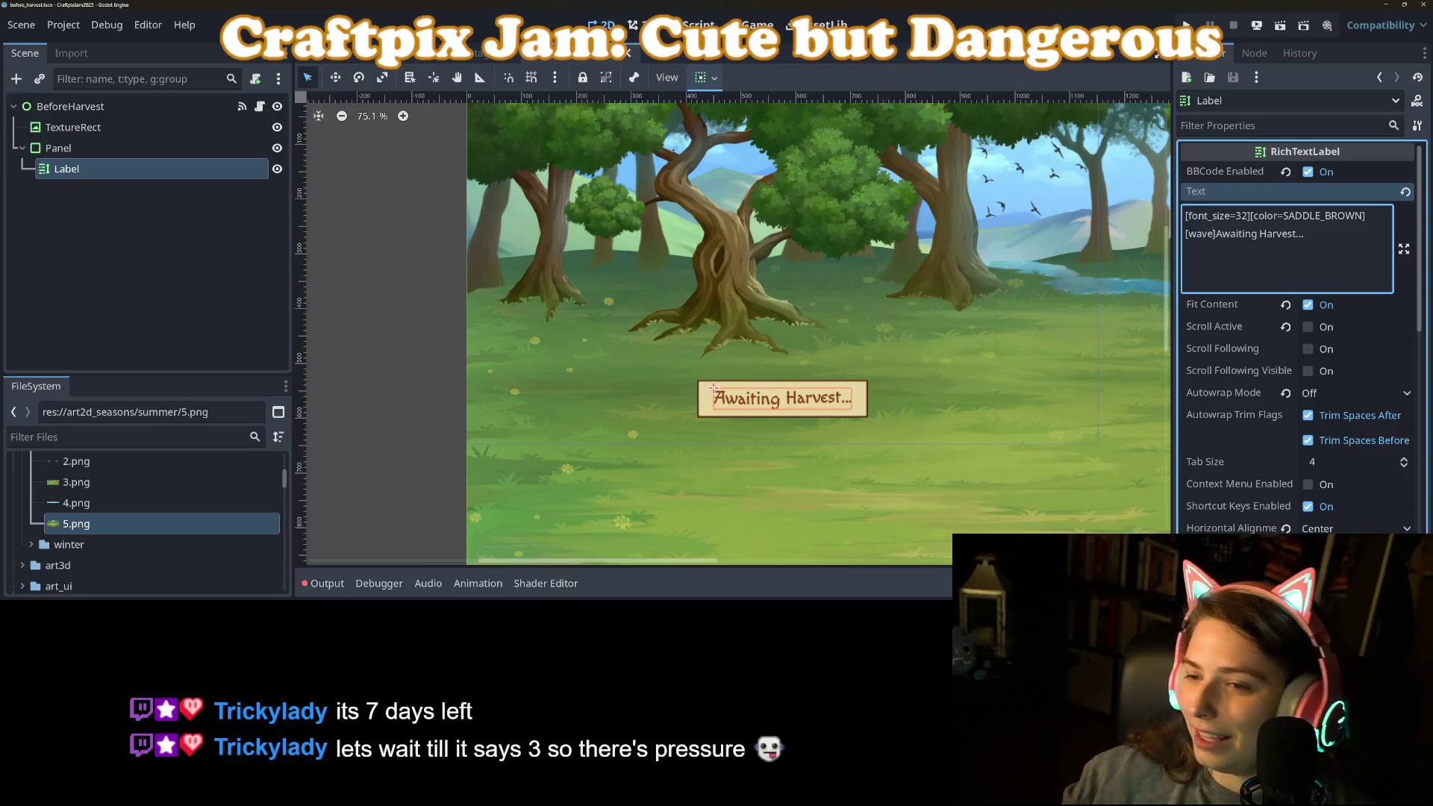
# Review the Wave effect's tag format in the BBCode docs.
pyautogui.scroll(-4, 585, 424)
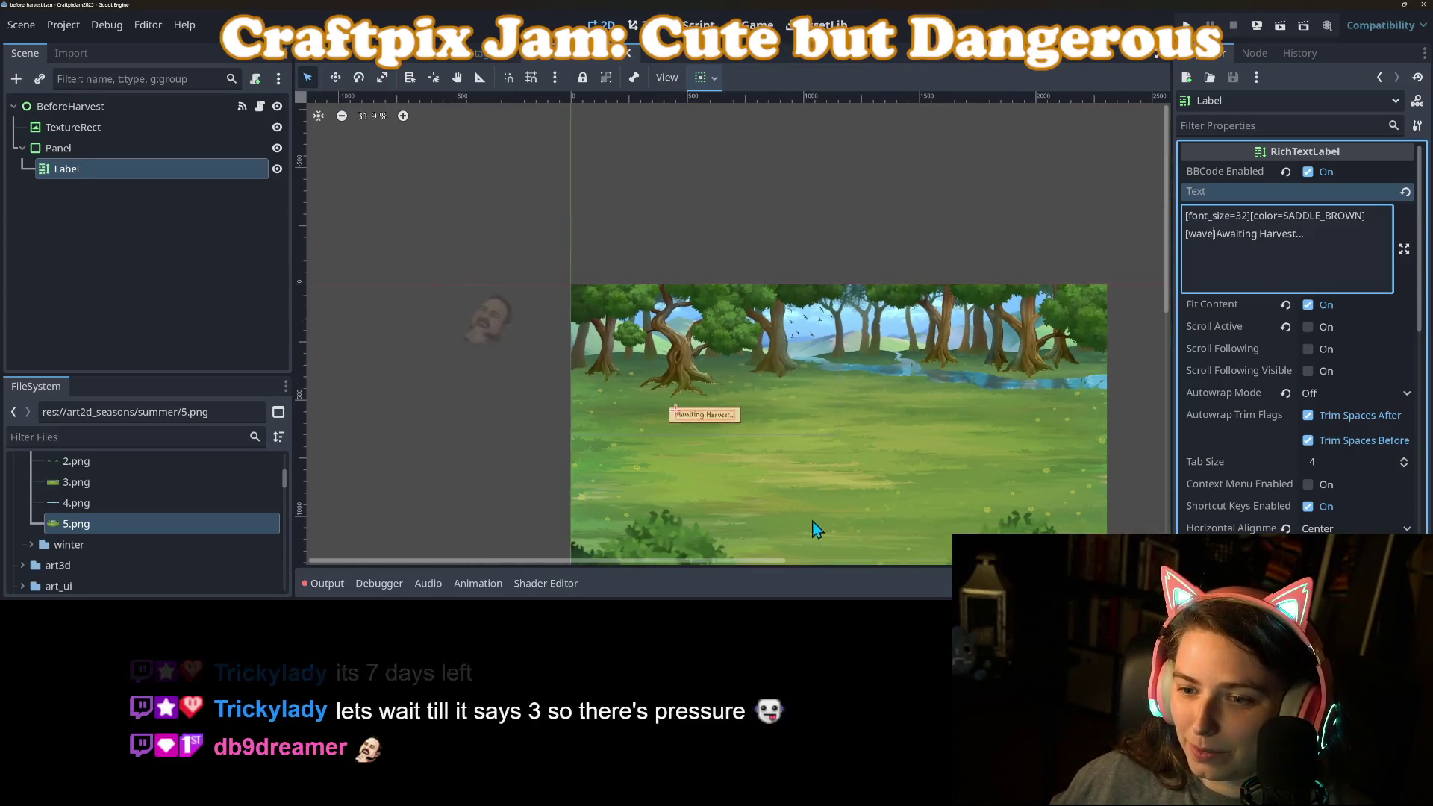
pyautogui.scroll(2, 781, 513)
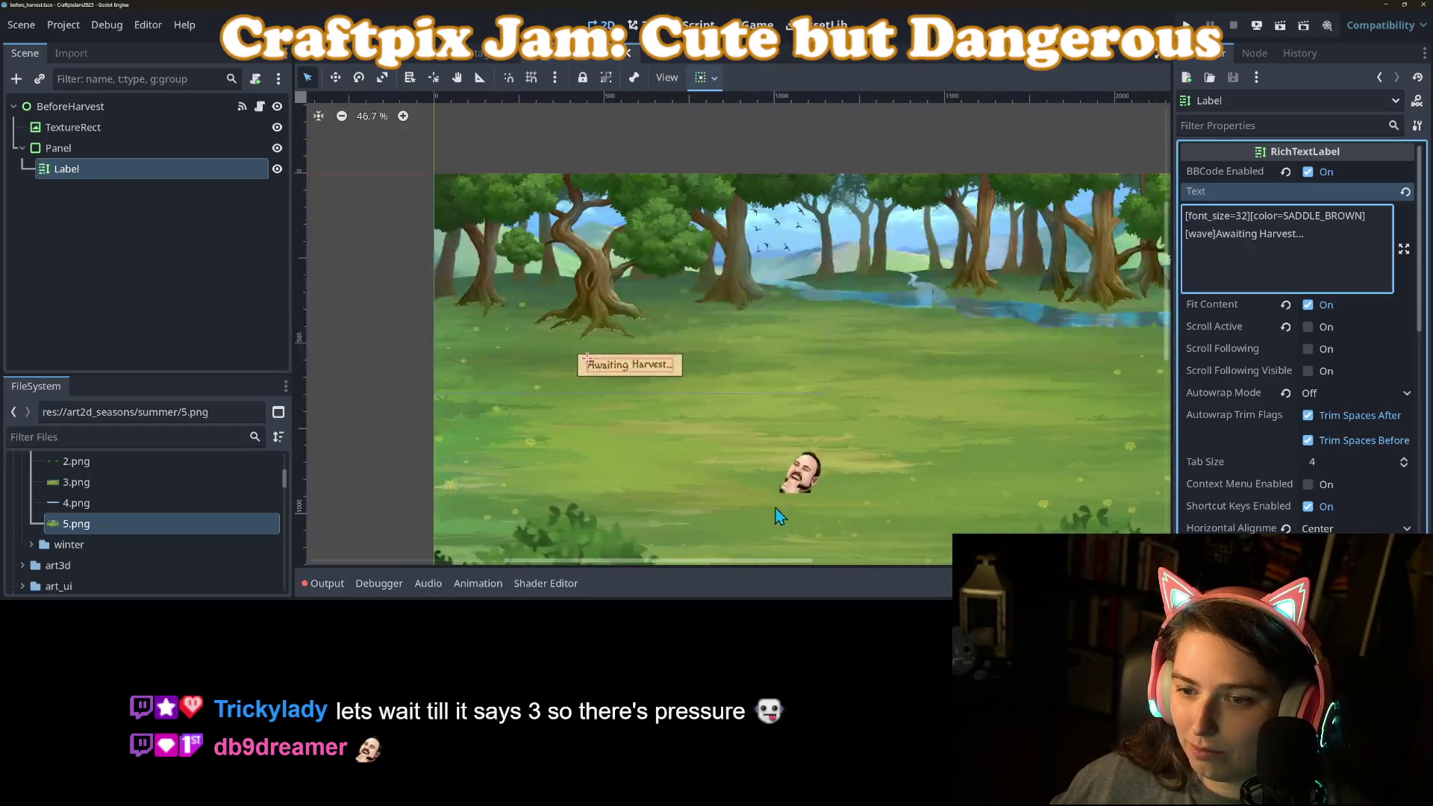
pyautogui.scroll(2, 639, 433)
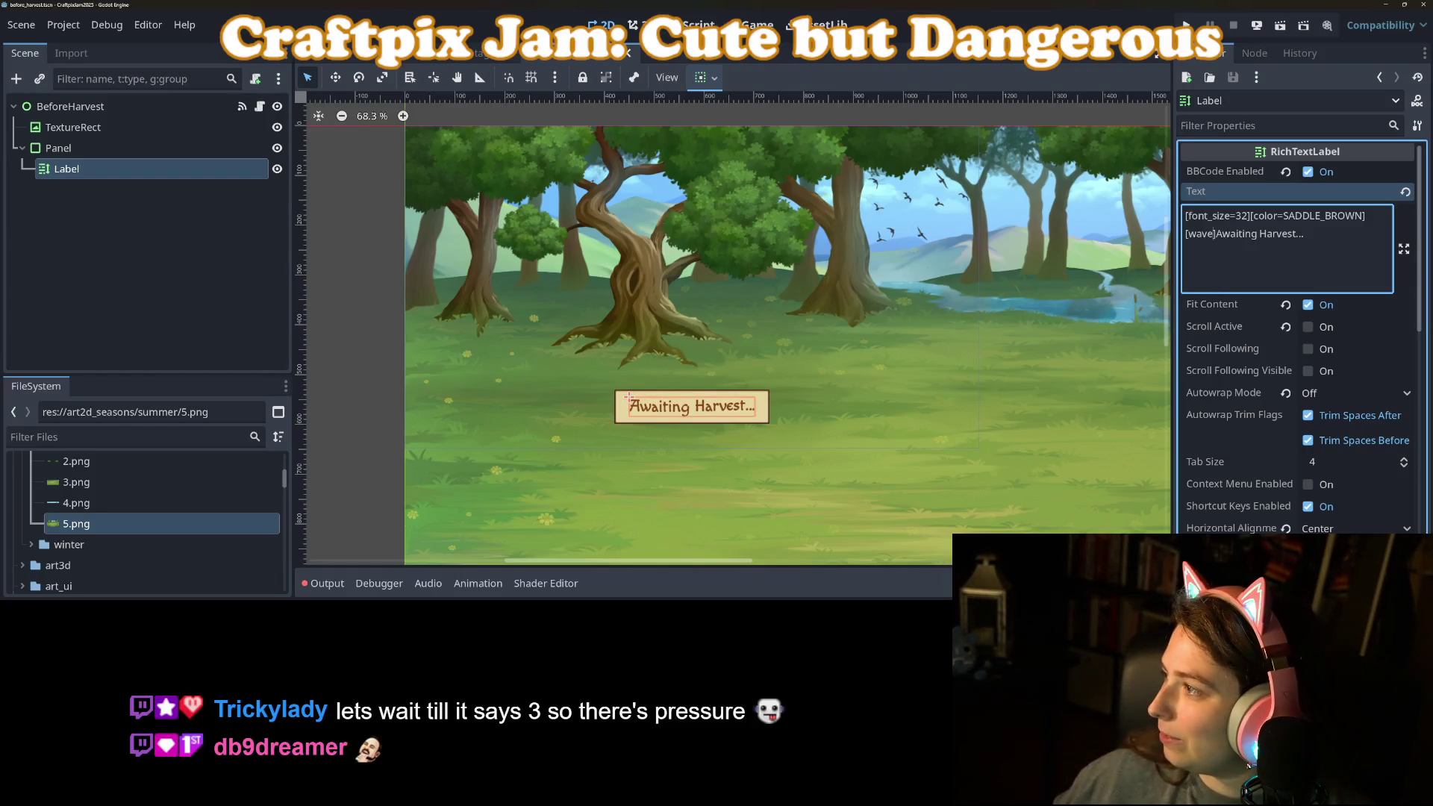
pyautogui.hotkey('alt', 'Tab')
pyautogui.scroll(-10, 729, 365)
pyautogui.scroll(3, 746, 382)
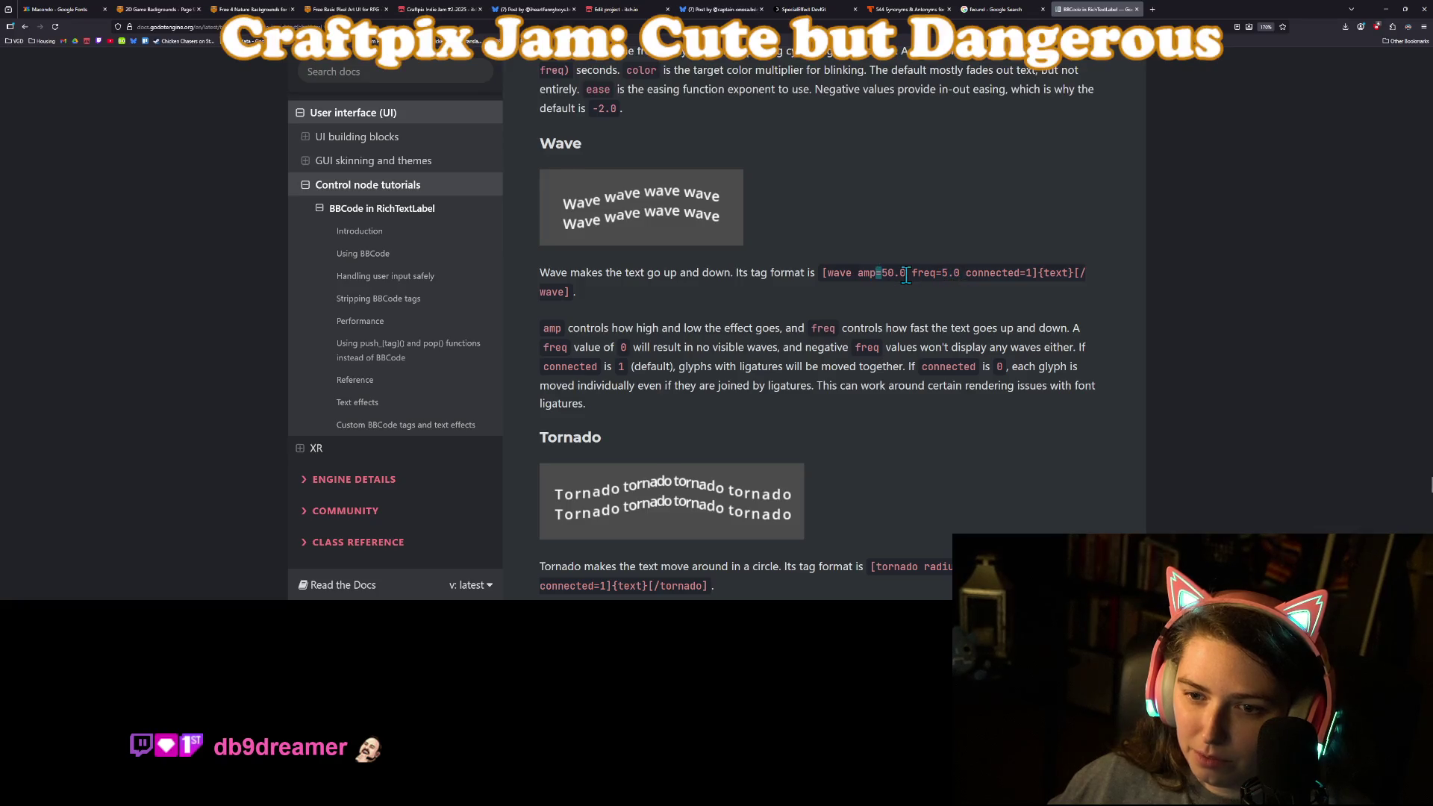
# Set the wave tag to amp=40.0, removing the minus sign, and save the scene.
pyautogui.click(1387, 9)
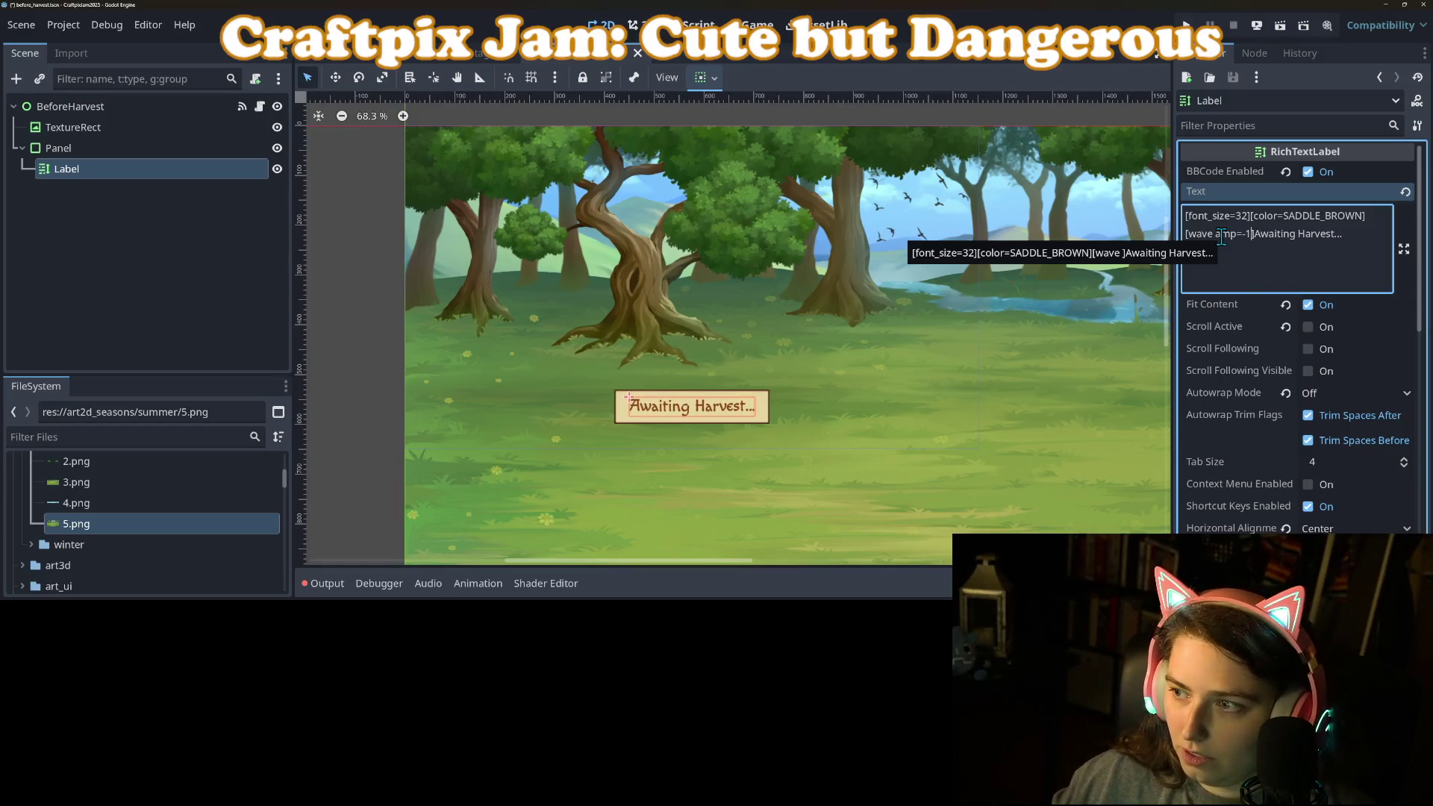
pyautogui.hotkey('ctrl', 's')
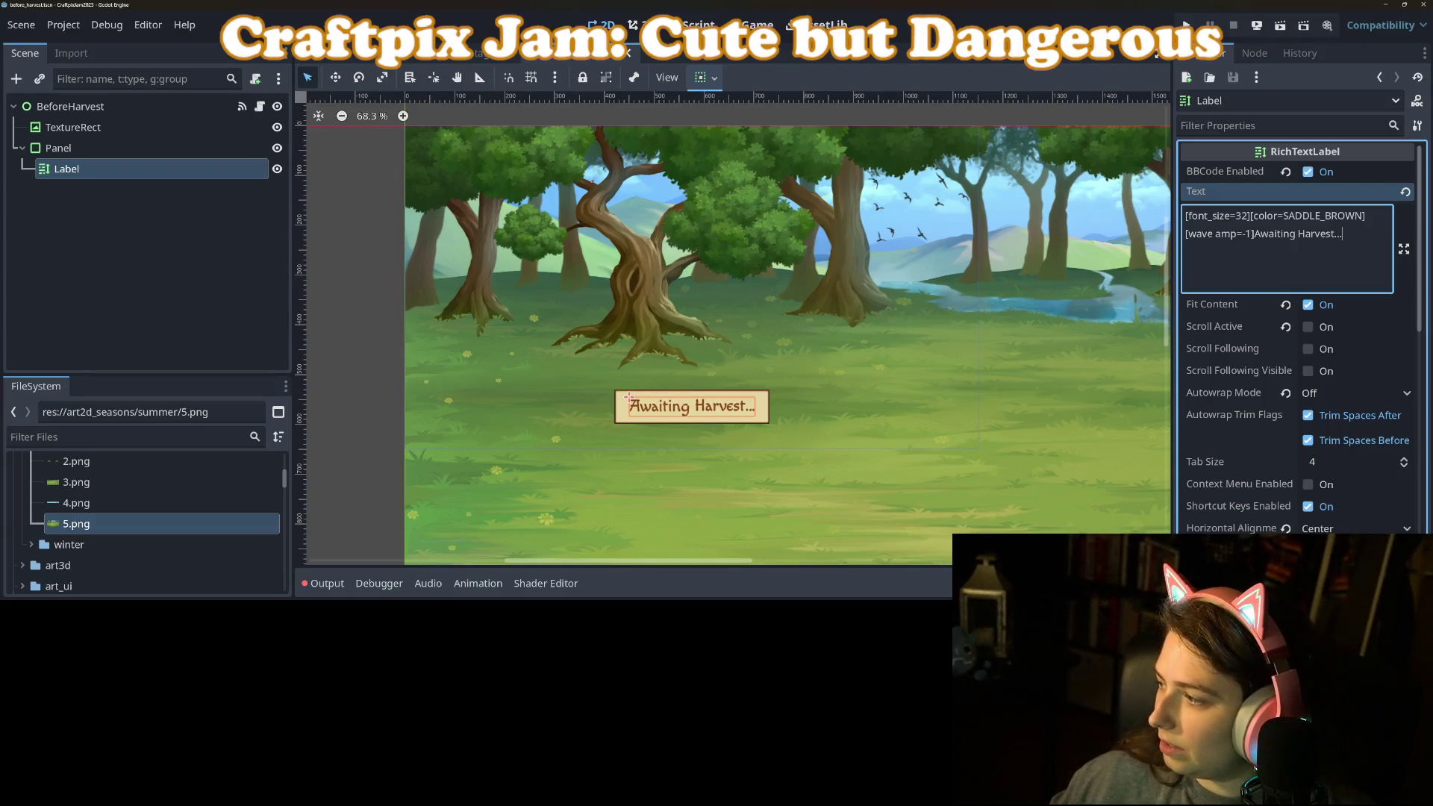
pyautogui.hotkey('alt', 'Tab')
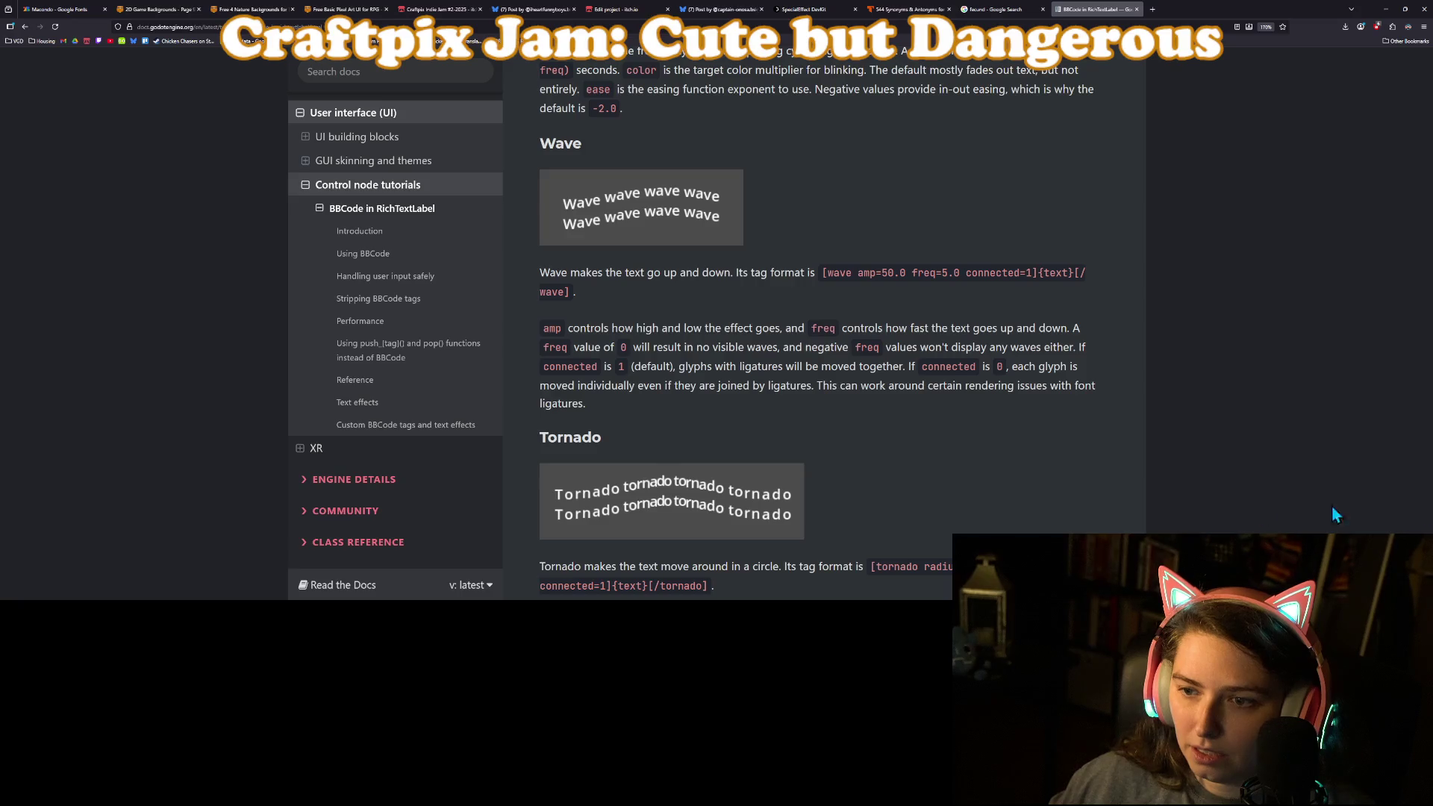
pyautogui.click(1391, 8)
pyautogui.click(1248, 234)
pyautogui.write('1.0]Awaiting Harvest...')
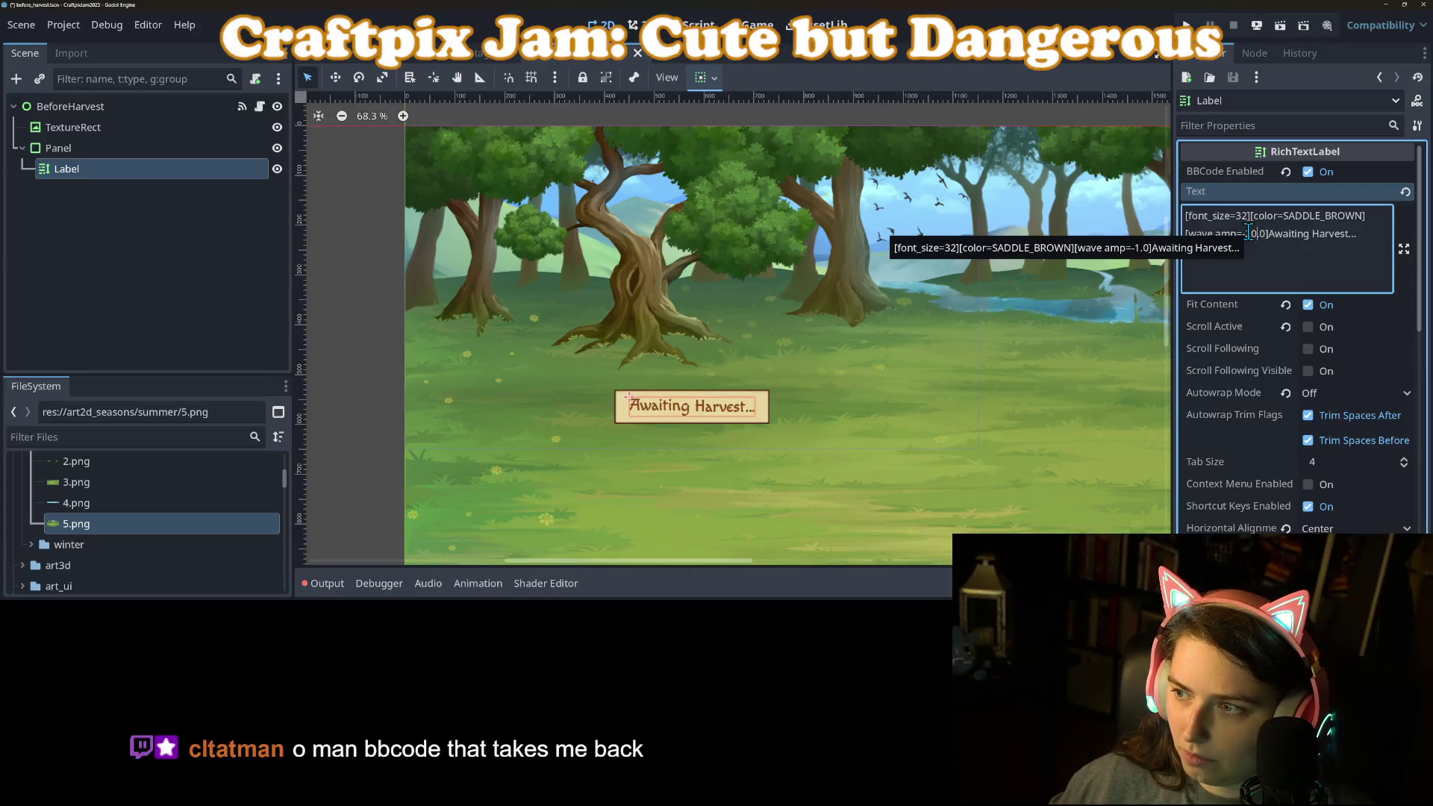
pyautogui.write('5')
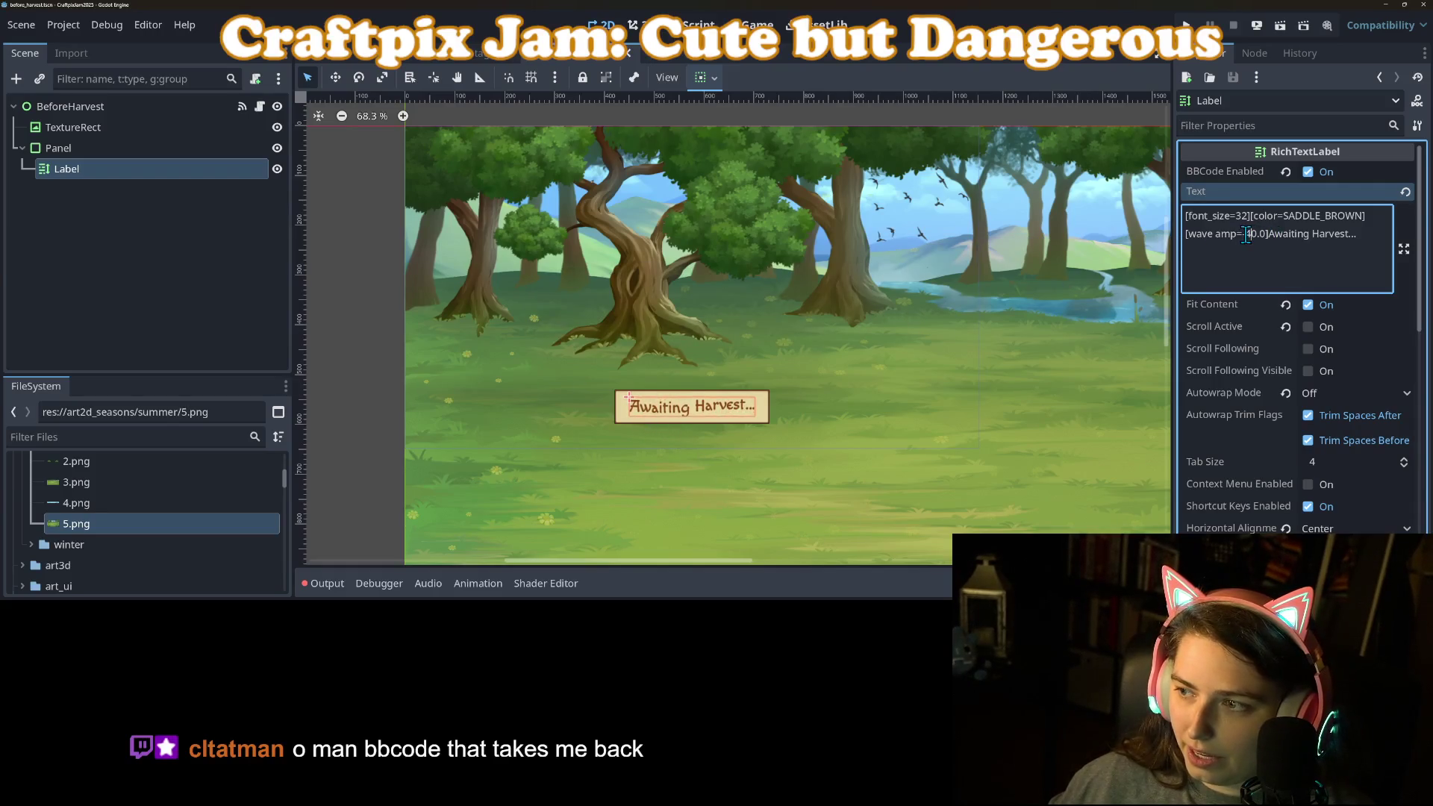
pyautogui.press('BackSpace')
# Lower the wave amplitude from 40.0 to 30.0.
pyautogui.hotkey('ctrl', 's')
pyautogui.write('4')
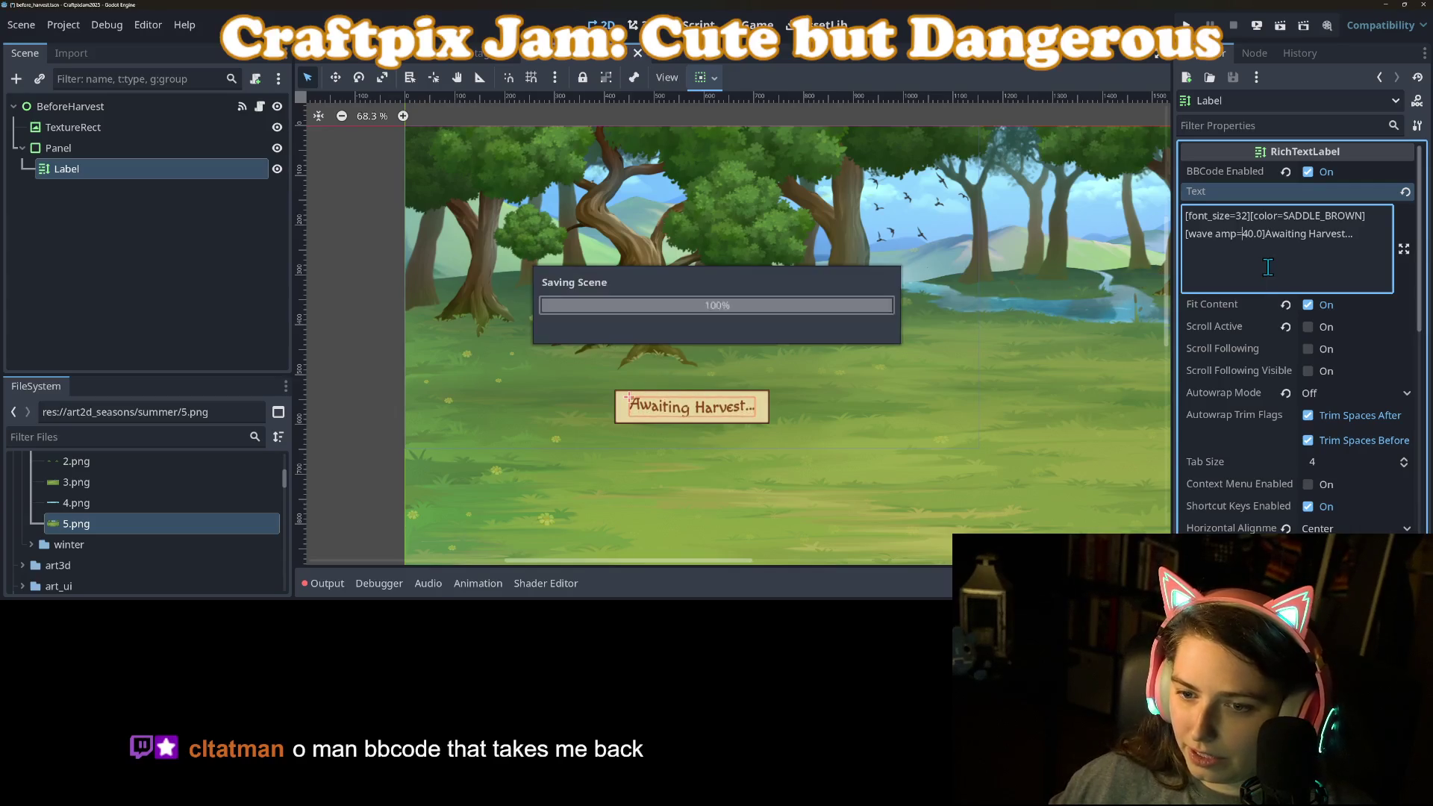
pyautogui.write('3')
pyautogui.hotkey('ctrl', 's')
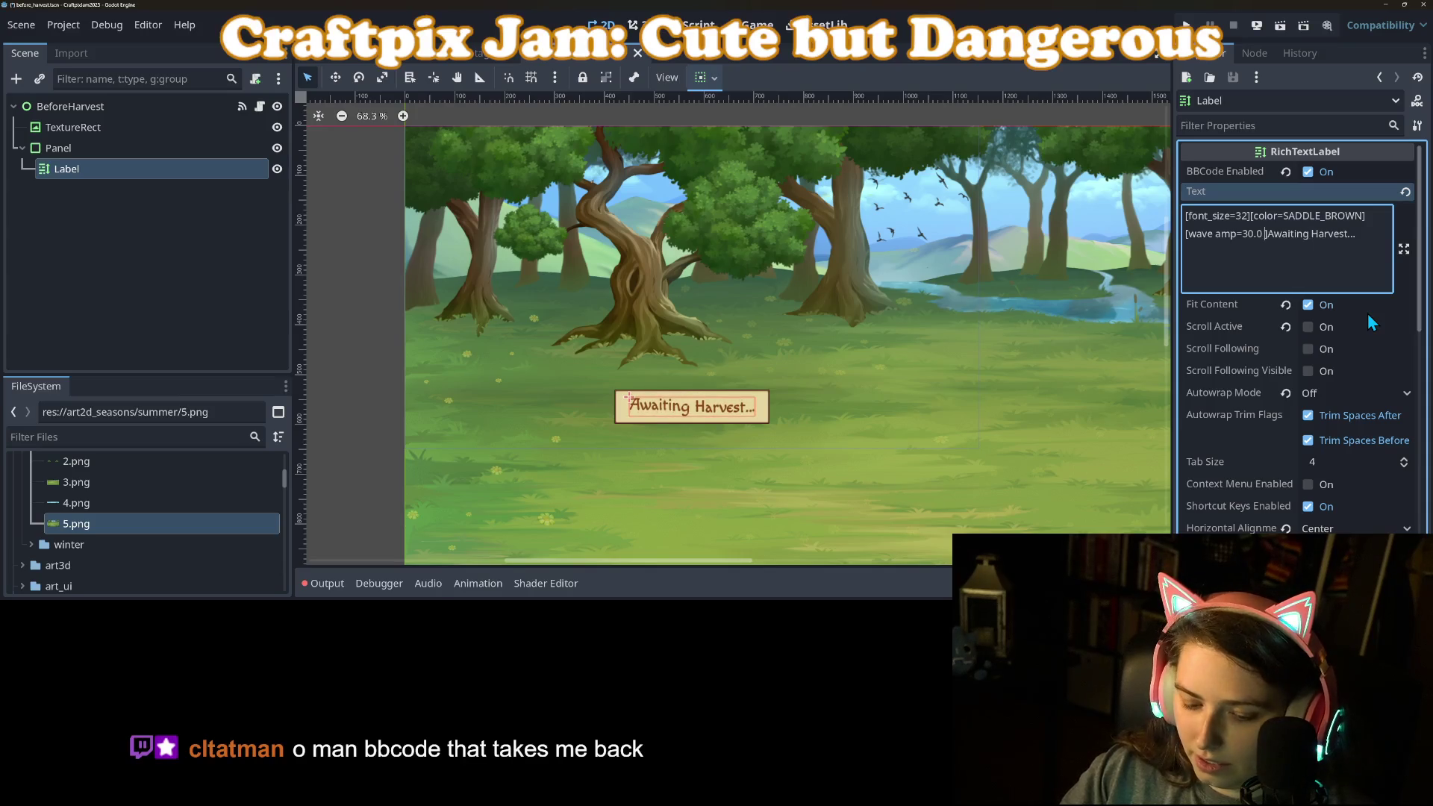
# Add freq=3.0 to the wave tag.
pyautogui.write('frew')
pyautogui.press('BackSpace')
pyautogui.write('q=1.0')
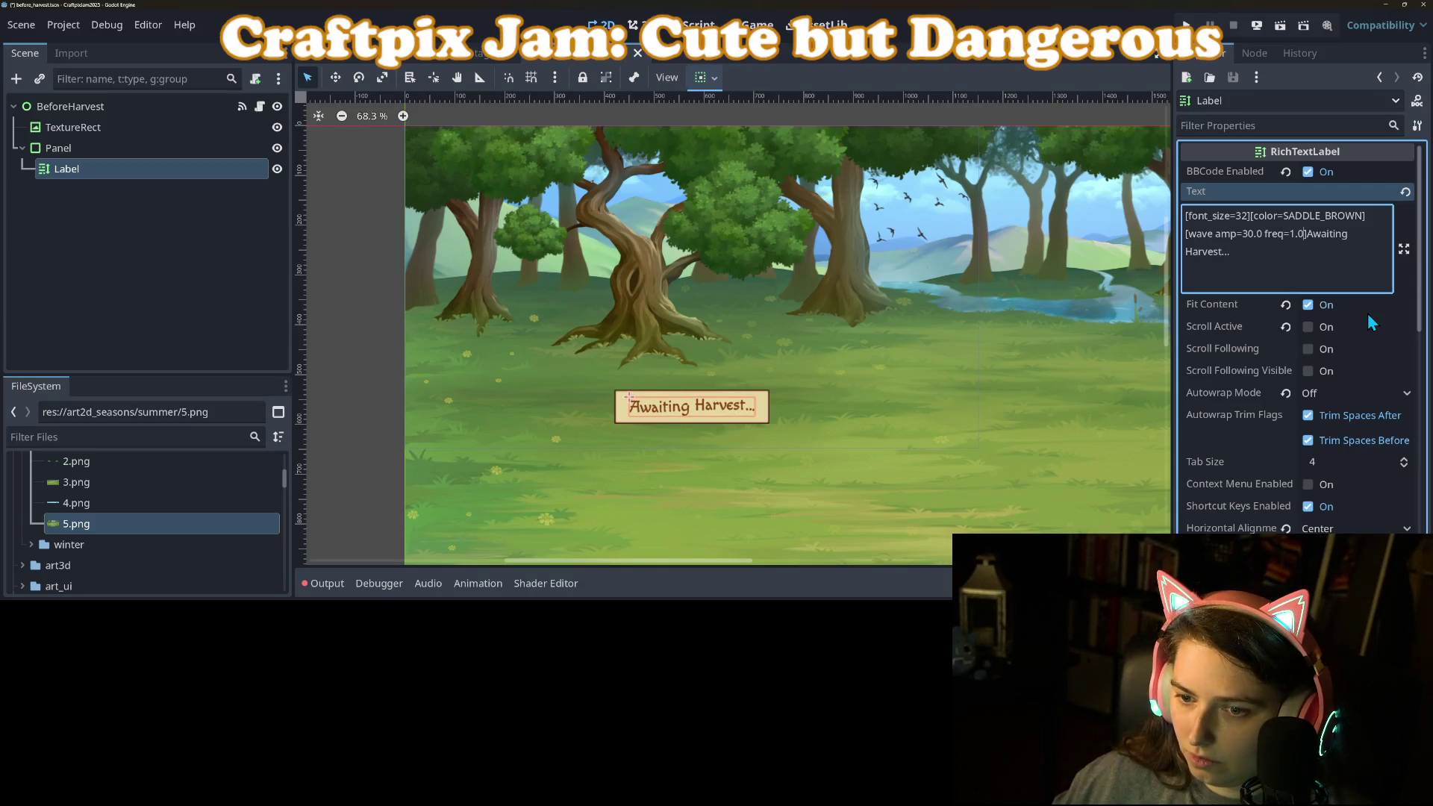
pyautogui.press('Left')
pyautogui.write('0')
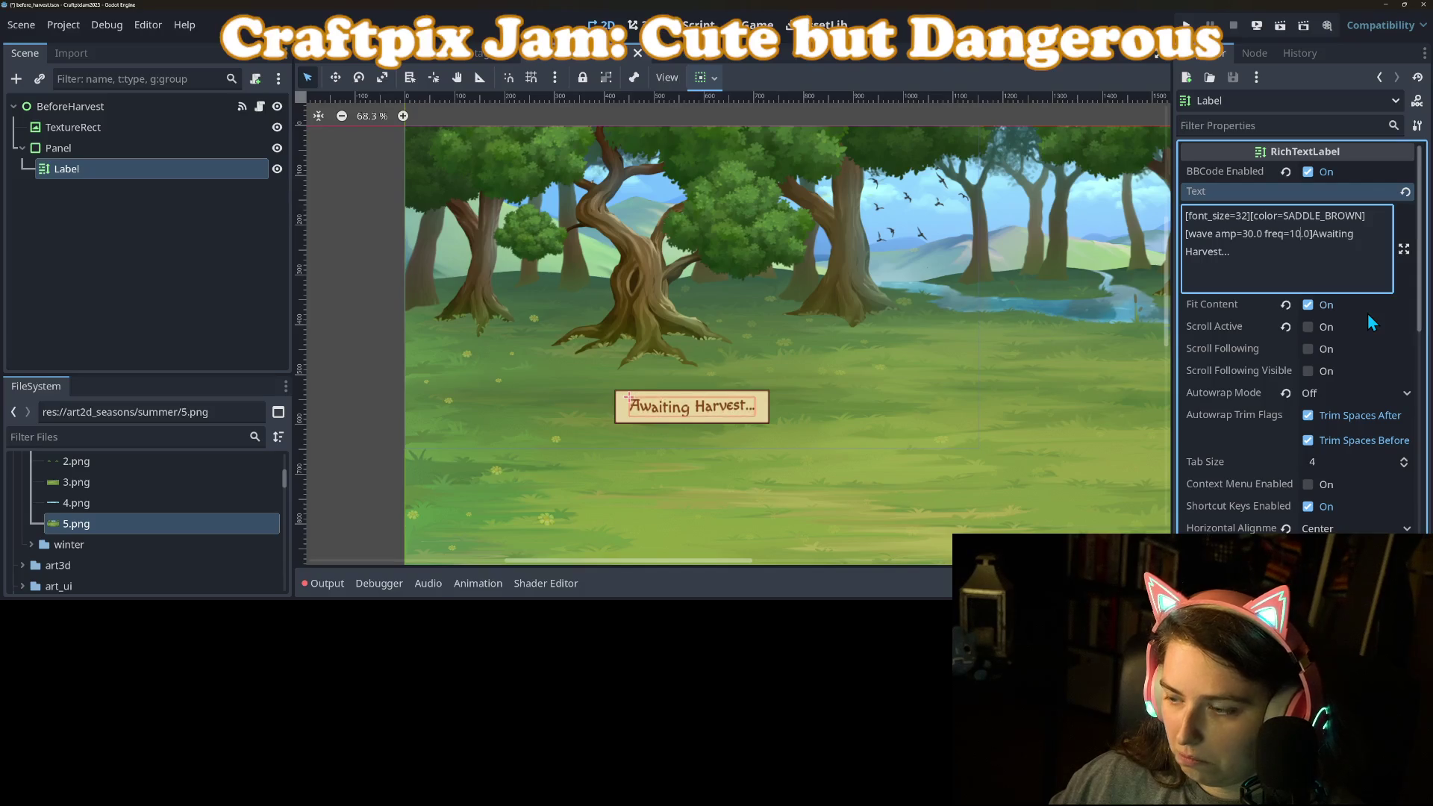
pyautogui.press('BackSpace')
pyautogui.press('BackSpace')
pyautogui.write('4')
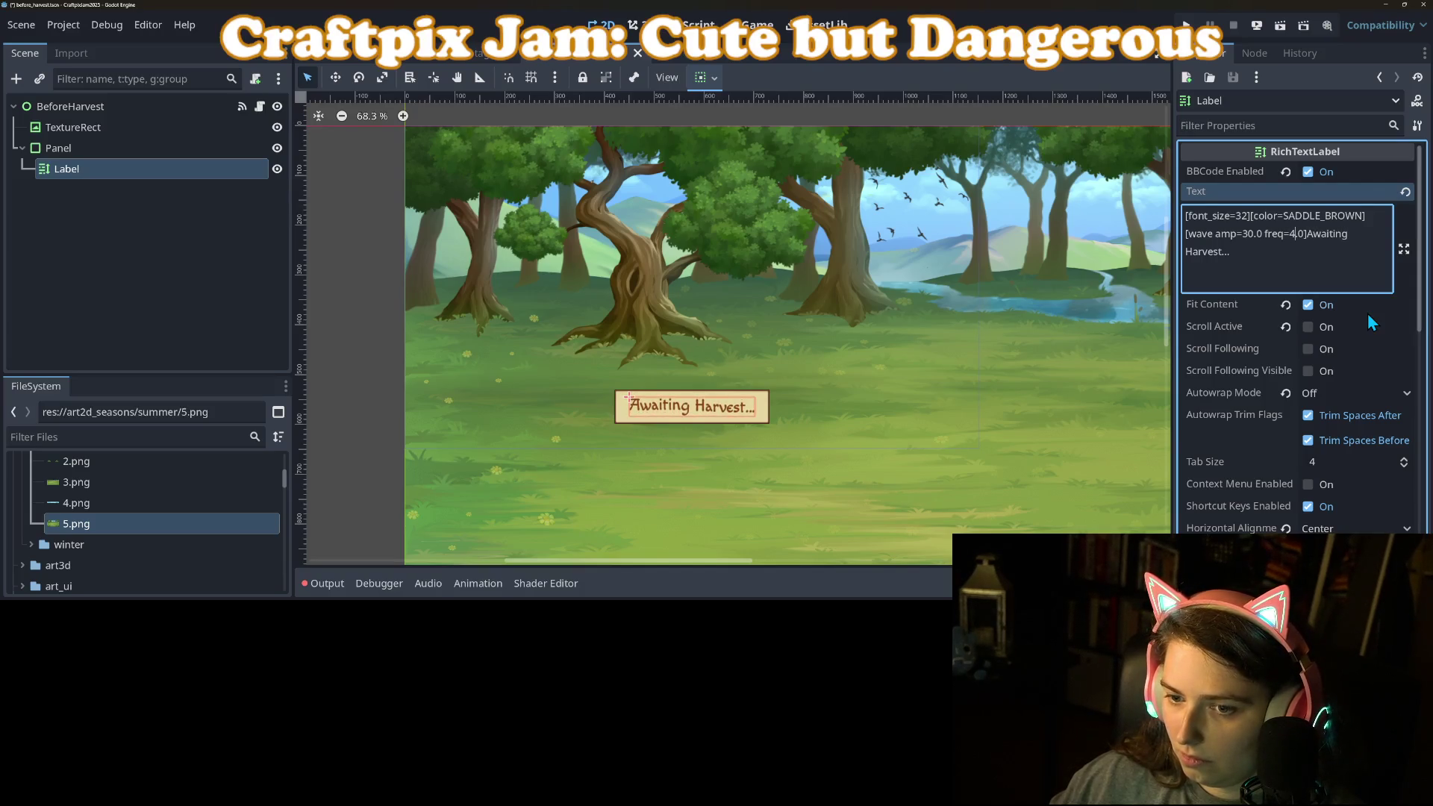
pyautogui.press('BackSpace')
pyautogui.write('3')
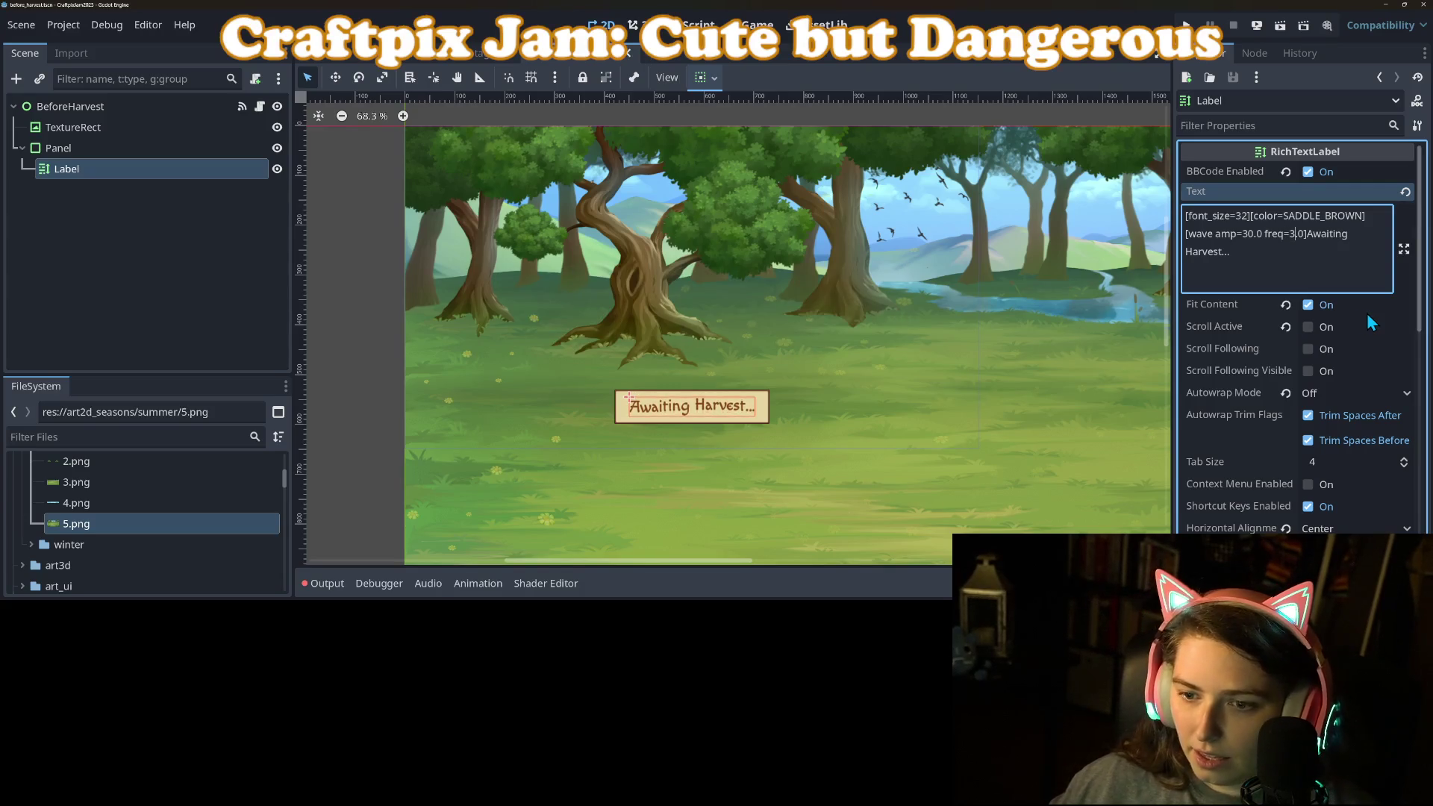
pyautogui.click(1011, 429)
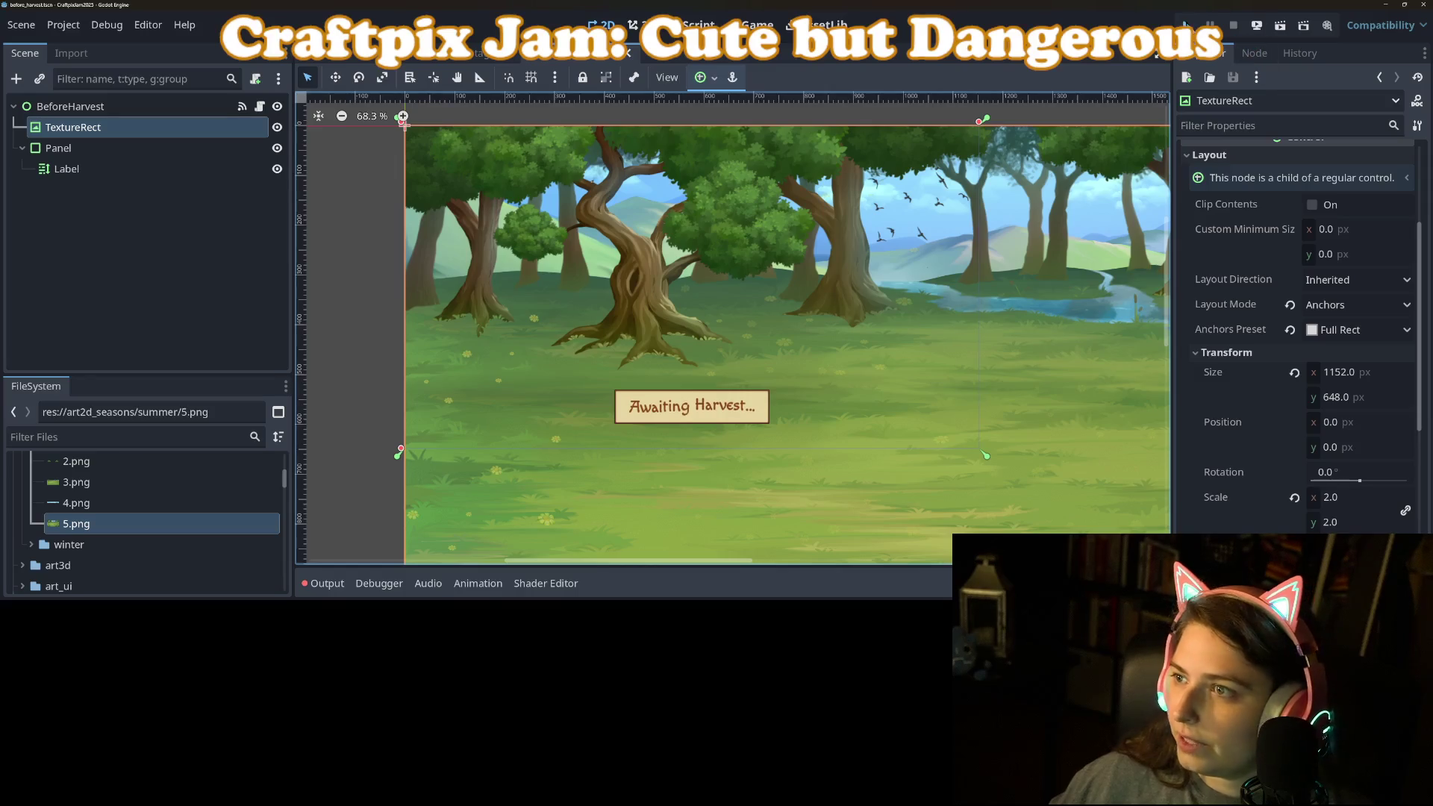
# Run the game, plant a crop, finish planting to reach the Awaiting Harvest scene, then stop it.
pyautogui.click(1187, 25)
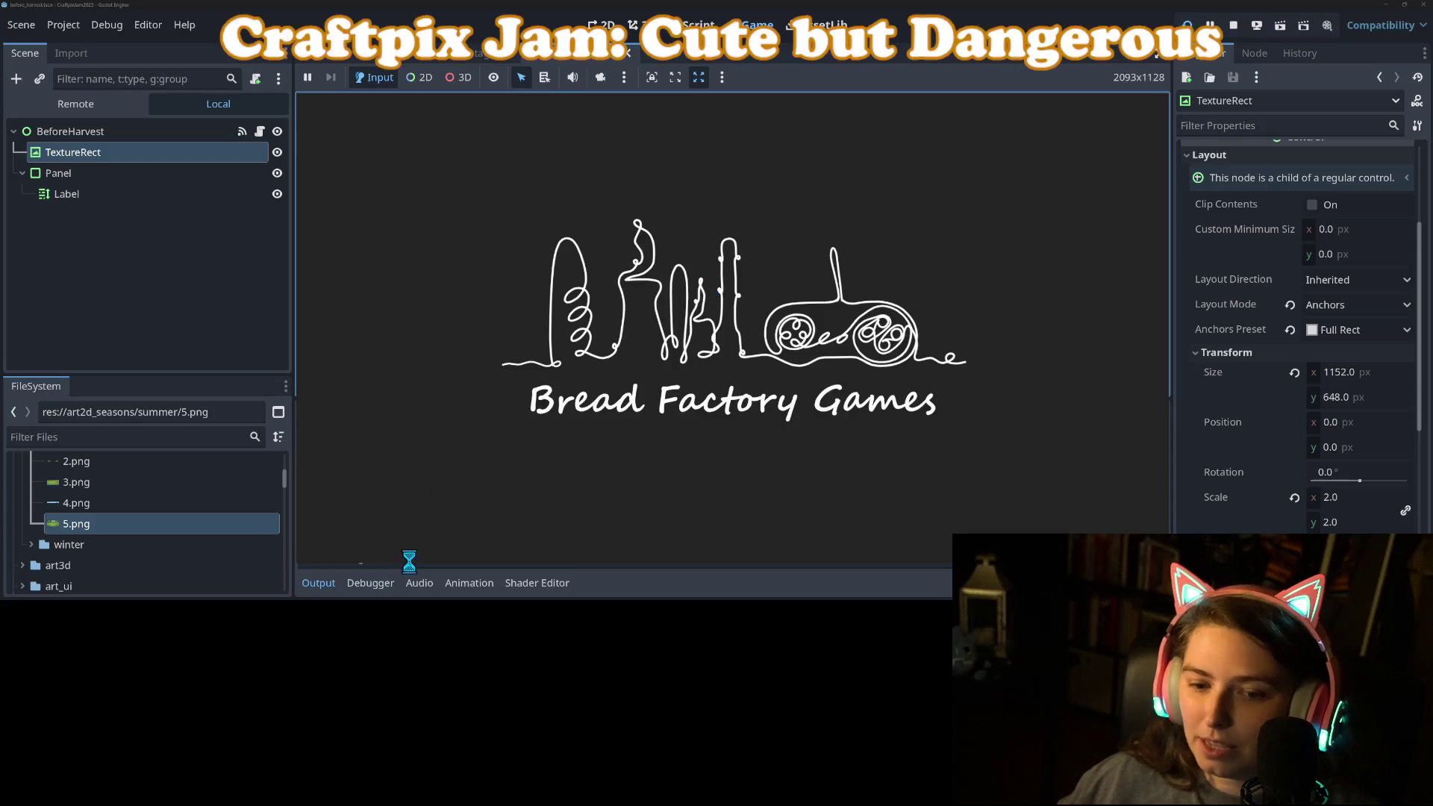
pyautogui.click(333, 581)
pyautogui.click(327, 581)
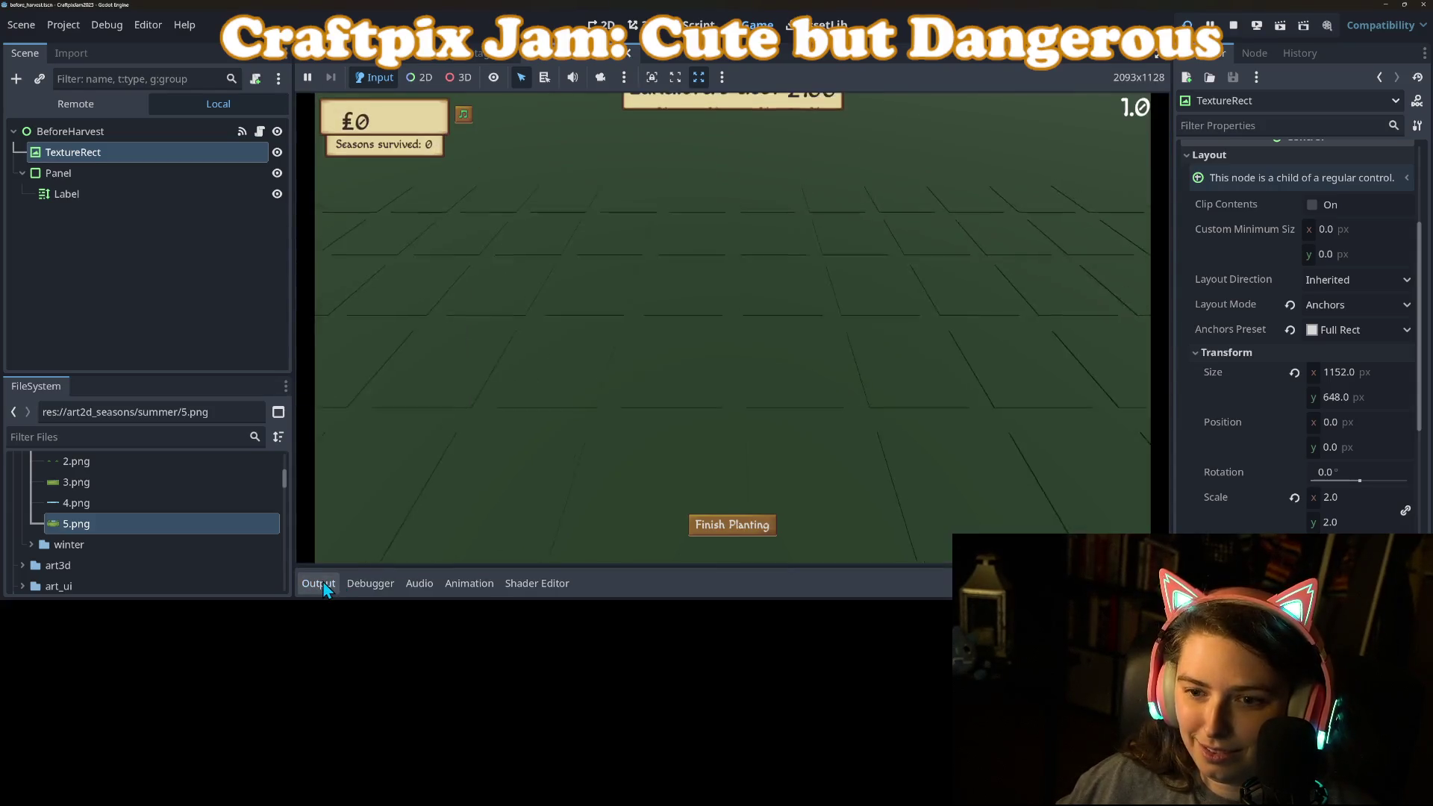
pyautogui.click(760, 275)
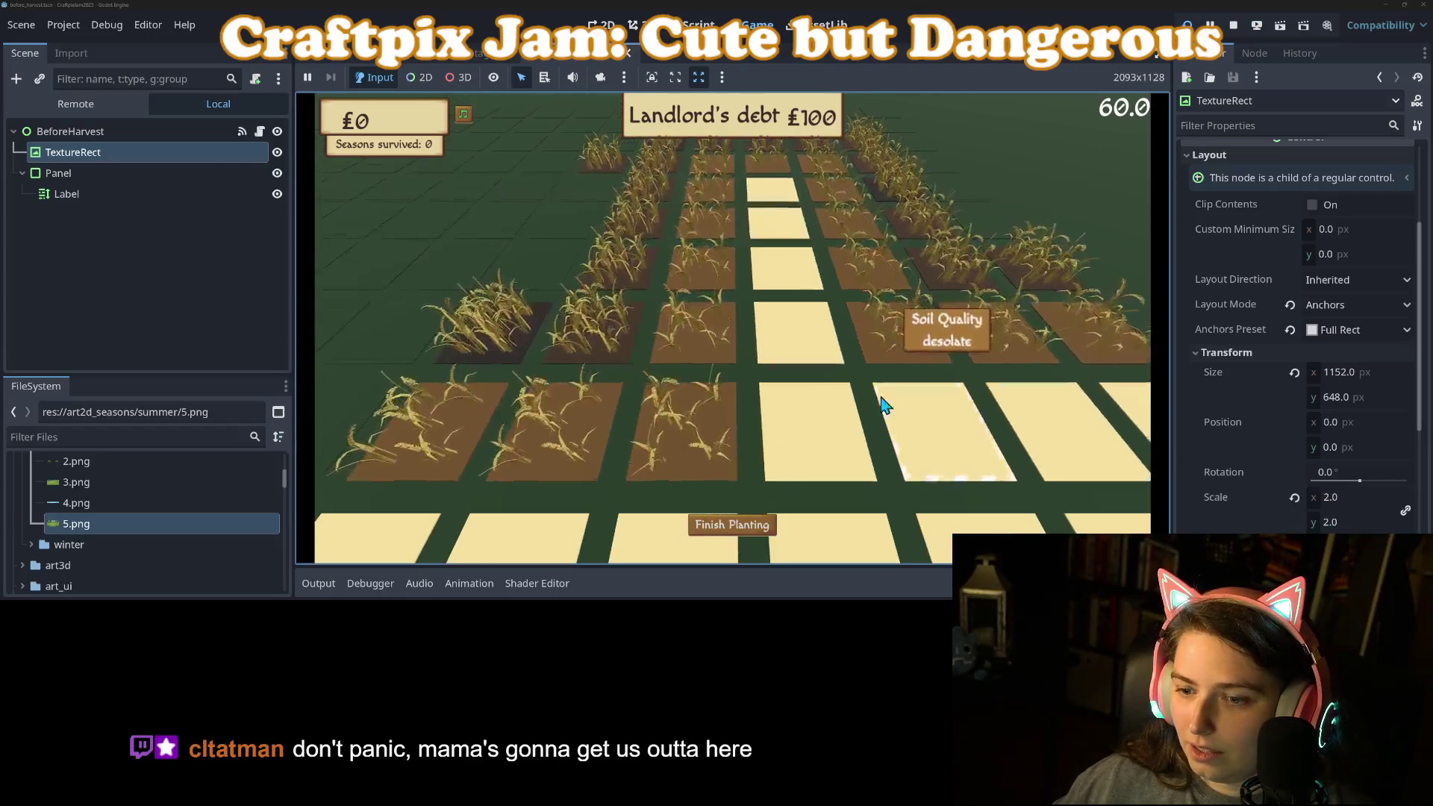
pyautogui.click(746, 532)
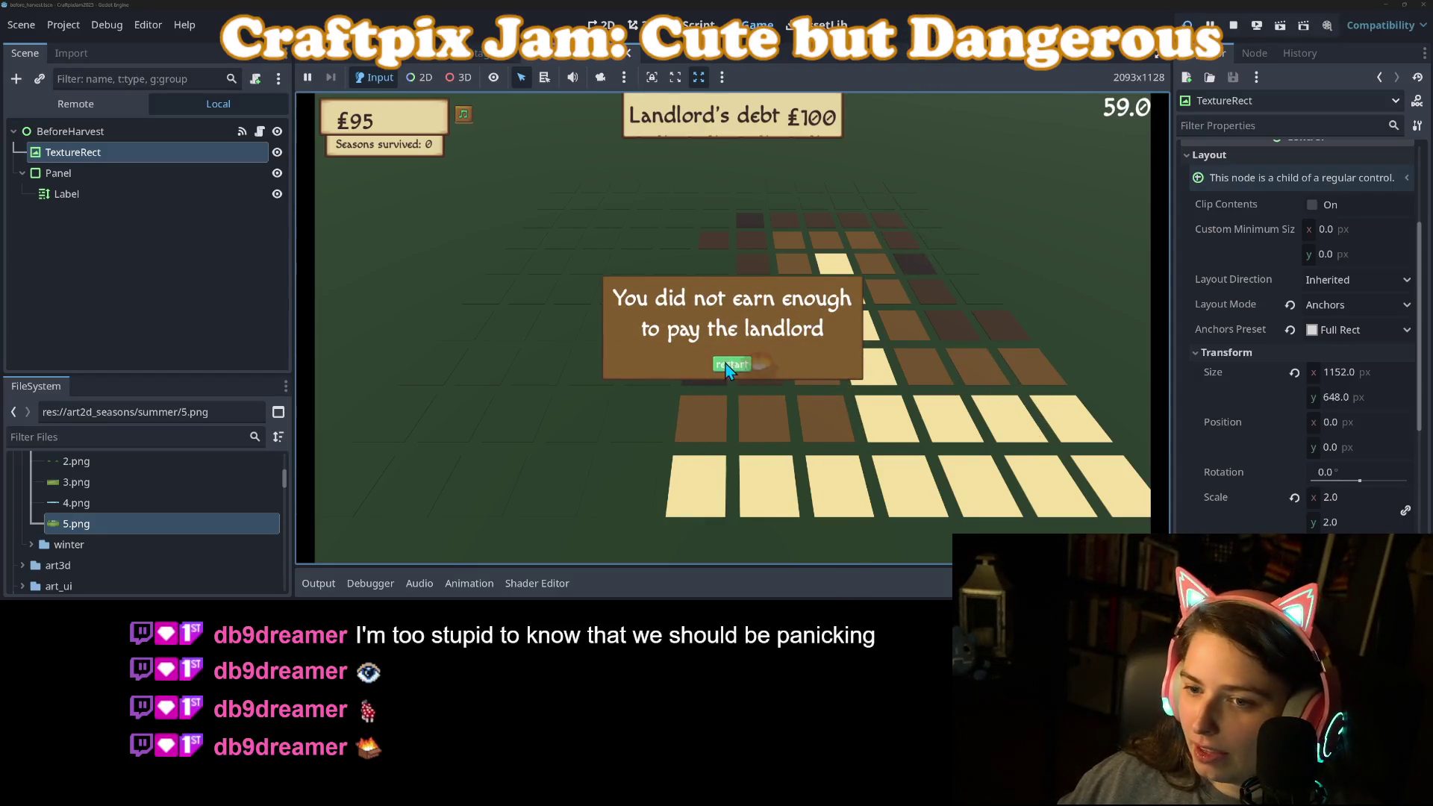
pyautogui.click(1233, 25)
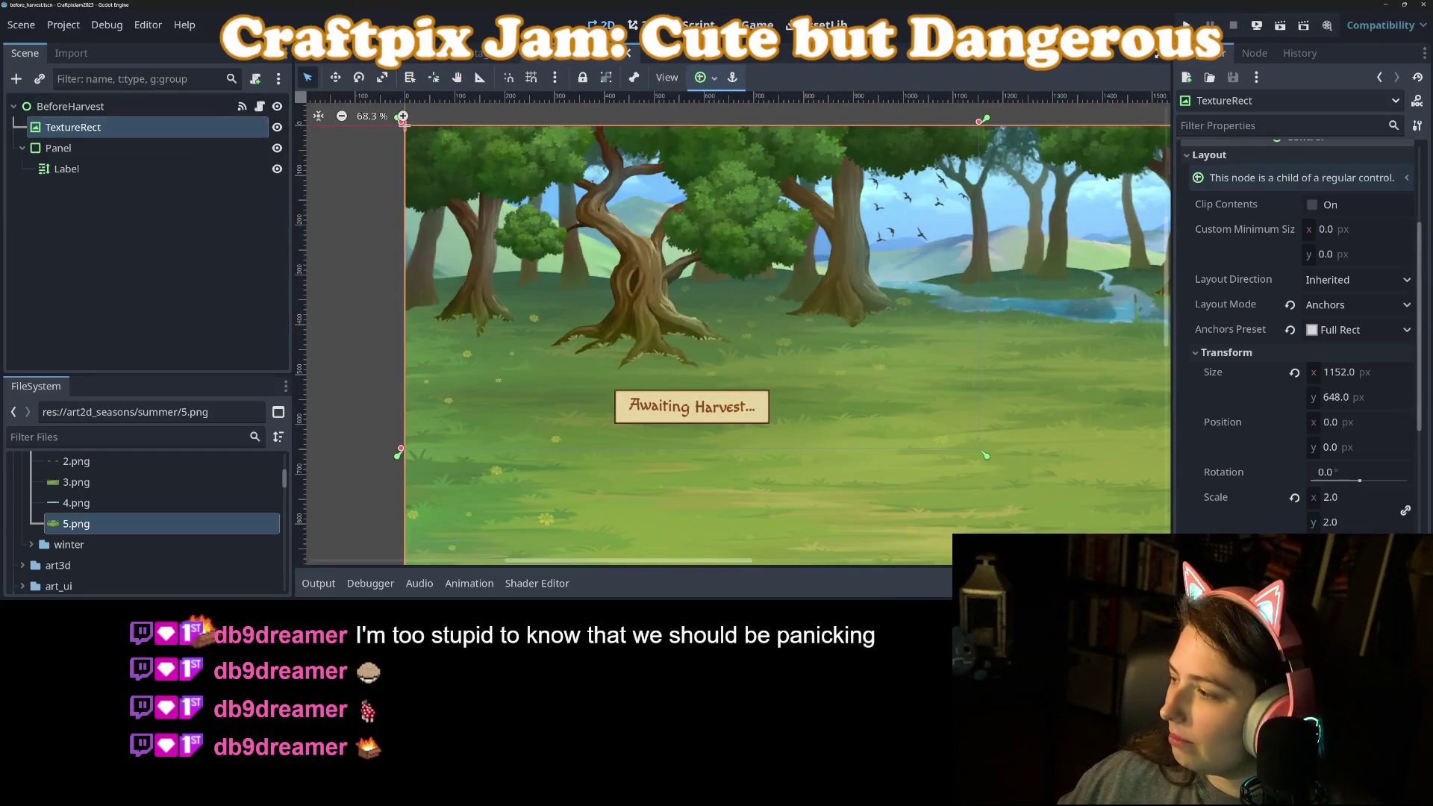
# Commit the five changed files to main as 'adds first scroll transition' and push to origin.
pyautogui.hotkey('alt', 'Tab')
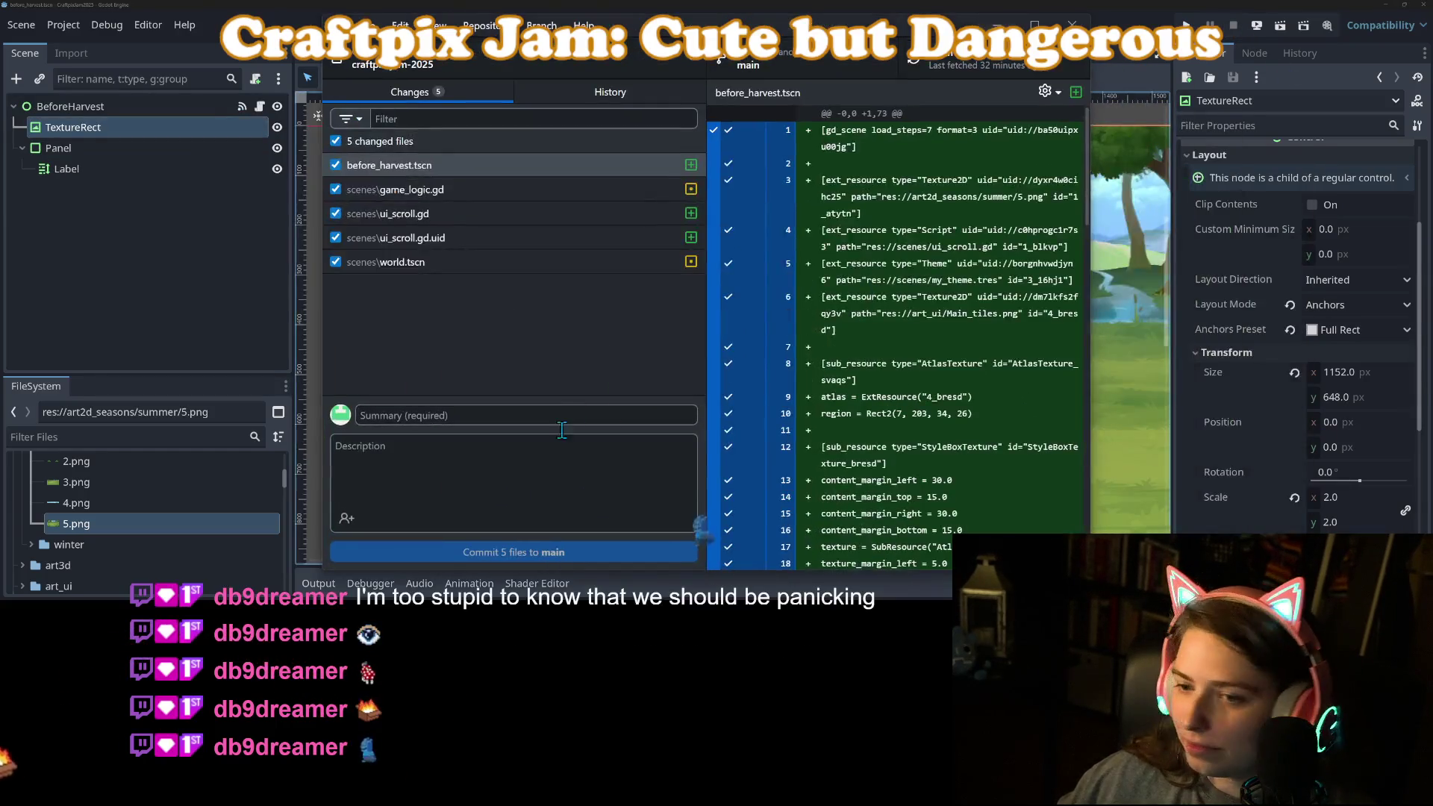
pyautogui.write('adds first scroll t')
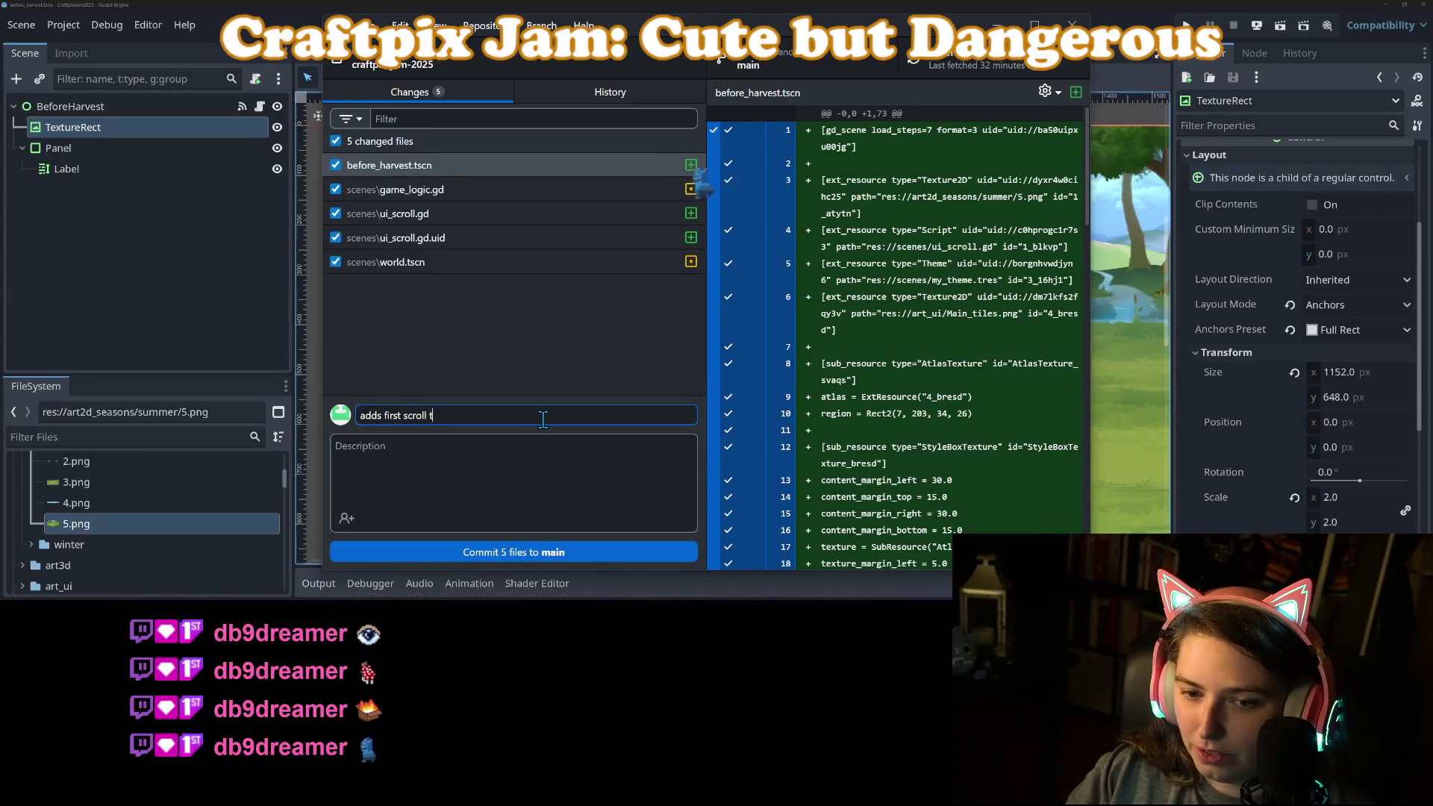
pyautogui.write('ransiti')
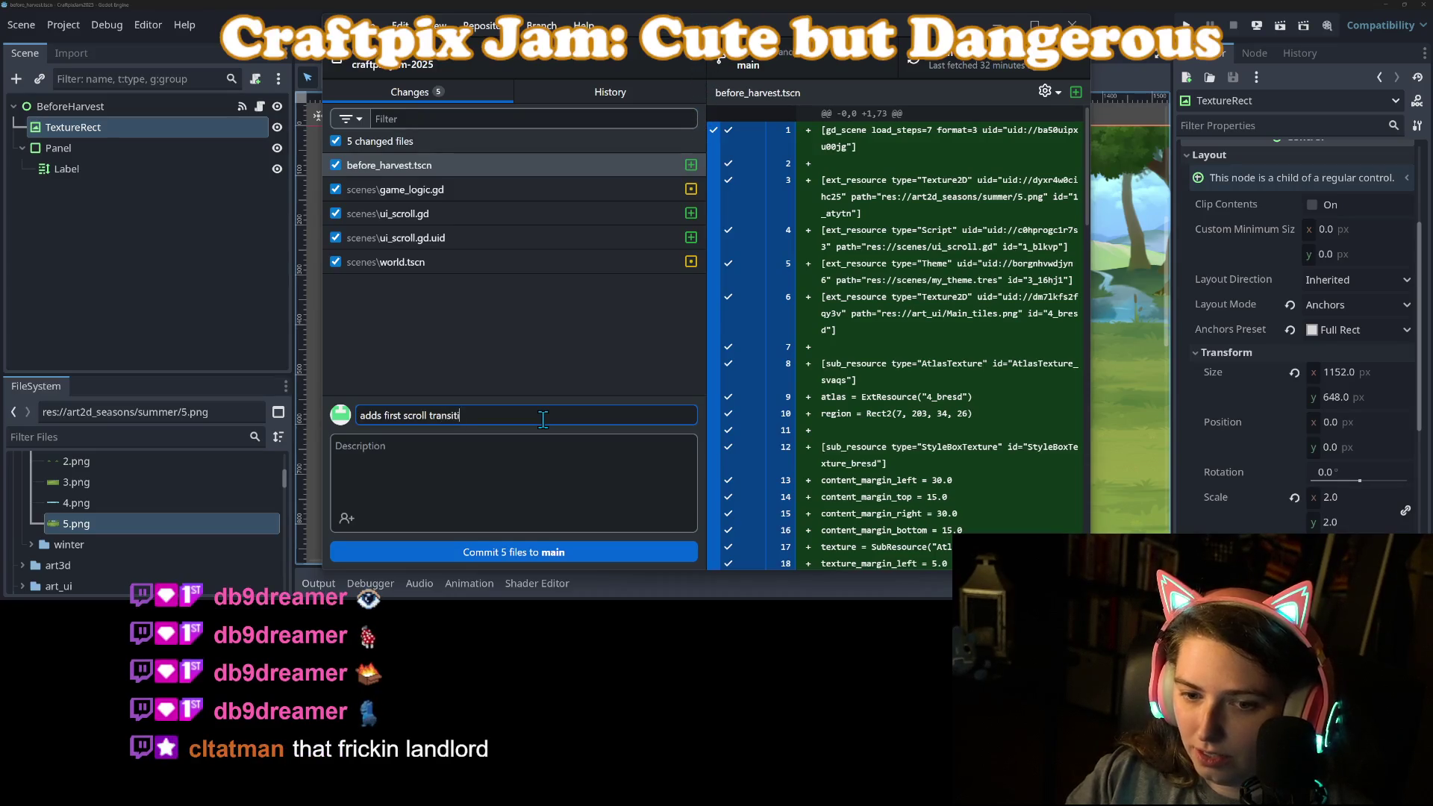
pyautogui.click(594, 551)
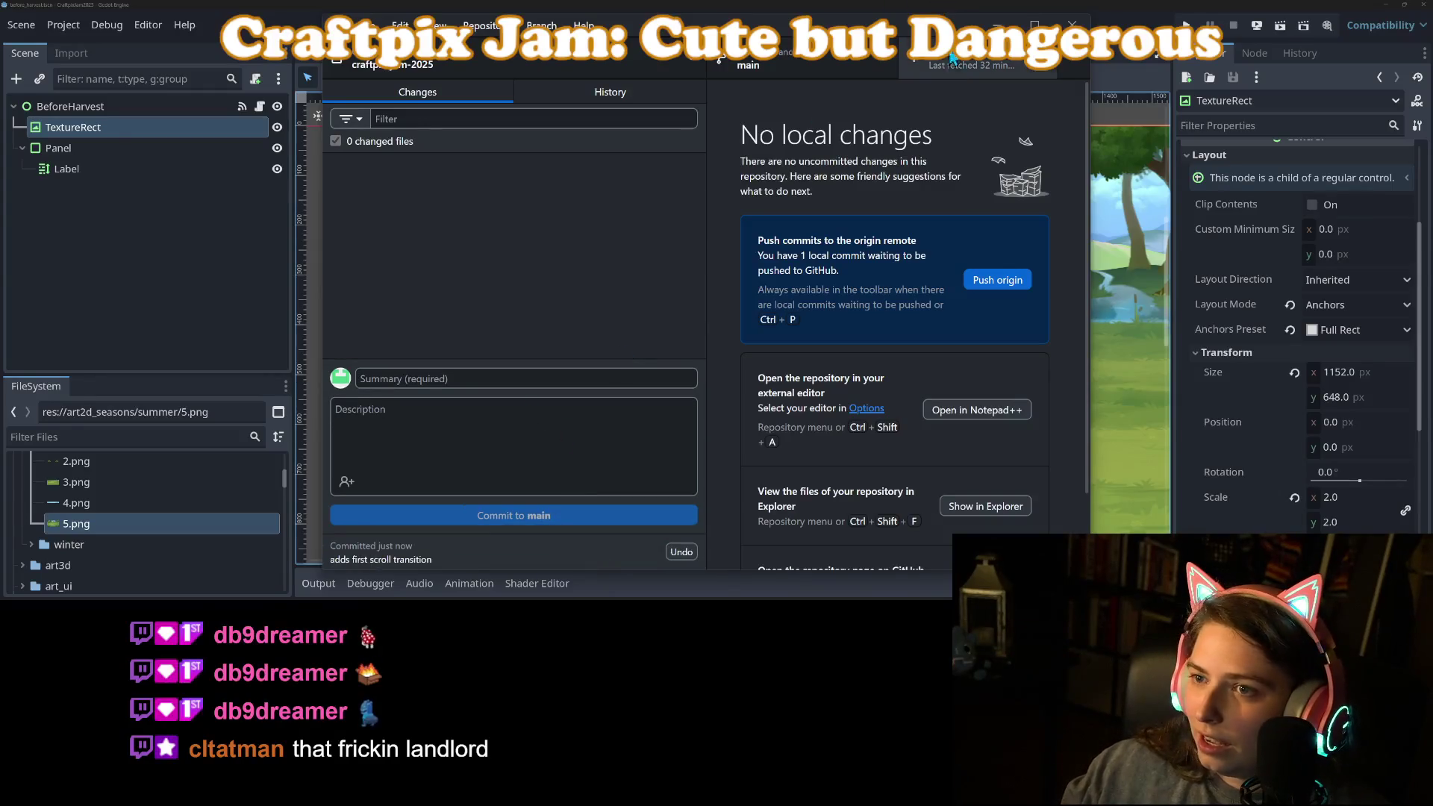
pyautogui.click(999, 279)
pyautogui.click(998, 23)
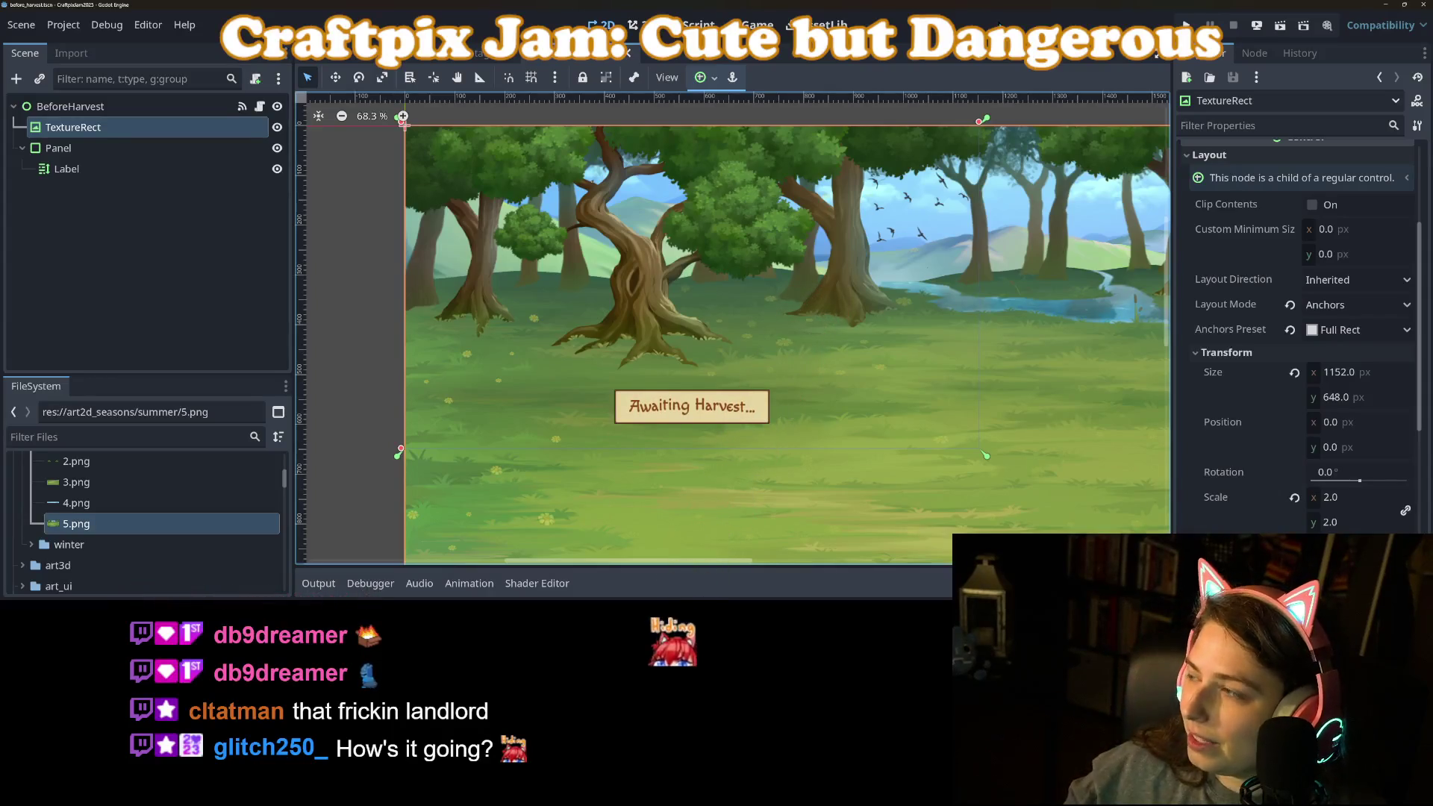
# Minimize the Godot editor and docs browser, then maximize the Twitch dashboard window.
pyautogui.click(1385, 4)
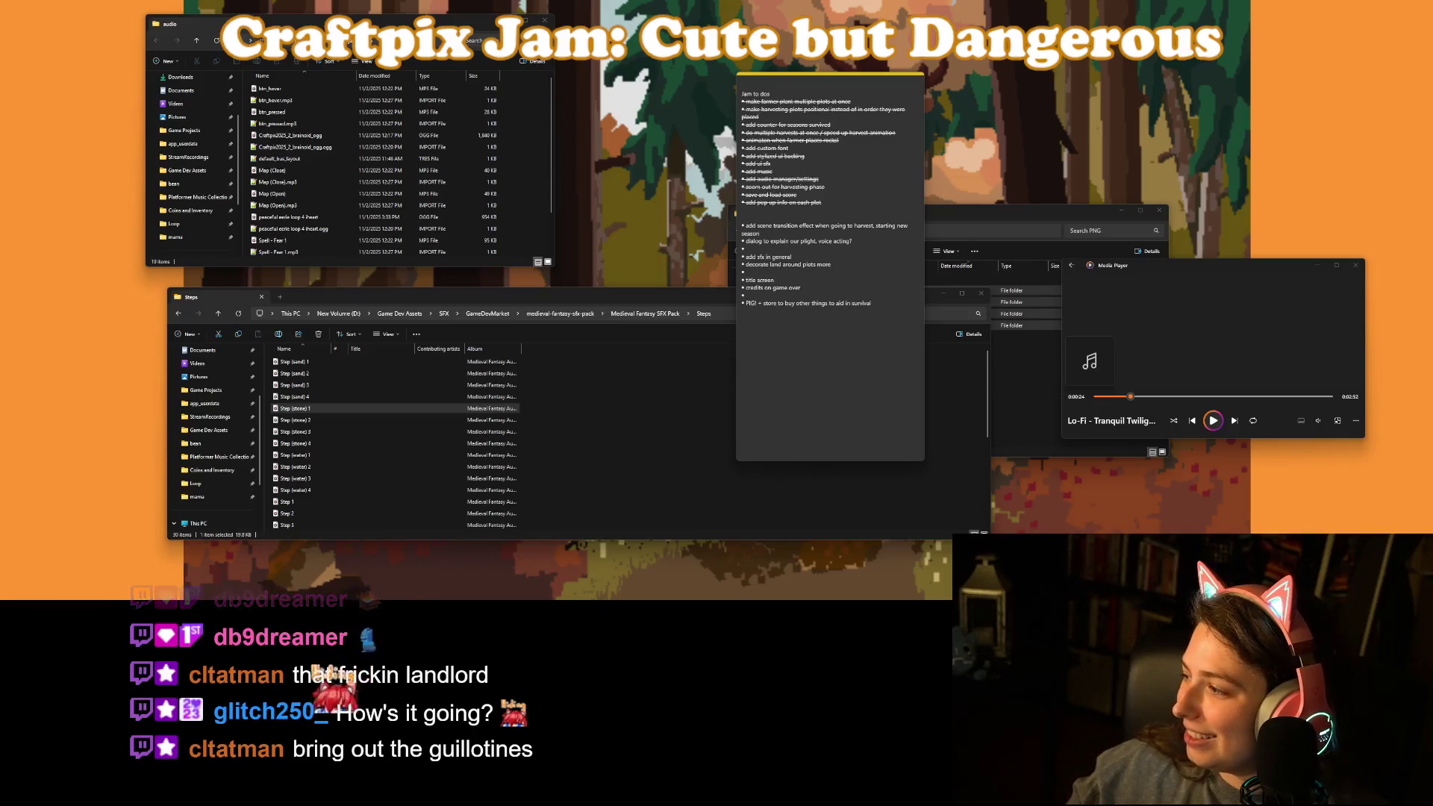
pyautogui.hotkey('alt', 'Tab')
pyautogui.click(1385, 9)
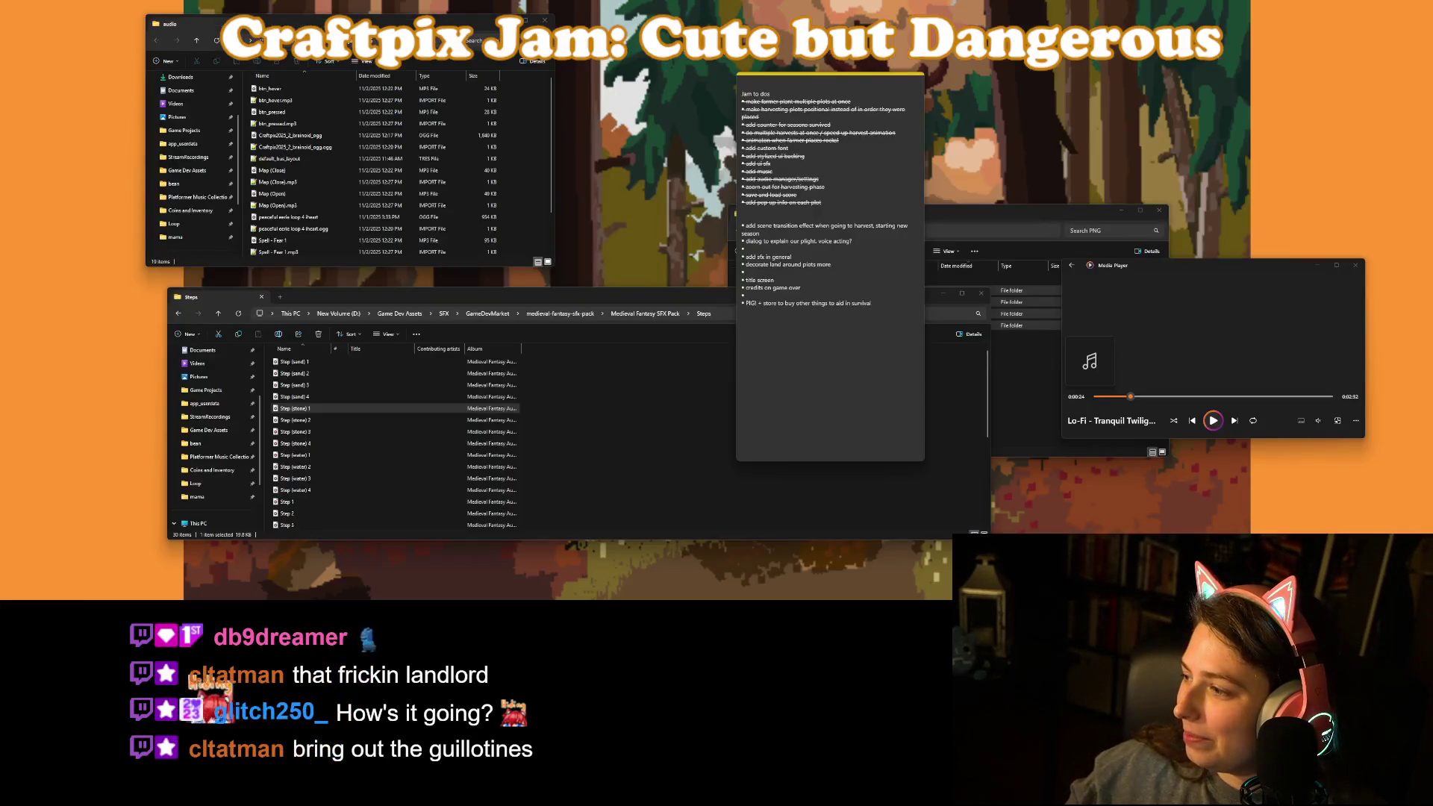
pyautogui.click(878, 303)
pyautogui.doubleClick(877, 302)
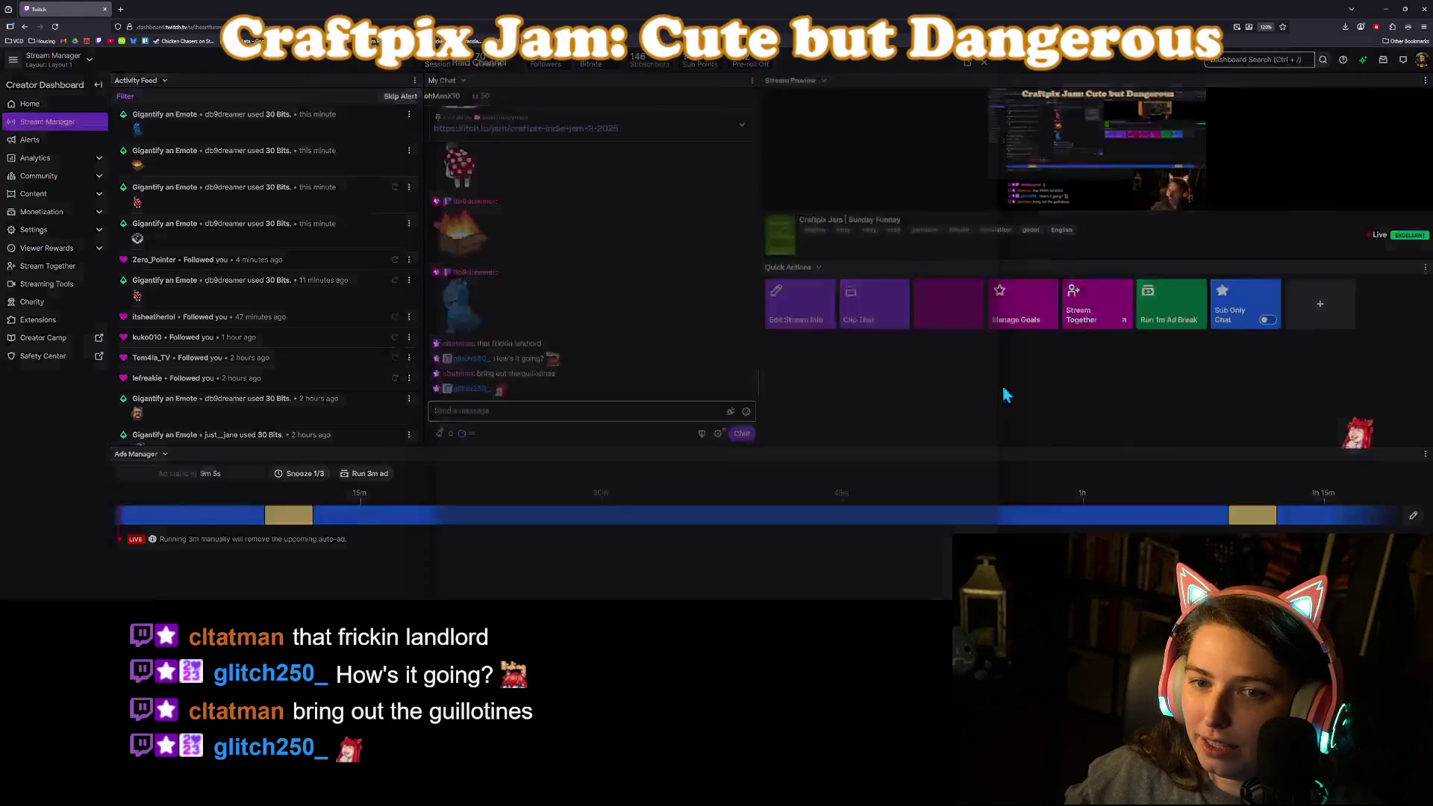
# Open the Raid Channel list filtered to Following and browse the live followed channels.
pyautogui.click(942, 306)
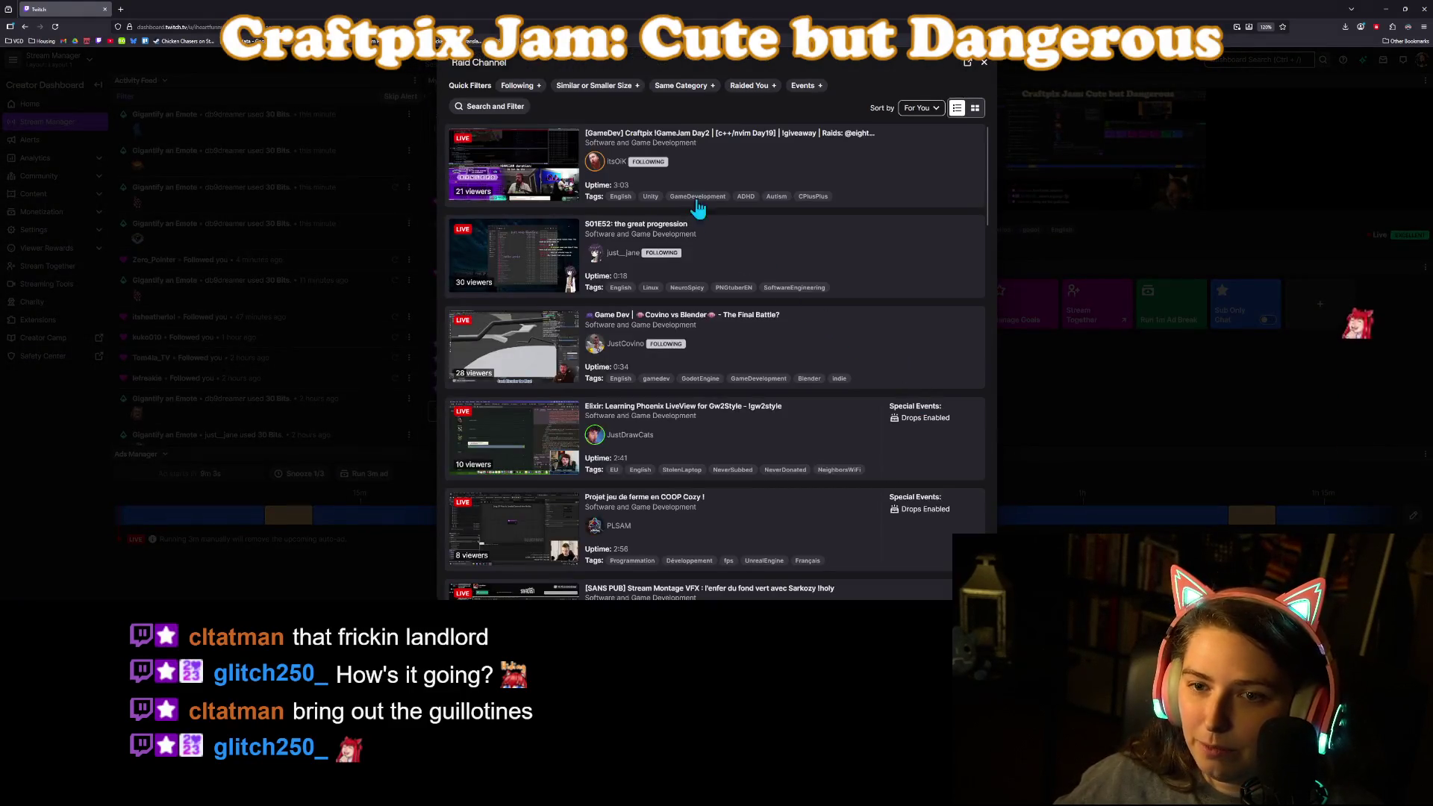
pyautogui.click(508, 88)
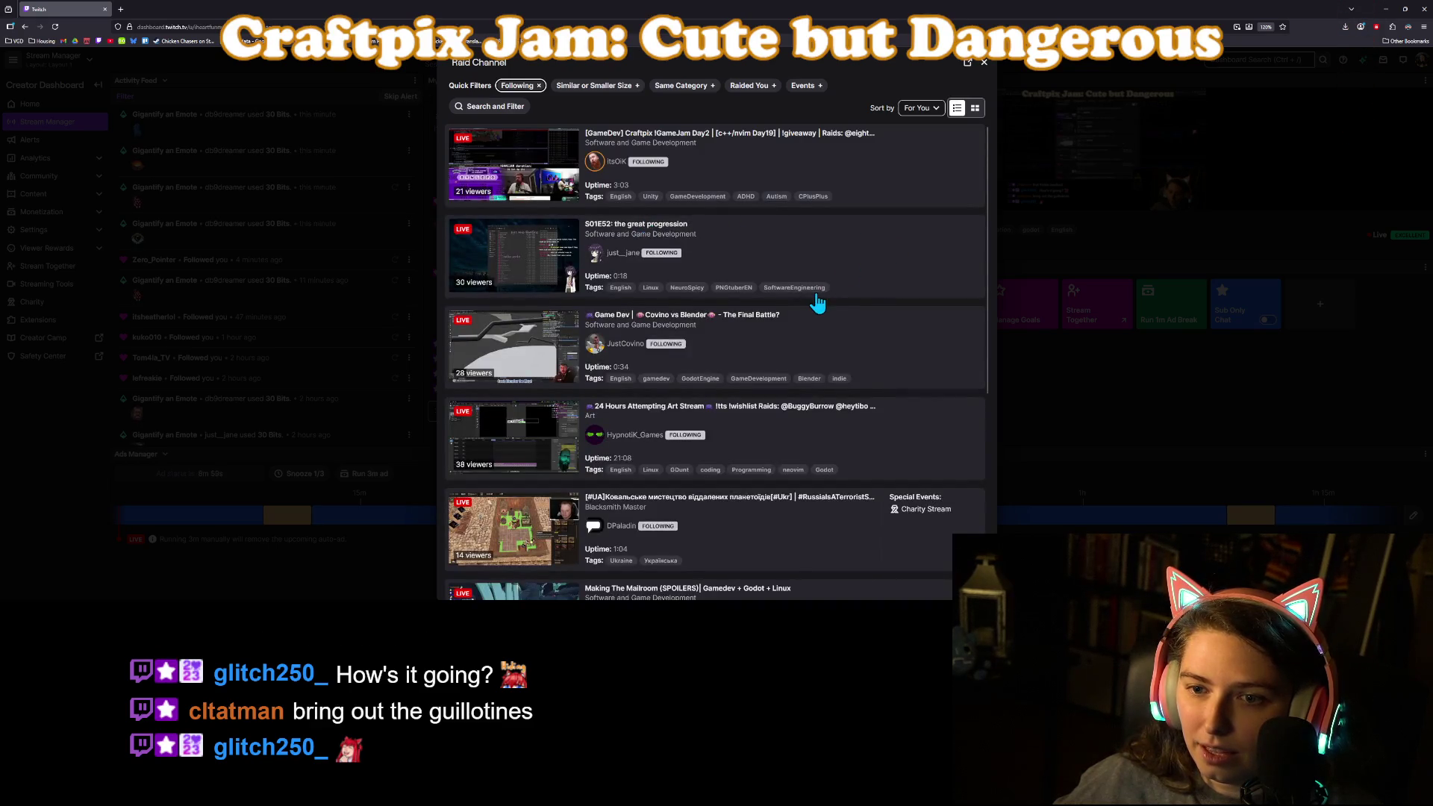
pyautogui.scroll(-3, 731, 256)
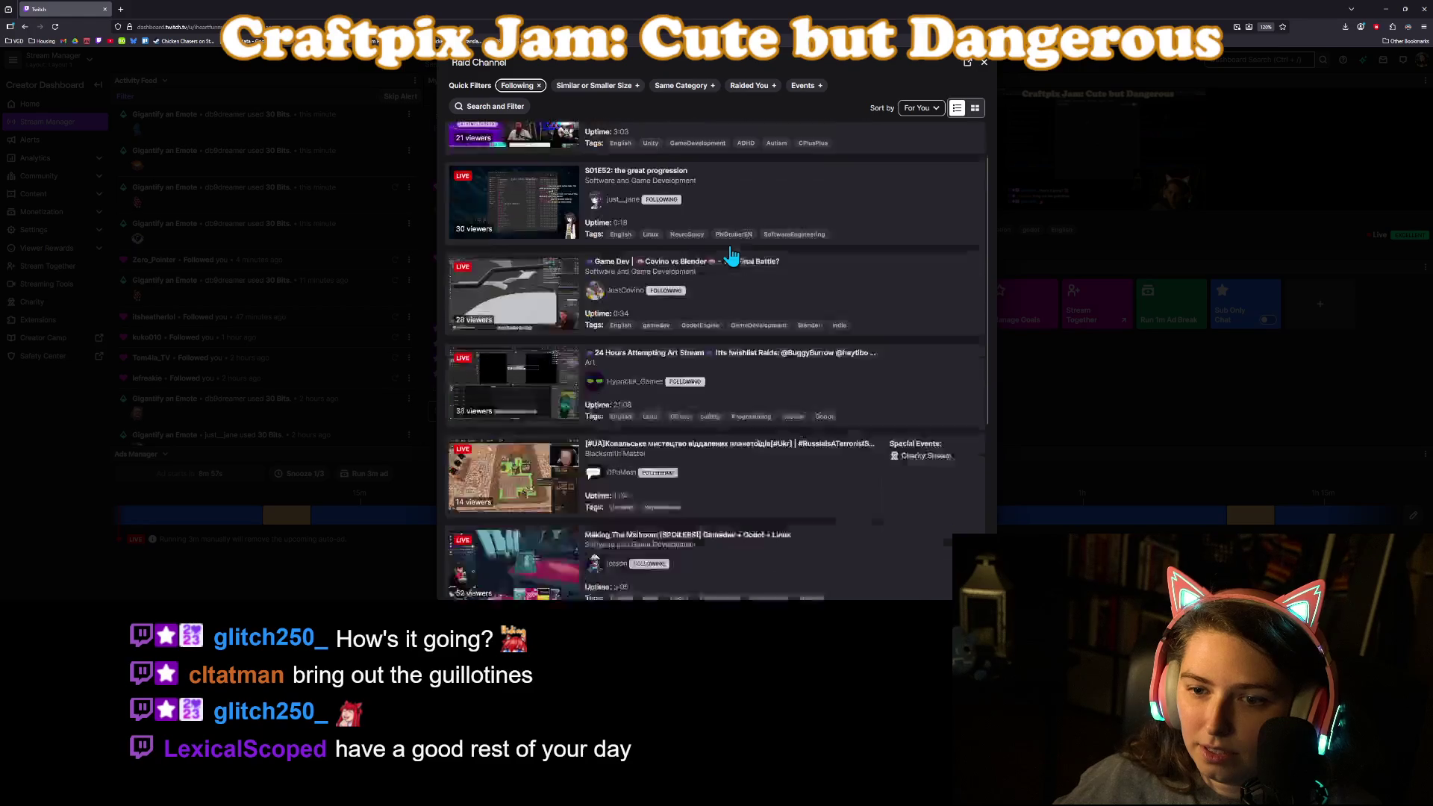
pyautogui.scroll(-2, 732, 256)
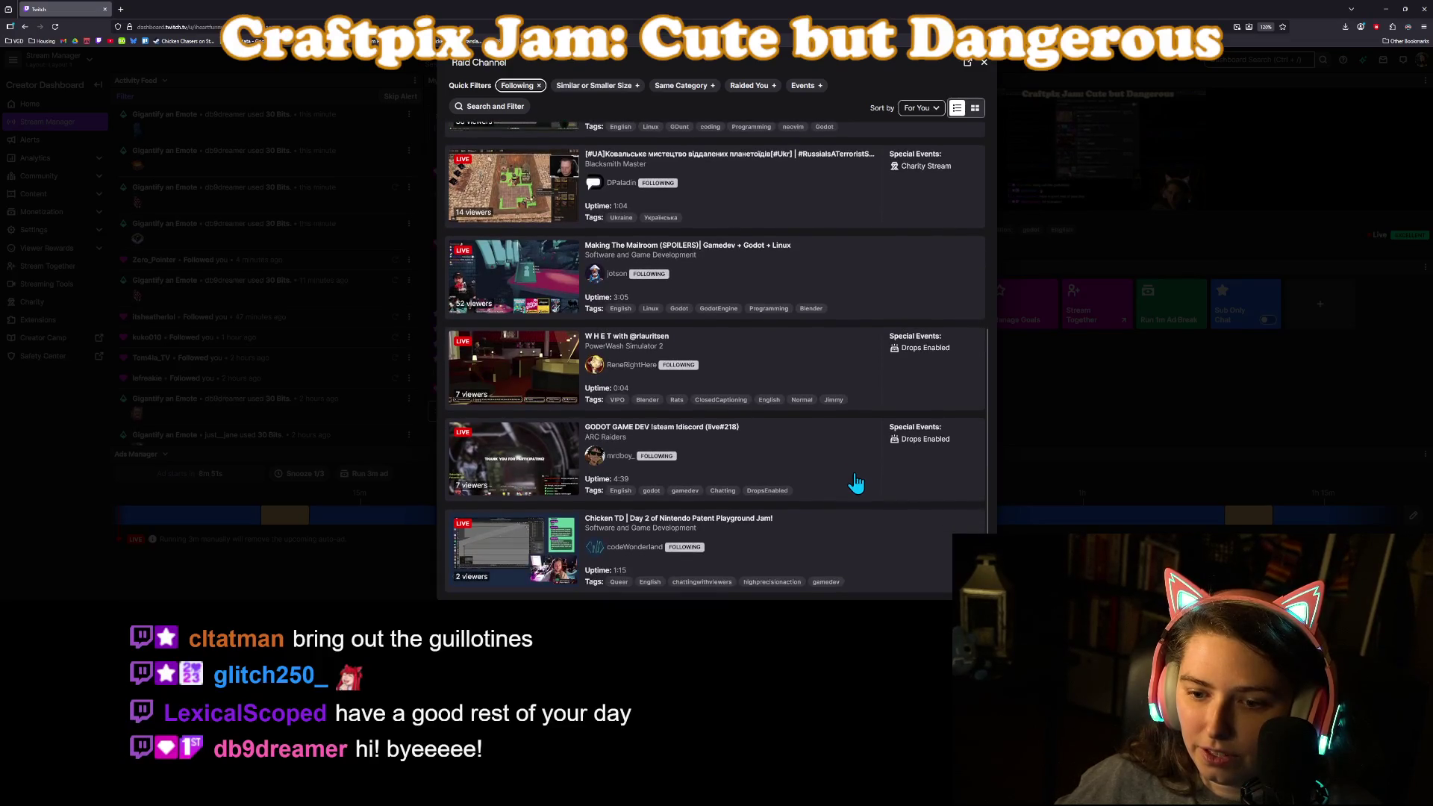
pyautogui.scroll(2, 854, 483)
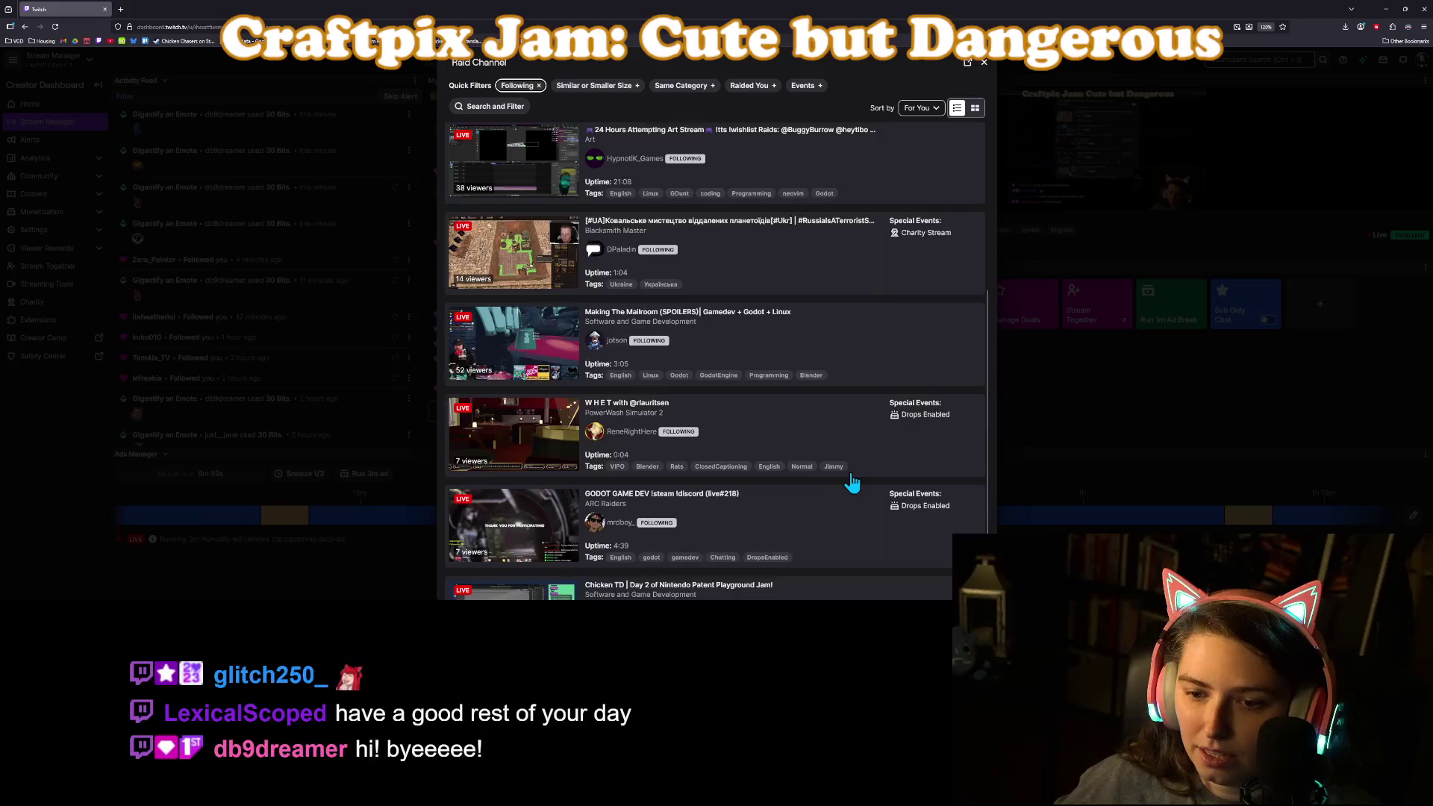